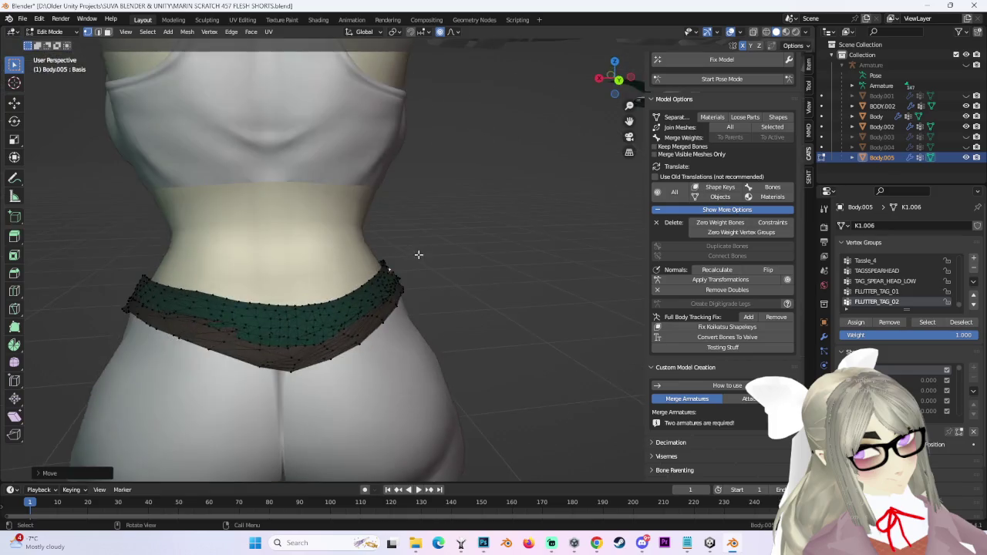
scroll(425, 337, "up", 3)
Pull the waistband edge vertex at the first hip inward with proportional editing.
left_click(393, 267)
key("g")
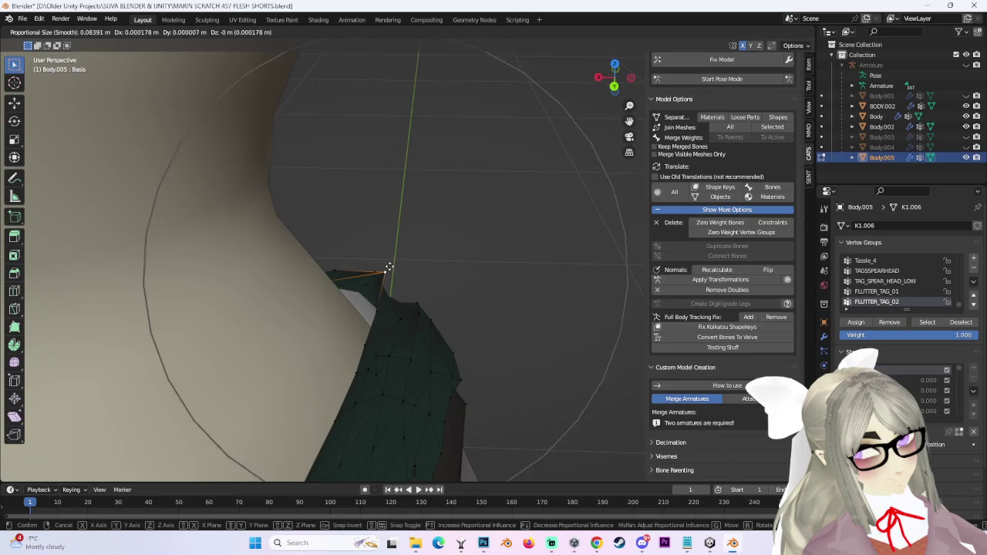
left_click(370, 270)
mouse_move(452, 267)
middle_mouse_down()
mouse_move(236, 234)
mouse_move(341, 280)
middle_mouse_up()
scroll(319, 263, "down", 2)
scroll(318, 263, "up", 3)
key("g")
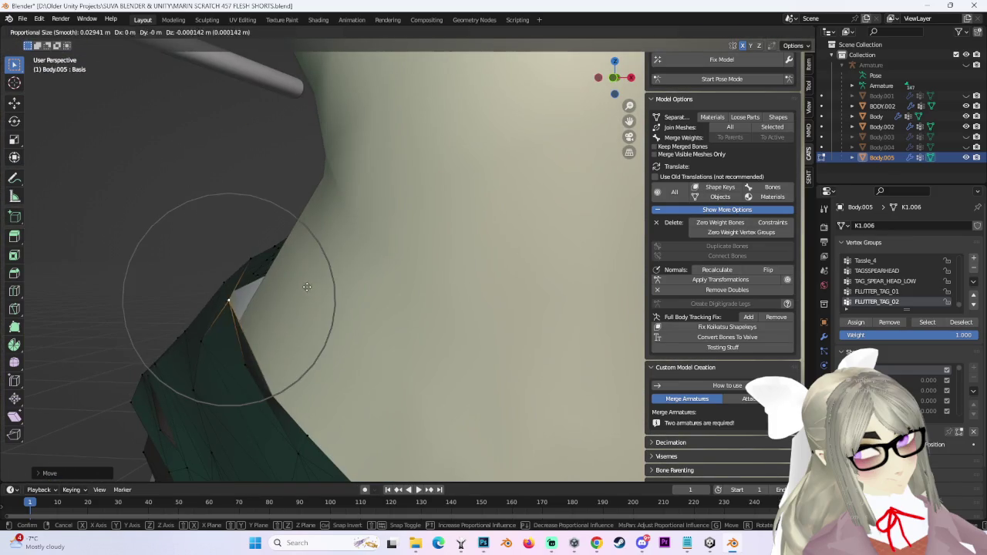
mouse_move(327, 290)
middle_mouse_down()
mouse_move(331, 308)
mouse_move(221, 213)
mouse_move(182, 300)
middle_mouse_up()
left_click(236, 222)
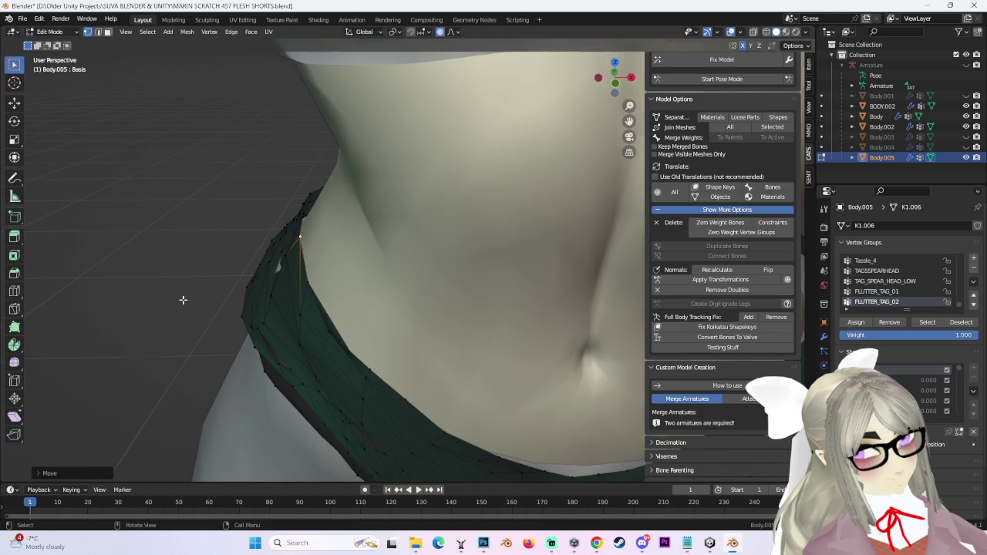
Refine the waistband from a straight front view with more soft-falloff moves at the hip.
key("g")
left_click(260, 263)
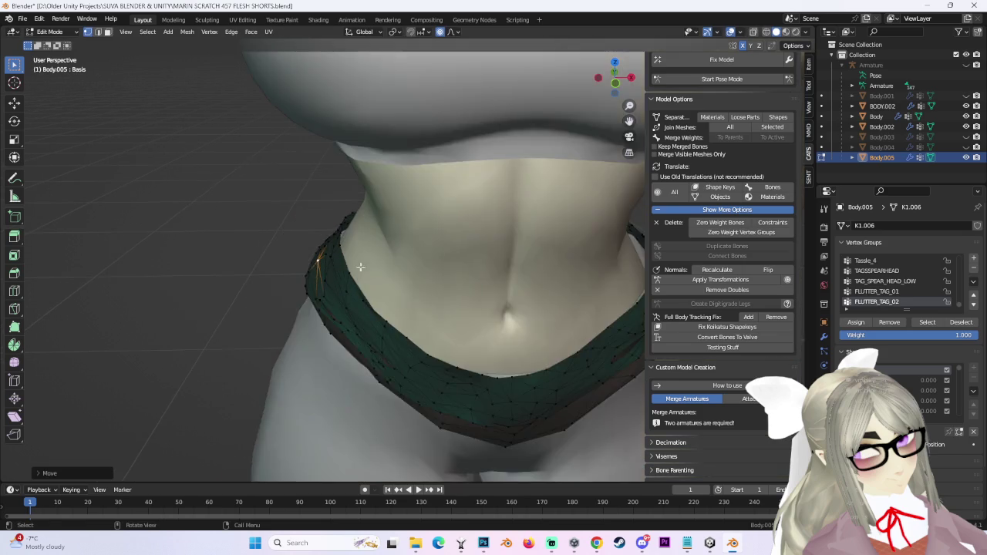
middle_click_drag(261, 263, 477, 202)
left_click(616, 80)
scroll(264, 286, "up", 2)
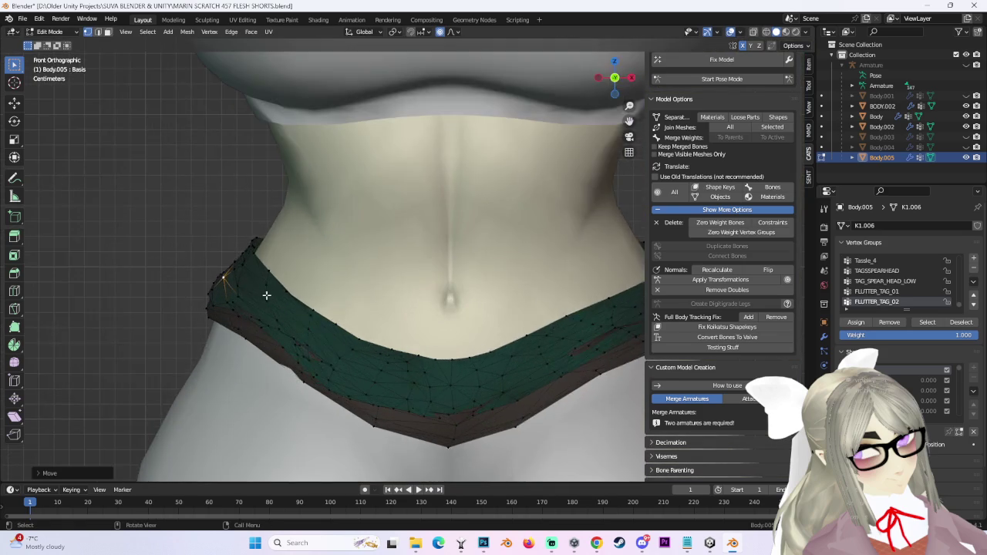
scroll(265, 286, "up", 2)
key("g")
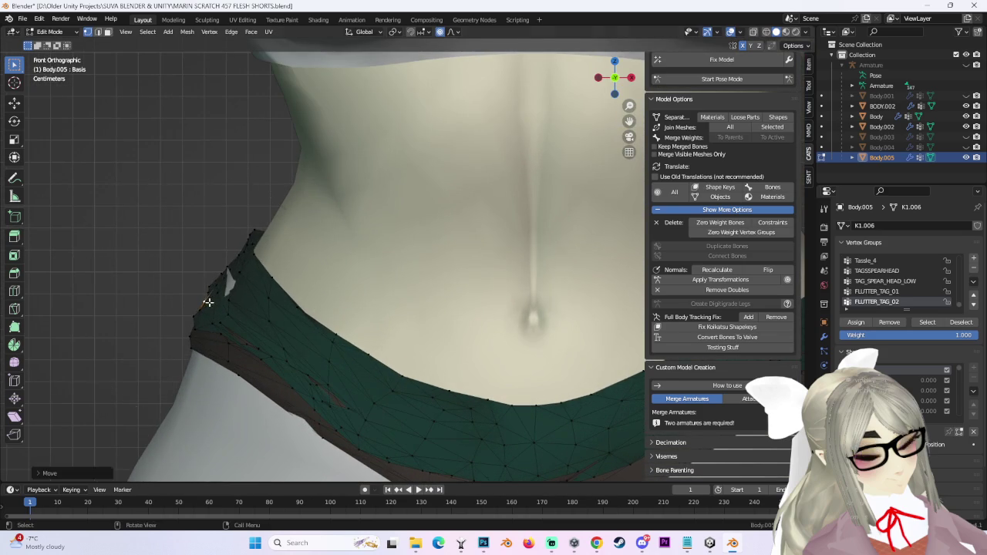
left_click(208, 302)
Tuck the other hip's waistband edge in from angled and front views.
middle_click_drag(208, 302, 519, 311)
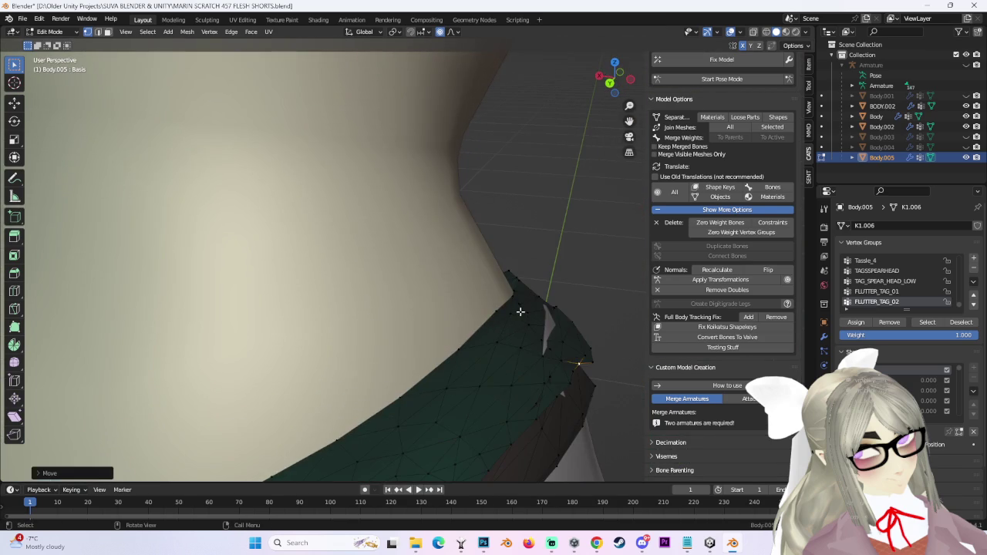
key("g")
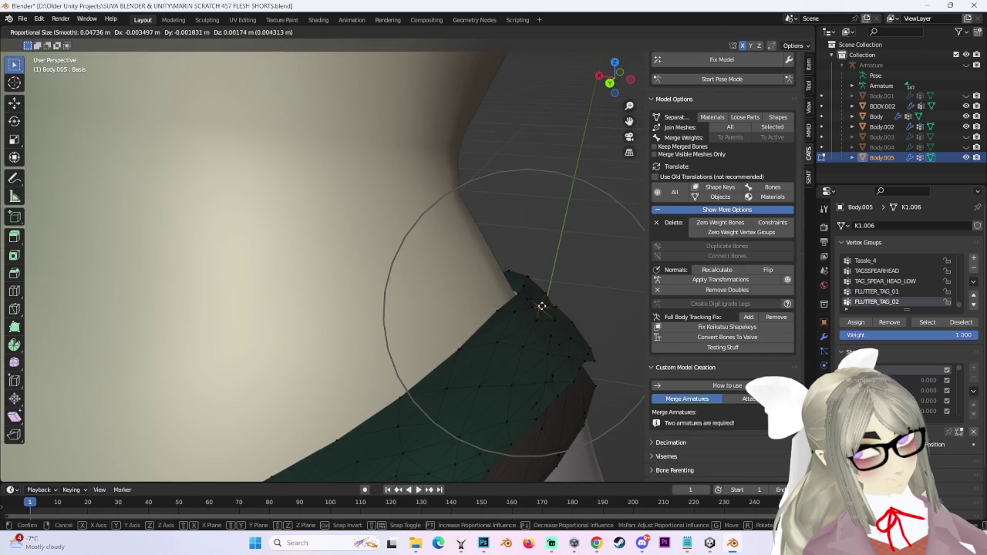
left_click(542, 306)
middle_click_drag(599, 397, 477, 359)
mouse_move(253, 286)
middle_mouse_down()
mouse_move(346, 227)
mouse_move(234, 273)
mouse_move(613, 93)
middle_mouse_up()
key("g")
left_click(242, 271)
scroll(265, 276, "down", 5)
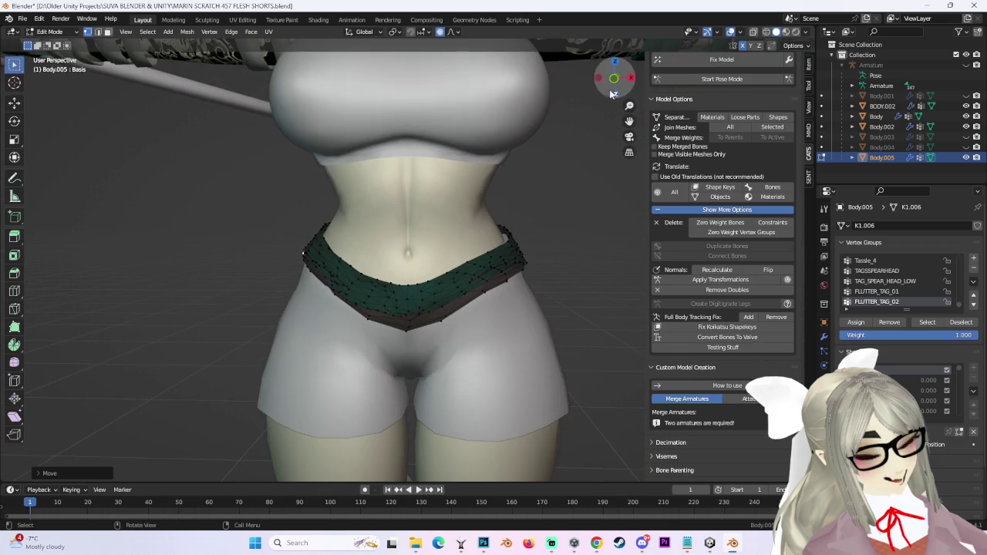
left_click(612, 81)
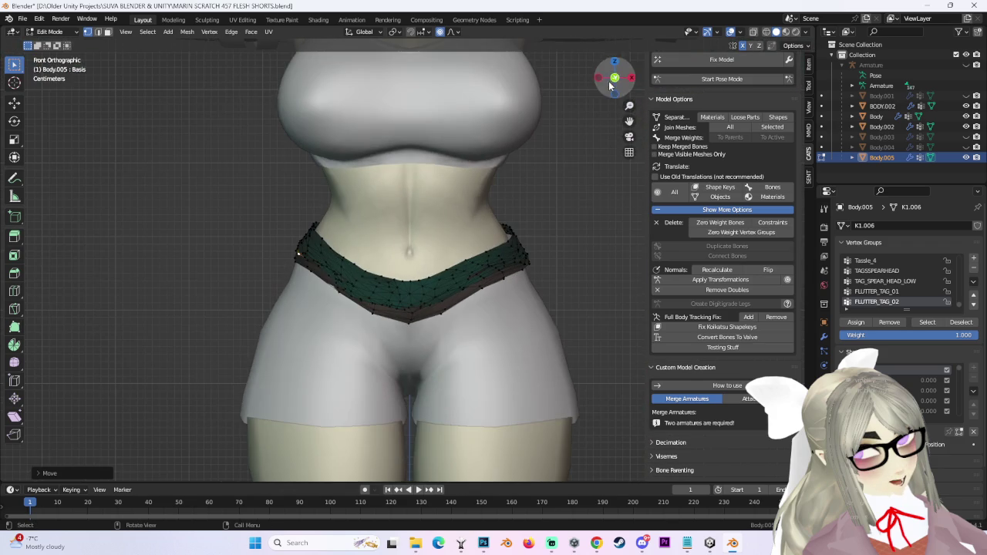
left_click(320, 240)
Make final soft-falloff tweaks to the hip edges, then switch to Unity.
scroll(525, 236, "up", 2)
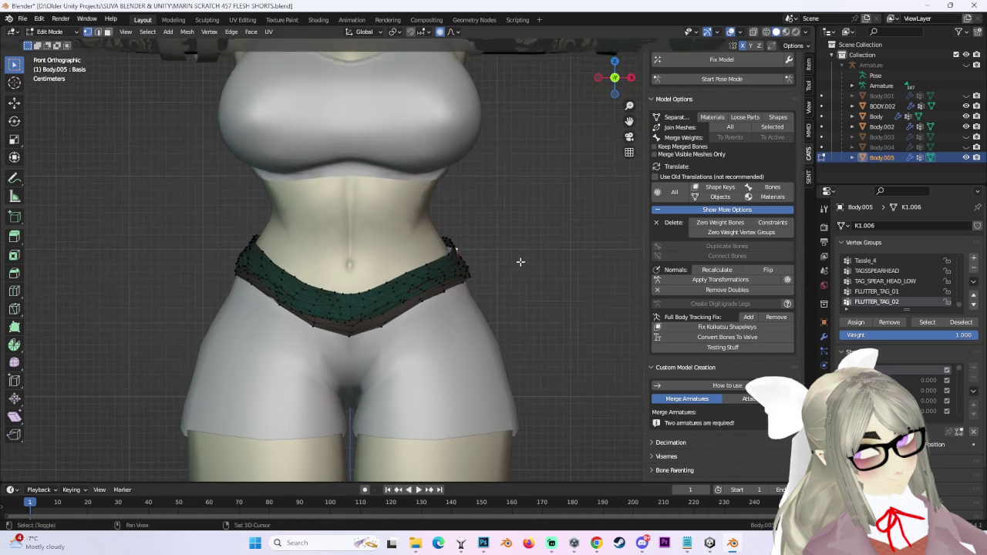
scroll(536, 250, "up", 2)
key("g")
left_click(534, 259)
mouse_move(534, 259)
middle_mouse_down()
mouse_move(392, 331)
mouse_move(362, 308)
middle_mouse_up()
key("g")
left_click(375, 294)
left_click(709, 542)
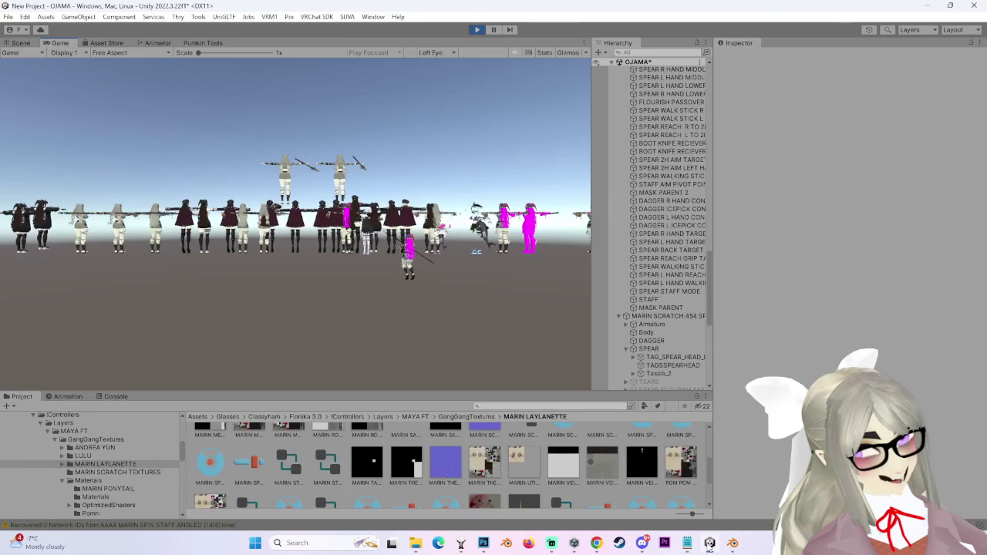
Inspect the avatar in Unity's Scene view, orbiting and snapping to a front view.
left_click(22, 43)
left_click(379, 210)
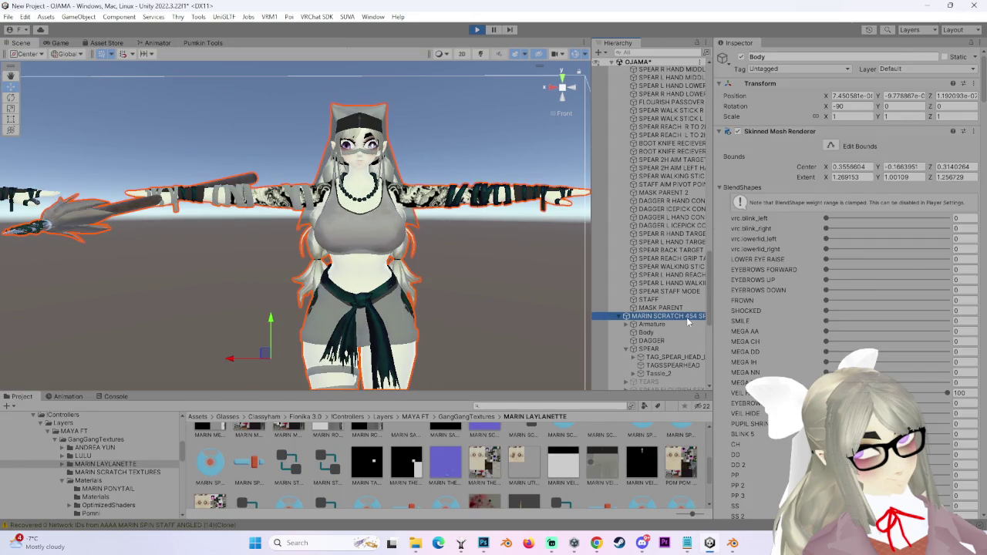
mouse_move(383, 272)
left_mouse_down("alt")
mouse_move(214, 310)
mouse_move(198, 325)
mouse_move(182, 312)
left_mouse_up("alt")
left_click(182, 312)
key("ctrl+z")
mouse_move(182, 312)
left_mouse_down("alt")
mouse_move(175, 315)
mouse_move(511, 163)
left_mouse_up("alt")
left_click(568, 91)
left_click(496, 236)
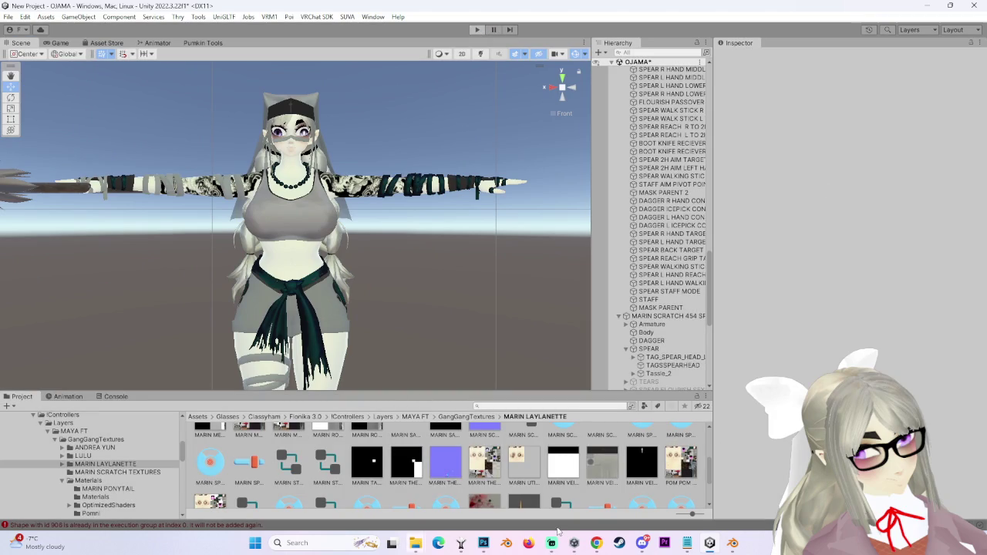
Return to Blender and orbit to a rear three-quarter view of the character.
left_click(732, 542)
scroll(486, 308, "down", 5)
mouse_move(493, 352)
middle_mouse_down()
mouse_move(586, 331)
mouse_move(495, 370)
mouse_move(646, 85)
middle_mouse_up()
From Back Orthographic view, pull the left and right hip edges inward with soft falloff.
left_click(620, 77)
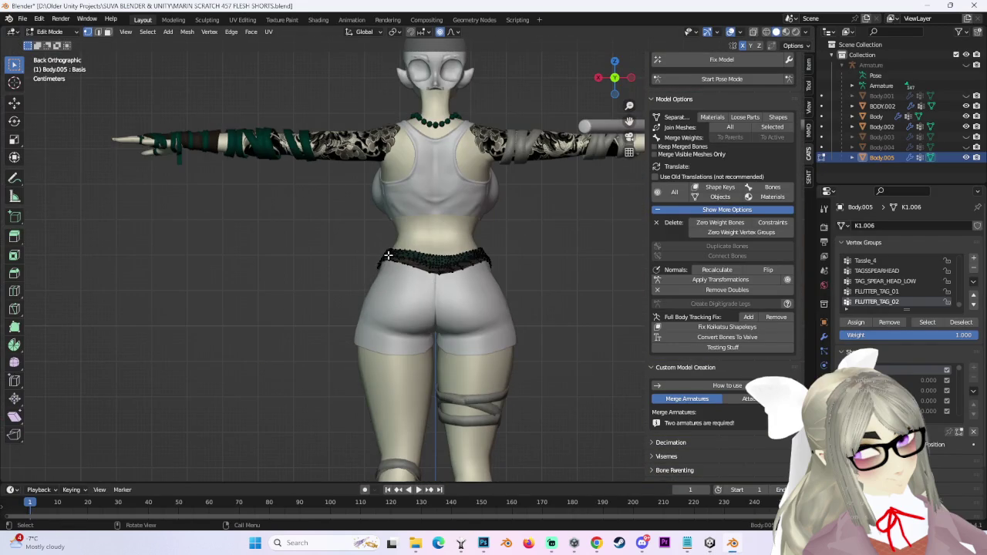
left_click(396, 274)
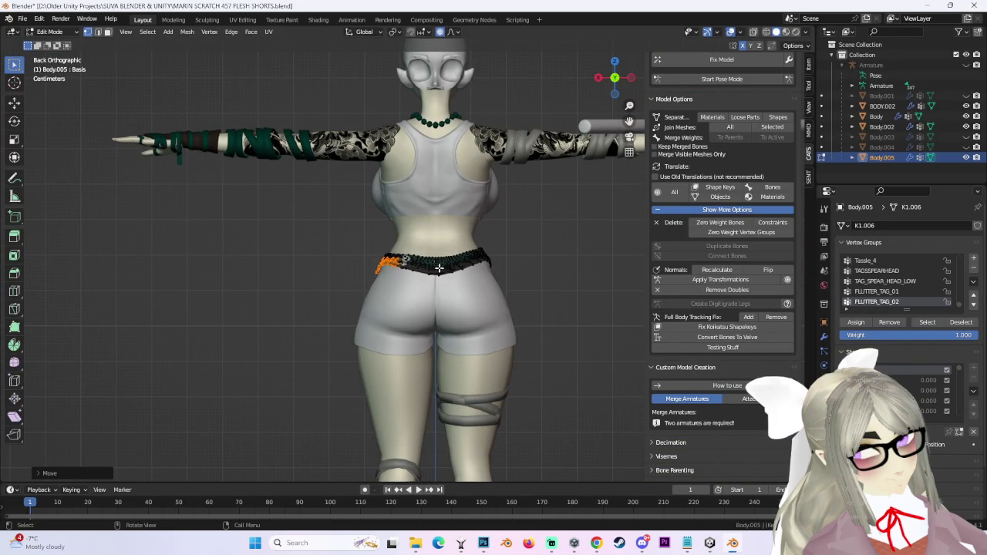
key("g")
left_click(488, 261)
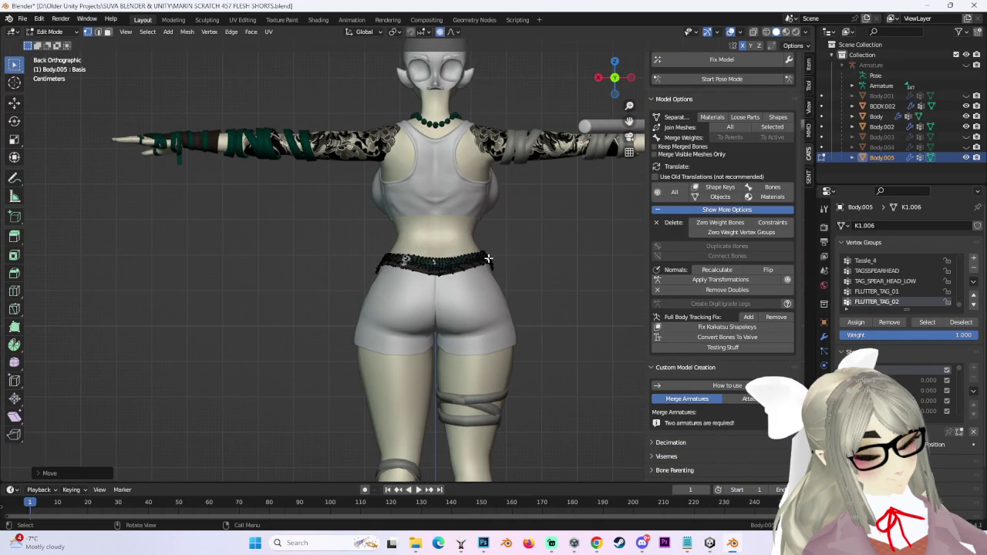
key("g")
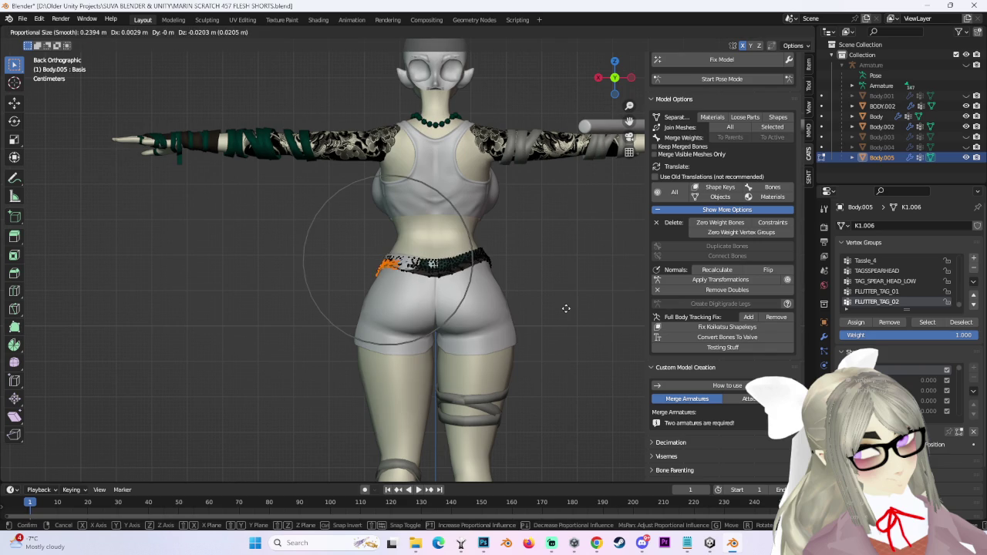
left_click(491, 255)
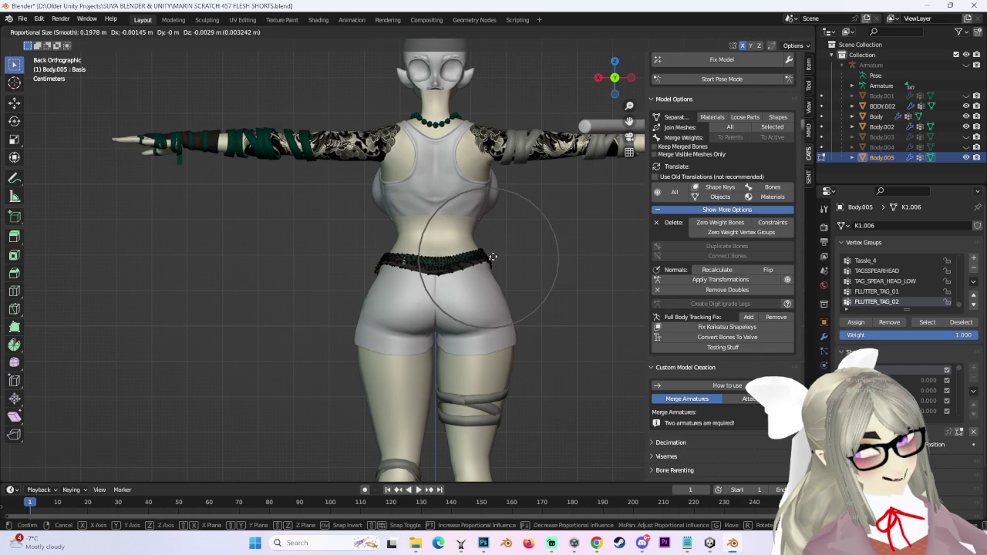
left_click(493, 258)
Tuck the back edge and side of the waistband against the hips.
scroll(522, 279, "down", 3)
scroll(560, 319, "up", 5)
mouse_move(560, 319)
middle_mouse_down()
mouse_move(480, 330)
mouse_move(470, 274)
middle_mouse_up()
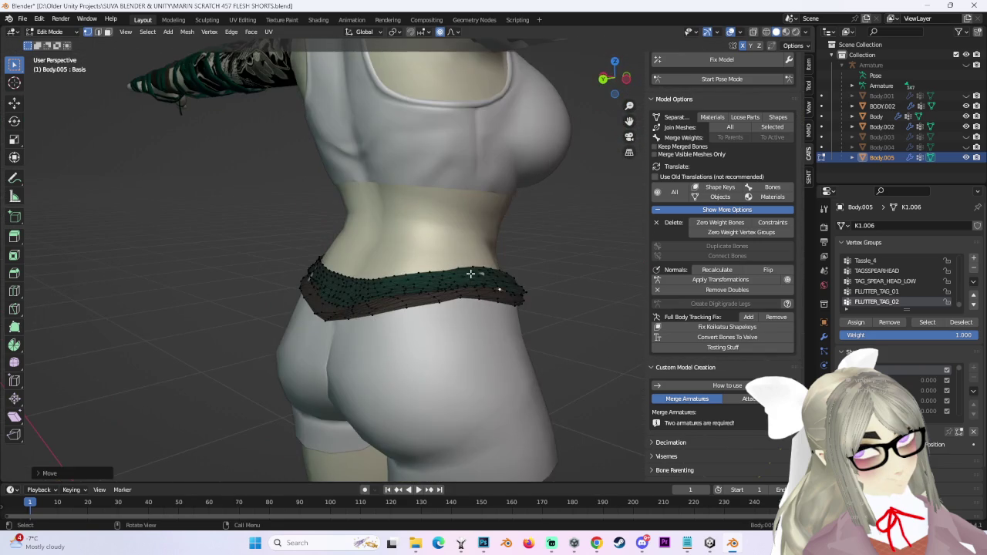
mouse_move(520, 297)
middle_mouse_down()
mouse_move(555, 301)
mouse_move(525, 293)
middle_mouse_up()
key("g")
left_click(288, 275)
mouse_move(287, 275)
middle_mouse_down()
mouse_move(445, 298)
mouse_move(412, 313)
mouse_move(420, 305)
middle_mouse_up()
key("g")
left_click(409, 309)
Nudge more waistband vertices flush from a low side view, starting on the corner.
scroll(498, 293, "down", 3)
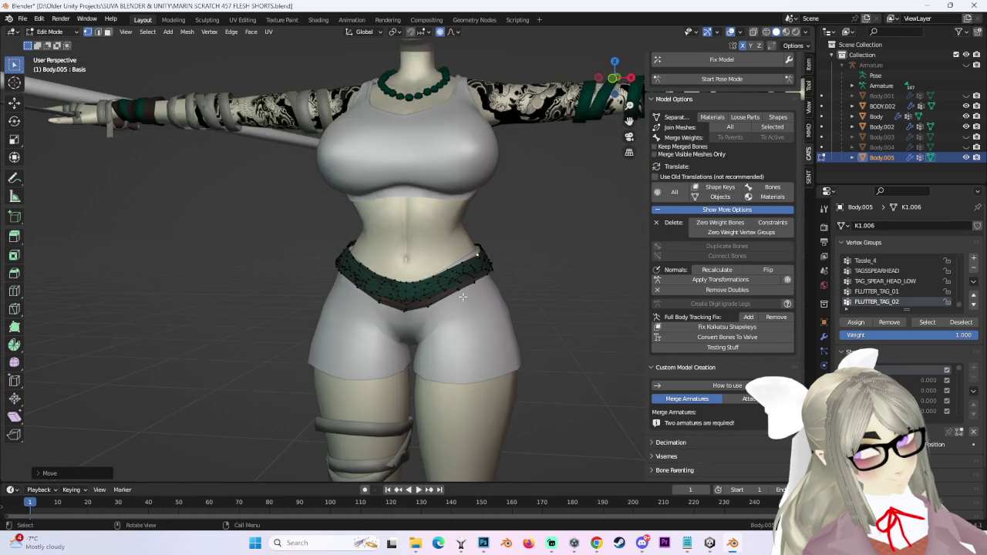
scroll(498, 293, "up", 3)
mouse_move(504, 302)
middle_mouse_down()
mouse_move(452, 292)
mouse_move(344, 206)
mouse_move(387, 173)
mouse_move(453, 232)
middle_mouse_up()
left_click_drag(461, 221, 473, 234)
mouse_move(473, 233)
middle_mouse_down()
mouse_move(416, 223)
mouse_move(453, 270)
mouse_move(341, 264)
mouse_move(388, 278)
mouse_move(422, 252)
mouse_move(374, 279)
mouse_move(396, 242)
mouse_move(323, 255)
middle_mouse_up()
key("g")
left_click(445, 351)
mouse_move(473, 353)
middle_mouse_down()
mouse_move(502, 286)
mouse_move(491, 302)
mouse_move(286, 249)
mouse_move(293, 273)
mouse_move(379, 273)
mouse_move(370, 269)
mouse_move(500, 292)
middle_mouse_up()
key("g")
left_click(489, 324)
key("g")
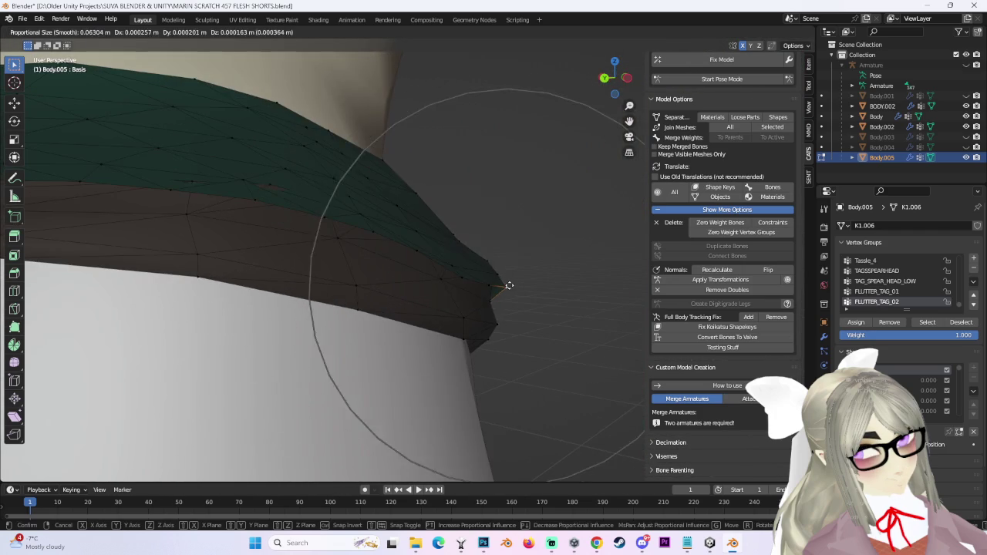
Finish the waistband corner move and change the proportional editing falloff shape.
left_click(463, 275)
mouse_move(462, 275)
middle_mouse_down()
mouse_move(370, 249)
mouse_move(352, 293)
mouse_move(348, 281)
mouse_move(463, 231)
mouse_move(525, 229)
middle_mouse_up()
scroll(531, 323, "up", 2)
mouse_move(531, 324)
middle_mouse_down()
mouse_move(570, 325)
mouse_move(613, 240)
middle_mouse_up()
left_click(455, 33)
left_click(423, 109)
mouse_move(423, 108)
middle_mouse_down()
mouse_move(542, 277)
mouse_move(513, 258)
mouse_move(421, 264)
mouse_move(379, 305)
mouse_move(351, 282)
mouse_move(383, 238)
mouse_move(425, 213)
middle_mouse_up()
left_click(551, 275)
Reshape the waistband with several soft-falloff moves from the front.
key("g")
left_click(379, 304)
mouse_move(401, 251)
middle_mouse_down()
mouse_move(514, 227)
mouse_move(447, 223)
mouse_move(522, 218)
mouse_move(532, 252)
mouse_move(564, 247)
mouse_move(557, 258)
mouse_move(481, 240)
mouse_move(493, 231)
mouse_move(511, 269)
mouse_move(417, 206)
mouse_move(455, 209)
mouse_move(359, 253)
mouse_move(361, 272)
mouse_move(392, 260)
mouse_move(462, 273)
mouse_move(535, 255)
middle_mouse_up()
key("g")
left_click(568, 247)
key("g")
left_click(502, 231)
key("g")
left_click(538, 256)
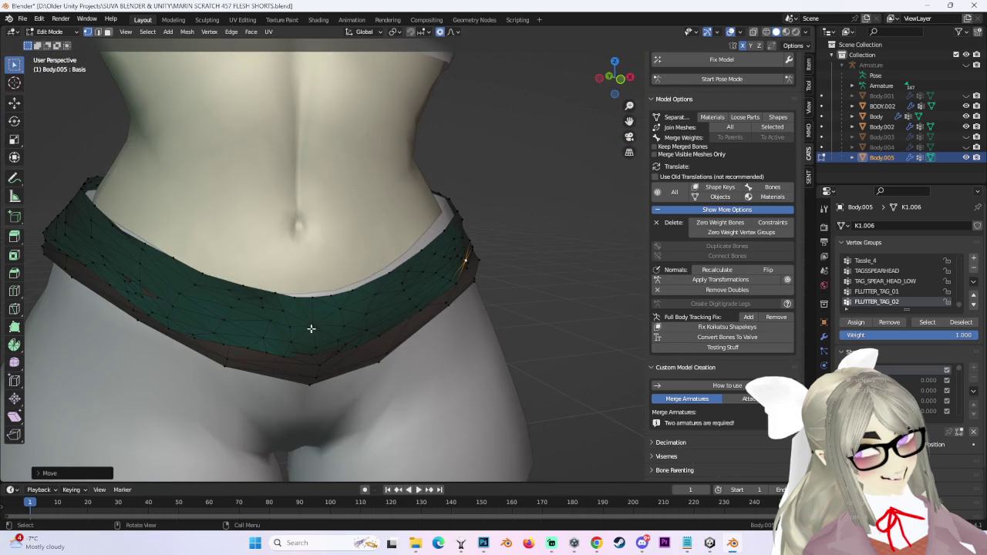
Adjust the side edge, front hem and hip corner vertices of the waistband.
middle_click_drag(328, 349, 428, 334)
key("g")
left_click(409, 343)
key("g")
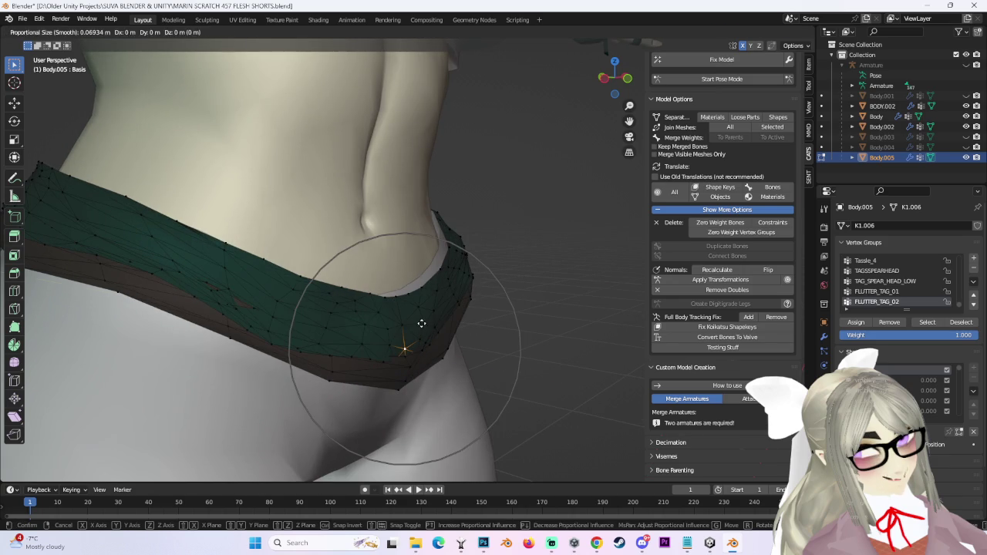
left_click(427, 325)
middle_click_drag(427, 325, 329, 310)
key("g")
left_click(315, 317)
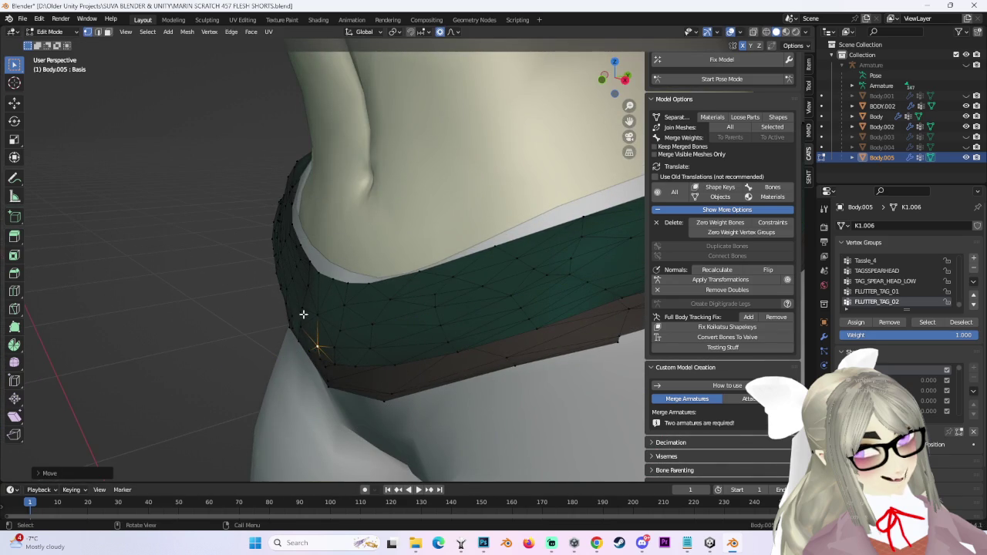
left_click(302, 310)
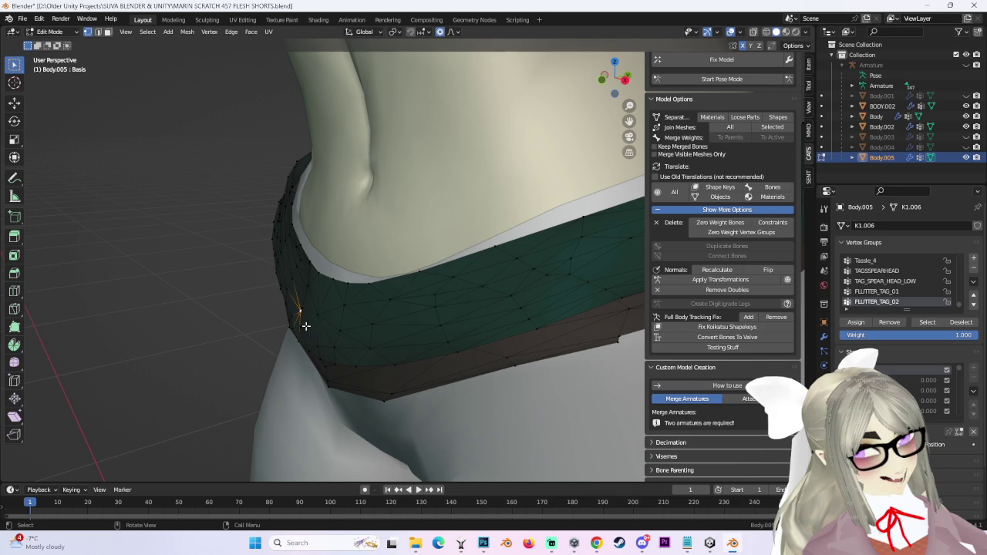
key("g")
left_click(308, 328)
Dip the back of the waistband down over the seat from back and side views.
mouse_move(309, 328)
middle_mouse_down()
mouse_move(492, 287)
mouse_move(455, 268)
middle_mouse_up()
scroll(380, 296, "down", 3)
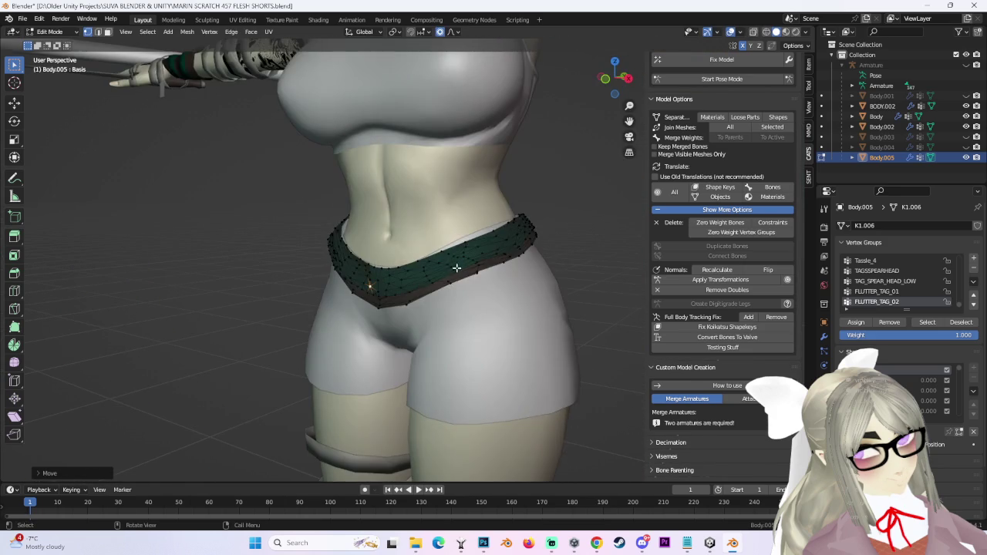
mouse_move(363, 200)
middle_mouse_down()
mouse_move(370, 277)
mouse_move(411, 297)
middle_mouse_up()
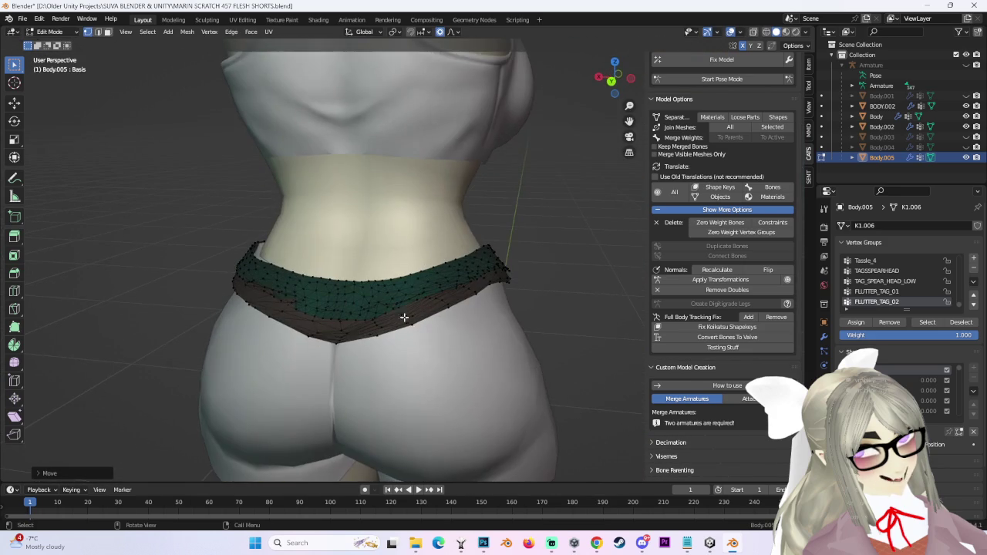
middle_click_drag(335, 343, 370, 339)
key("g")
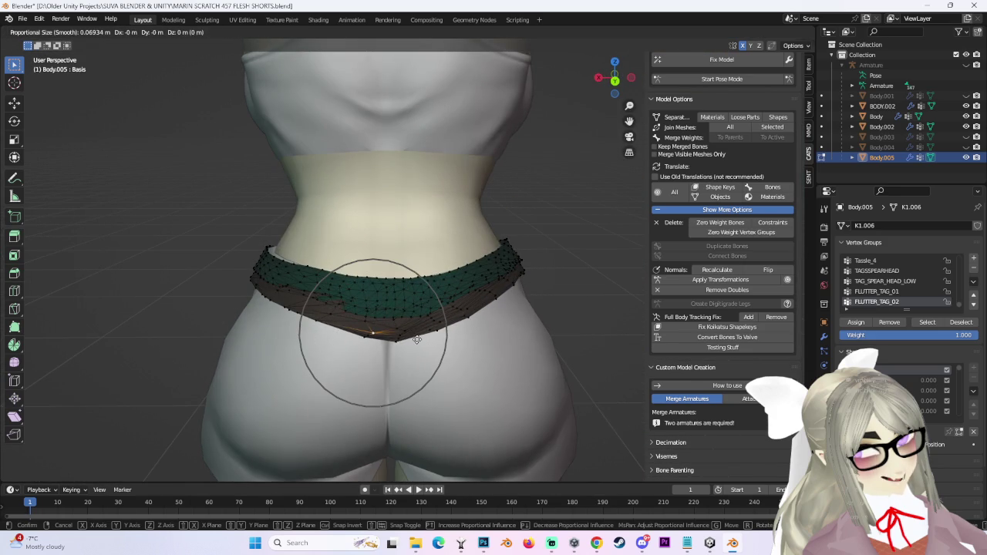
left_click(383, 324)
mouse_move(329, 293)
middle_mouse_down()
mouse_move(458, 308)
mouse_move(528, 347)
middle_mouse_up()
scroll(480, 332, "up", 3)
key("g")
left_click(490, 332)
Make a second waistband adjustment and check it in straight back and front views.
key("g")
left_click(441, 327)
mouse_move(440, 328)
middle_mouse_down()
mouse_move(455, 321)
mouse_move(395, 313)
middle_mouse_up()
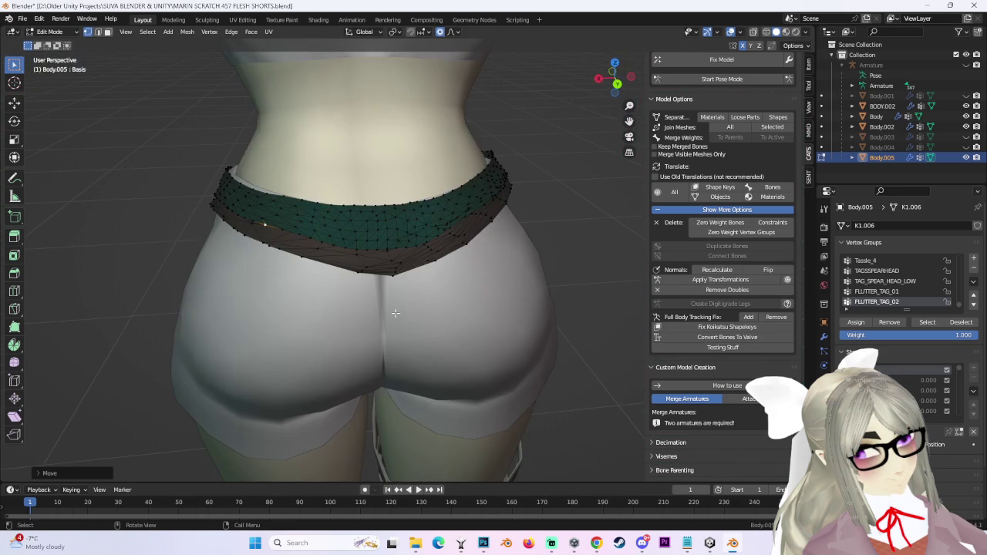
scroll(589, 109, "down", 3)
left_click(617, 84)
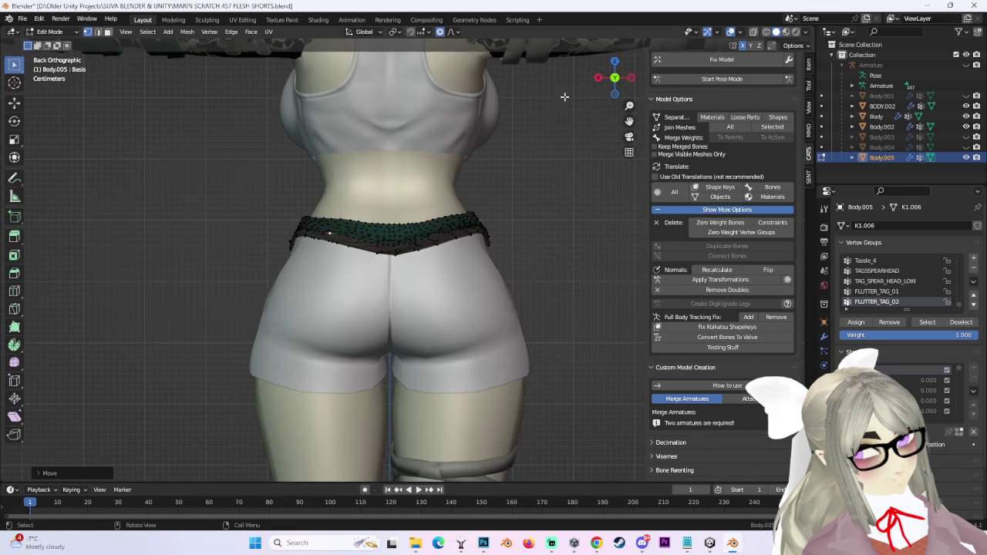
left_click(614, 77)
Toggle the hair and shorts visibility in the outliner and unhide the green sash.
scroll(553, 220, "down", 3)
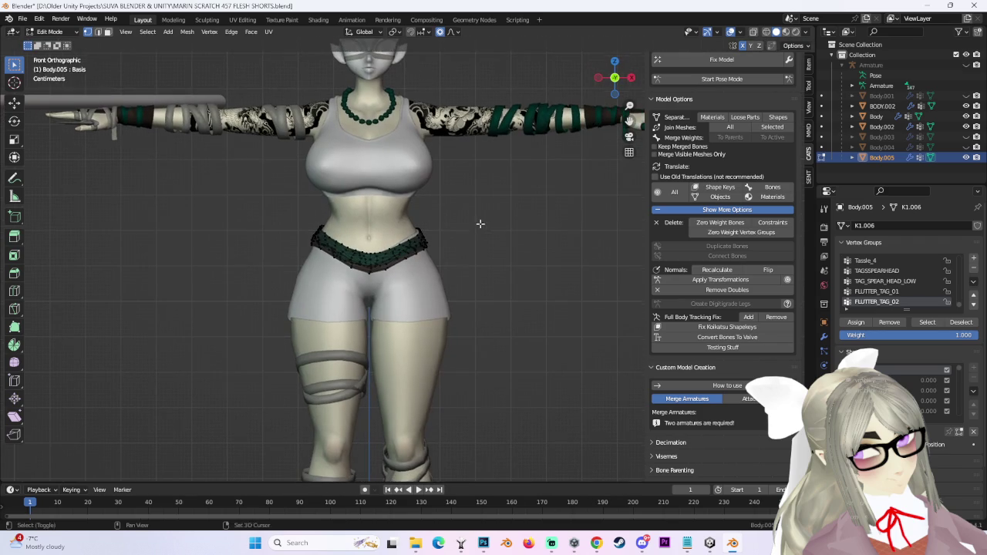
left_click(966, 146)
left_click(966, 146)
left_click(965, 146)
left_click(966, 136)
left_click(965, 136)
left_click(966, 96)
scroll(521, 244, "up", 3)
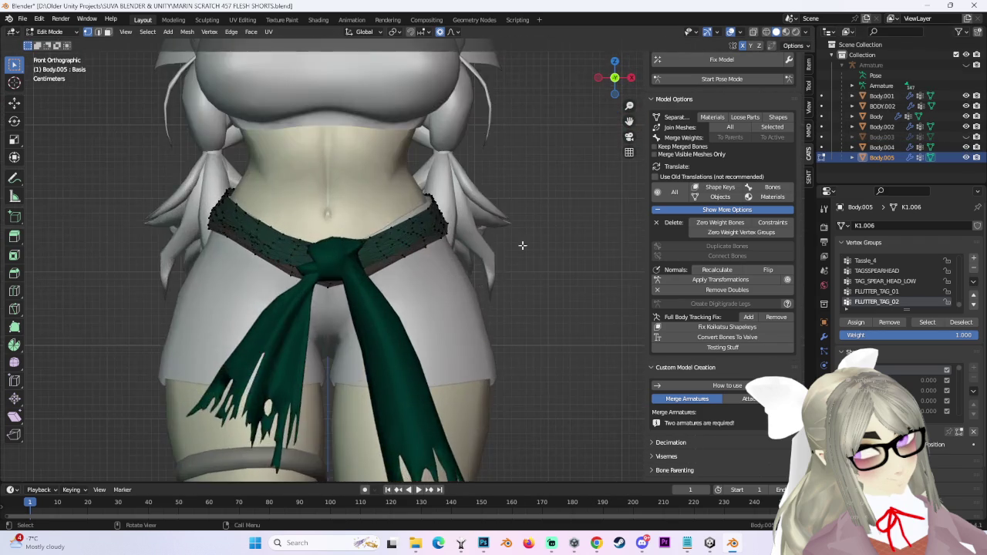
scroll(524, 280, "up", 2)
Inspect the waist fit from angled, back and side views.
mouse_move(524, 279)
middle_mouse_down()
mouse_move(454, 292)
mouse_move(506, 272)
mouse_move(493, 258)
mouse_move(505, 248)
middle_mouse_up()
scroll(506, 248, "down", 2)
left_click(615, 79)
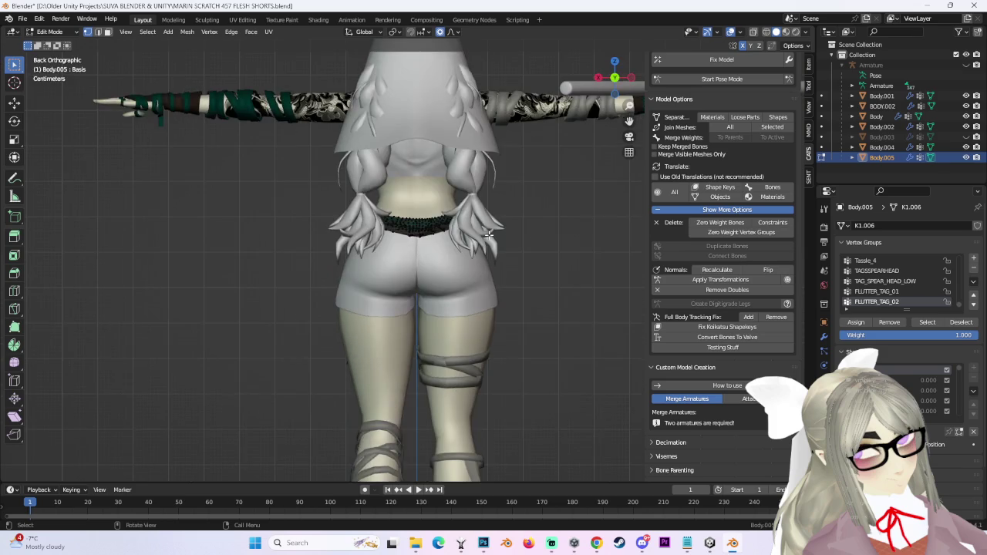
scroll(533, 317, "up", 2)
middle_click_drag(383, 322, 519, 329)
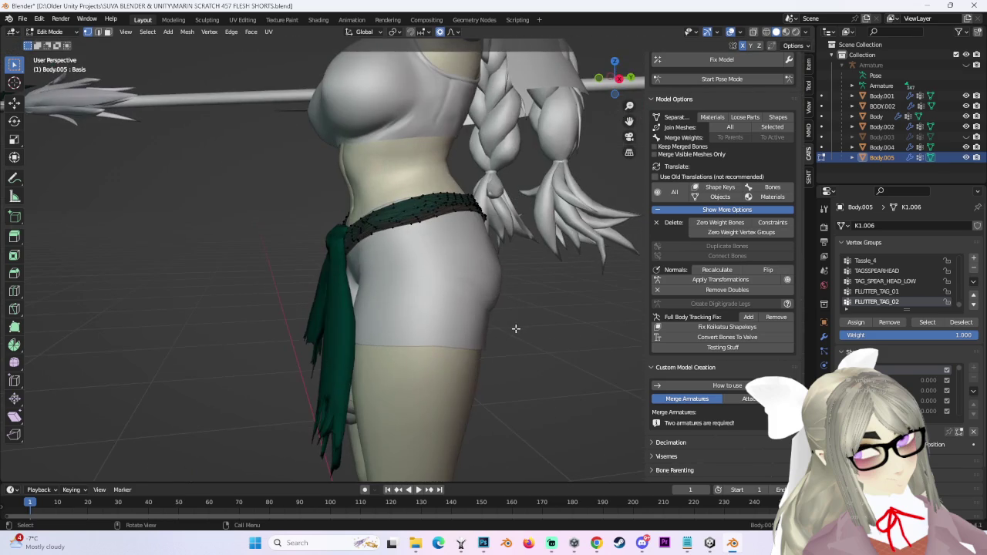
left_click(618, 79)
mouse_move(558, 251)
middle_mouse_down()
mouse_move(504, 264)
mouse_move(532, 277)
mouse_move(516, 286)
mouse_move(523, 281)
middle_mouse_up()
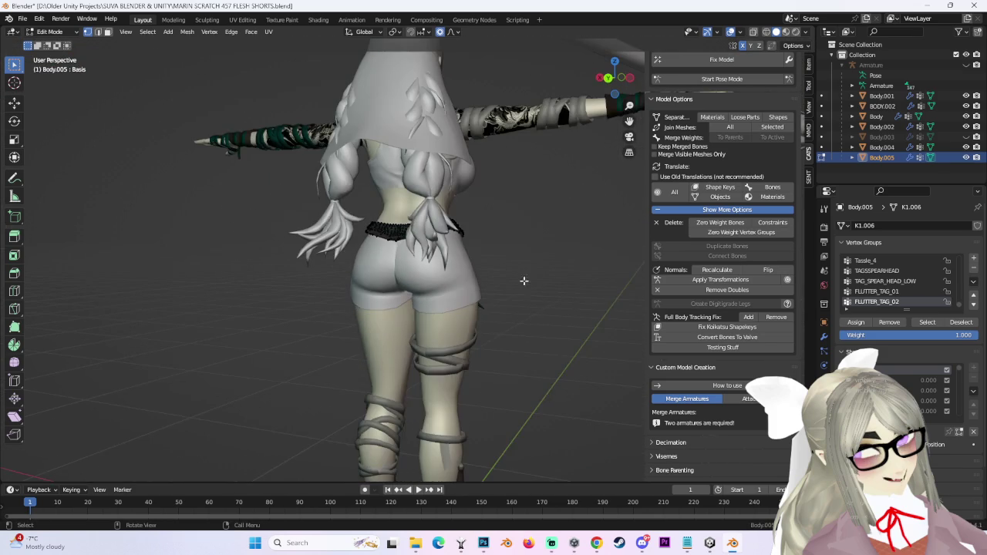
Save the project as MARIN SCRATCH 458 FLESH SHORTS.blend, then switch to Unity.
left_click(23, 20)
left_click(46, 99)
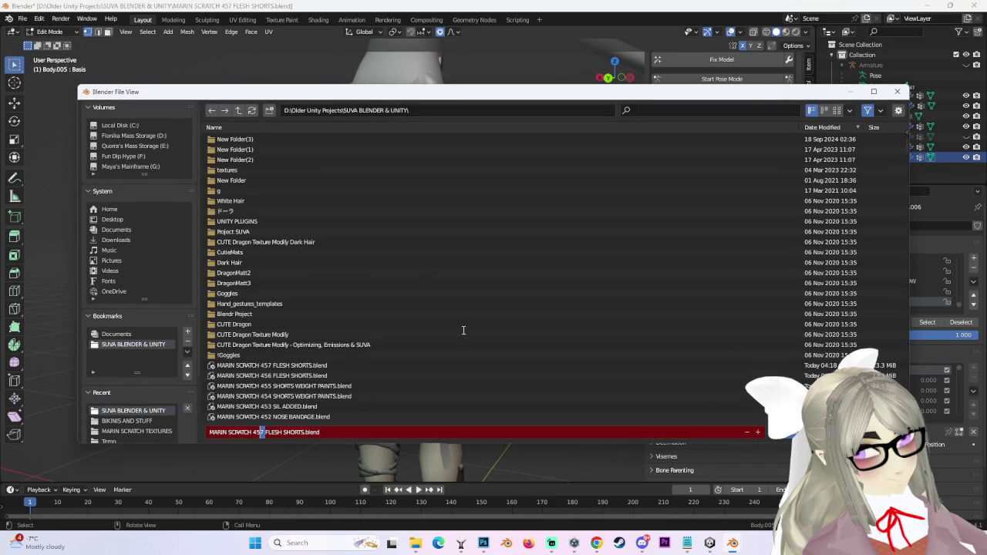
type("8")
key("Return")
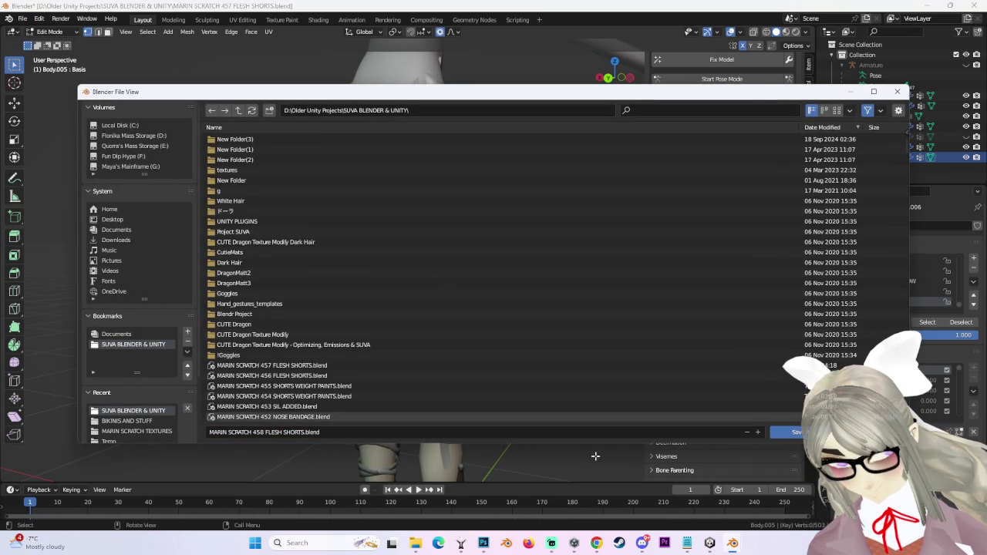
left_click(797, 433)
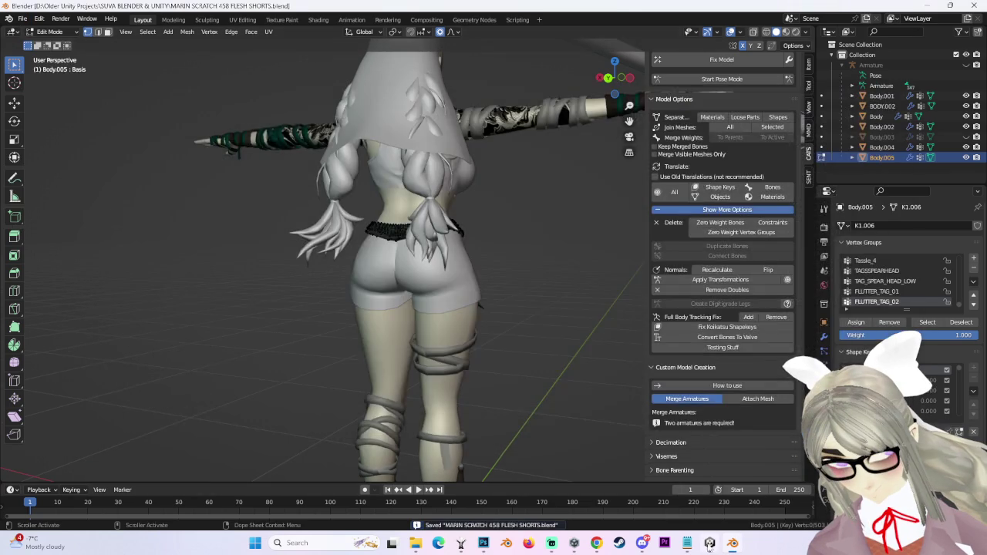
left_click(709, 543)
Select the avatar's Body mesh in Unity and browse its materials in the Inspector.
left_click(325, 308)
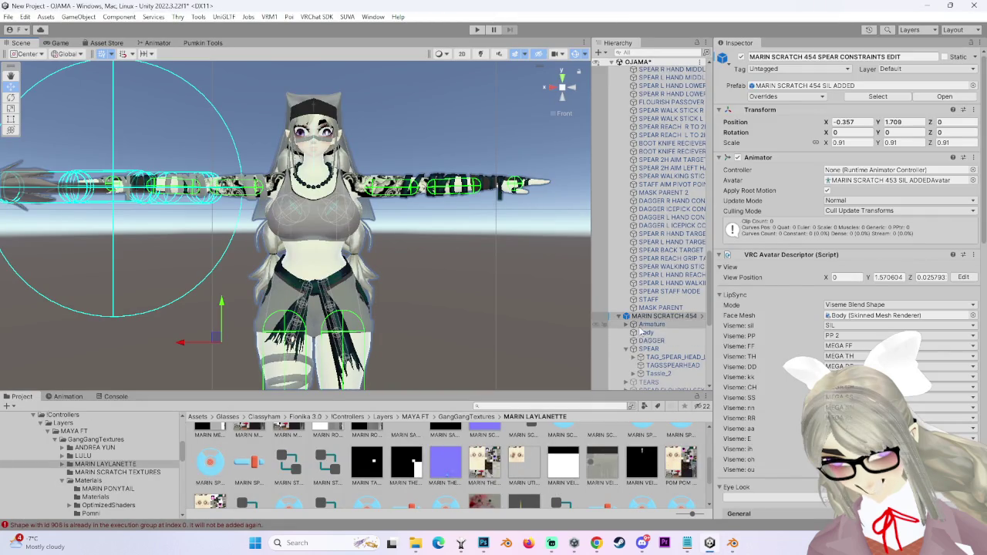
left_click(643, 331)
scroll(779, 383, "down", 5)
scroll(778, 383, "down", 5)
scroll(778, 383, "down", 5)
scroll(779, 383, "down", 5)
scroll(778, 383, "down", 5)
scroll(779, 383, "down", 5)
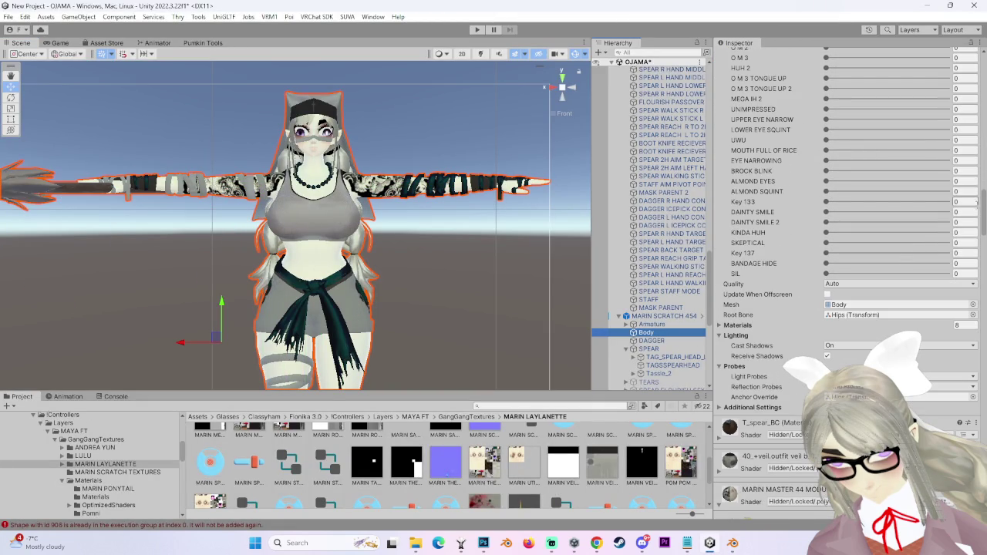
scroll(982, 232, "down", 5)
scroll(982, 231, "down", 5)
scroll(786, 154, "up", 3)
scroll(751, 168, "up", 3)
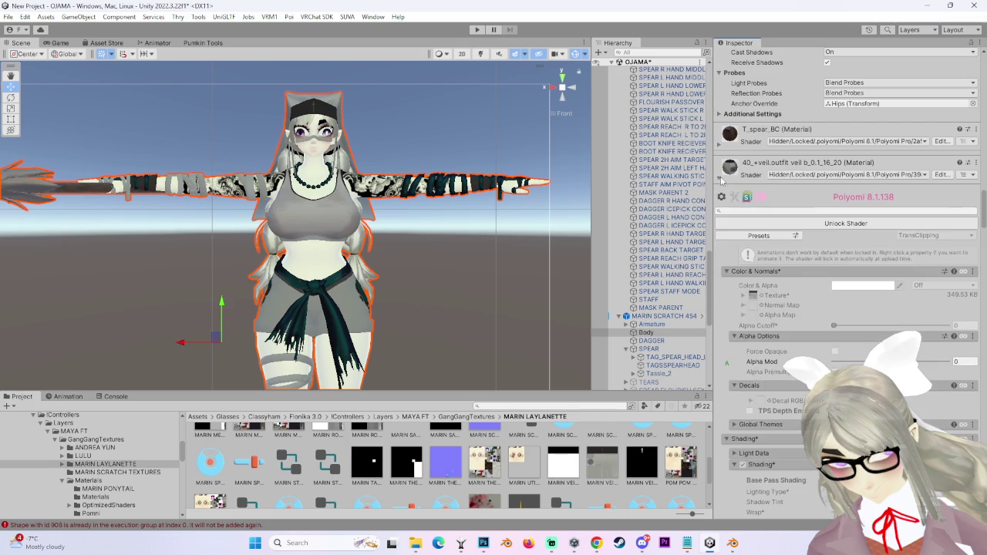
Expand the Punk_Koi material, locate the Punk_Koi_White_Body_D19 texture in Project, then return to Blender.
left_click(718, 215)
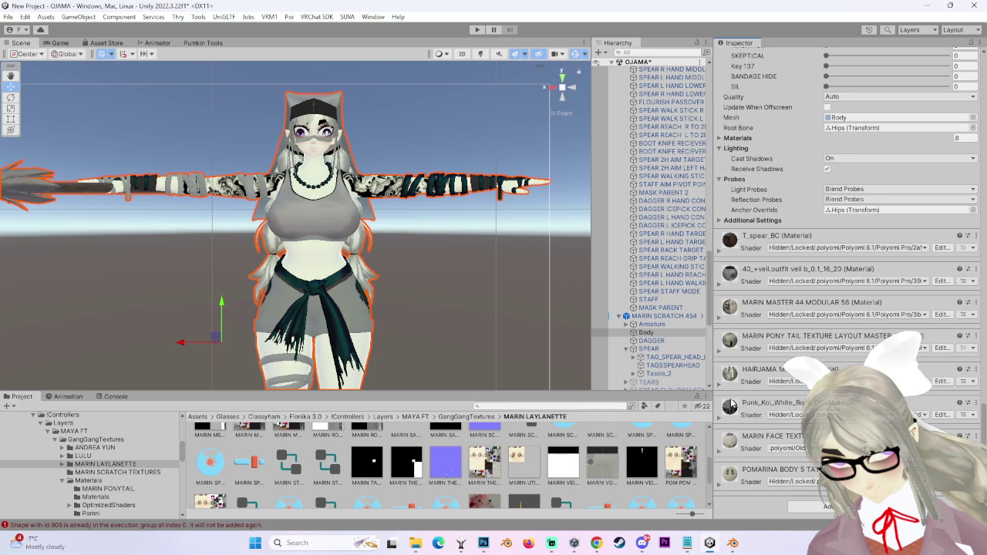
left_click(717, 416)
scroll(766, 389, "down", 2)
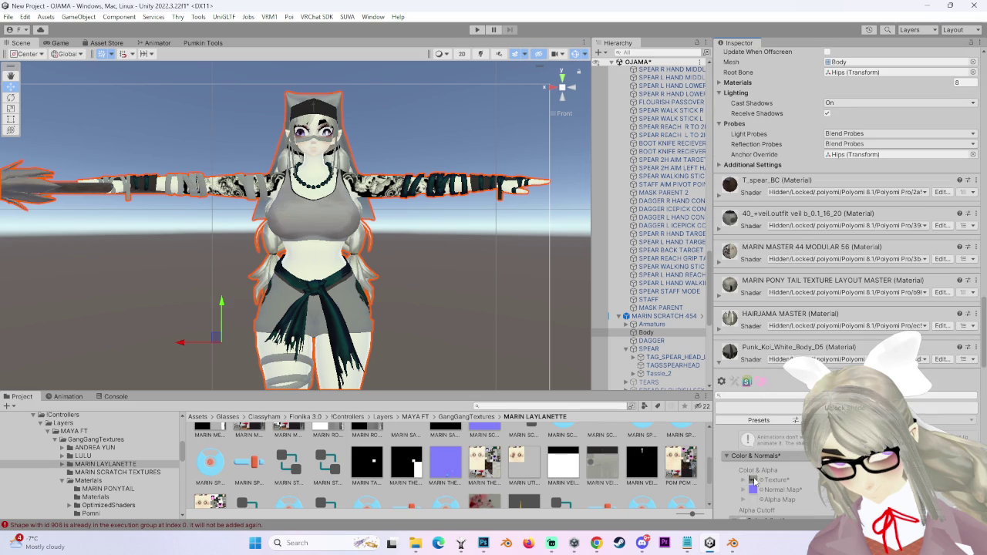
left_click(88, 480)
left_click(251, 463)
right_click(258, 463)
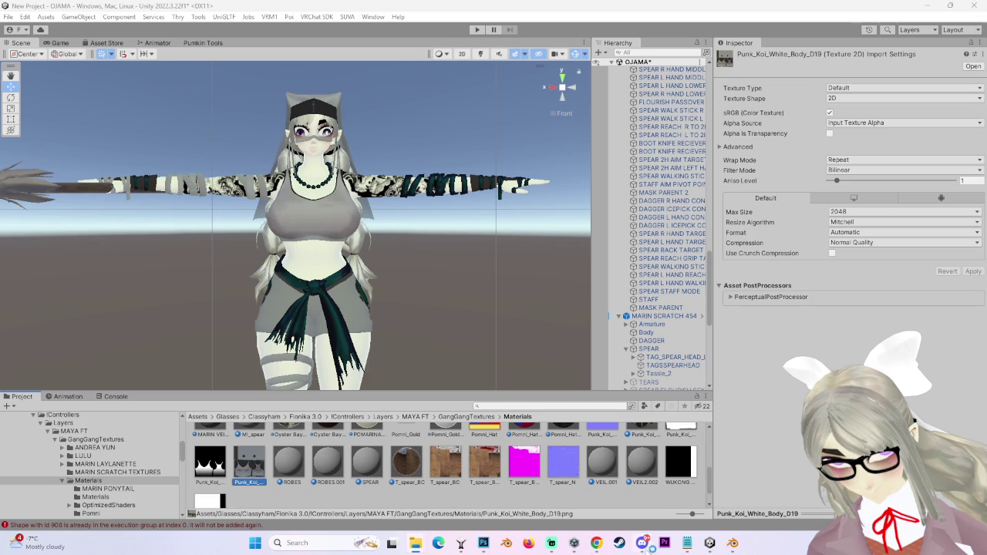
left_click(731, 544)
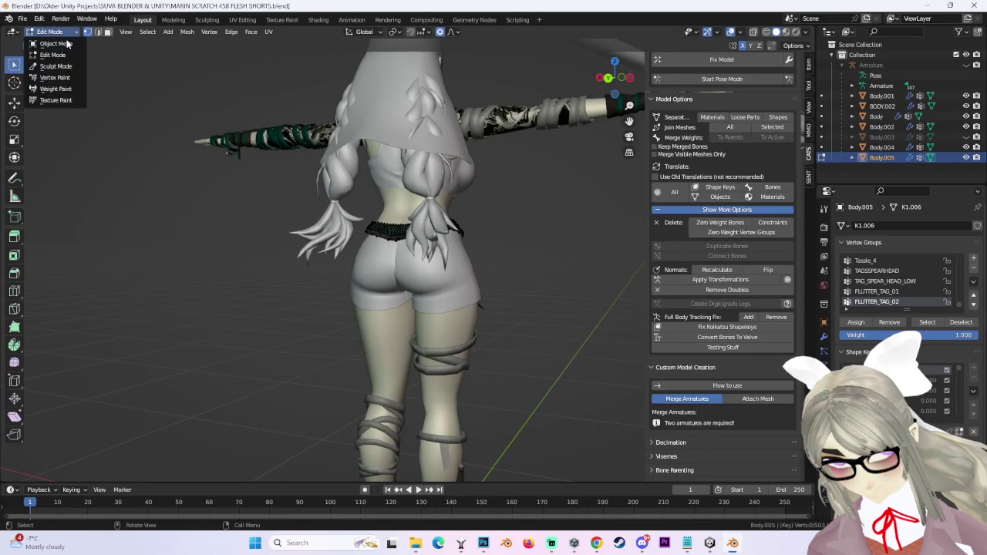
Add the Punk_Koi_White_Body_D19 image to BODY.002's ROBES material and link Color to Base Color.
left_click(56, 44)
middle_click_drag(370, 263, 399, 275)
left_click(399, 275)
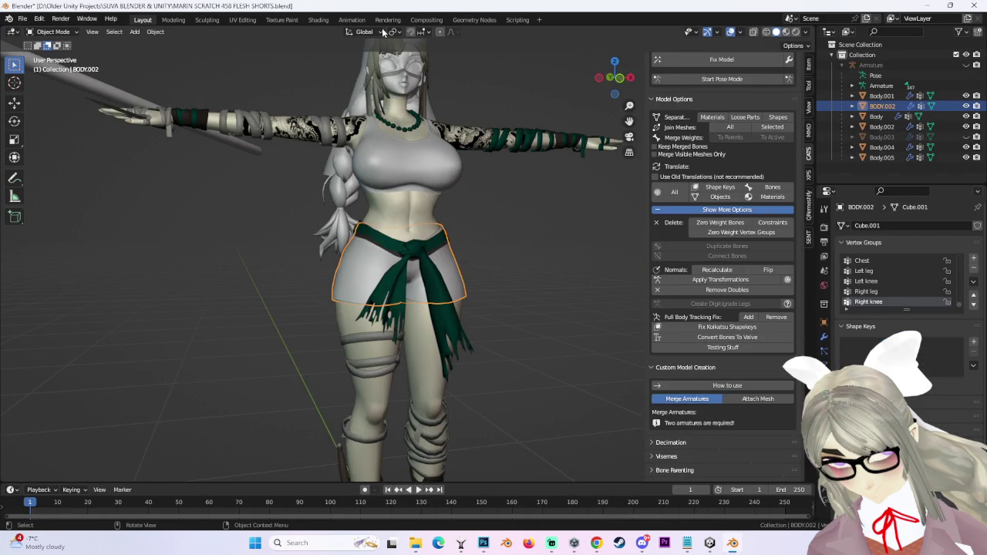
left_click(316, 20)
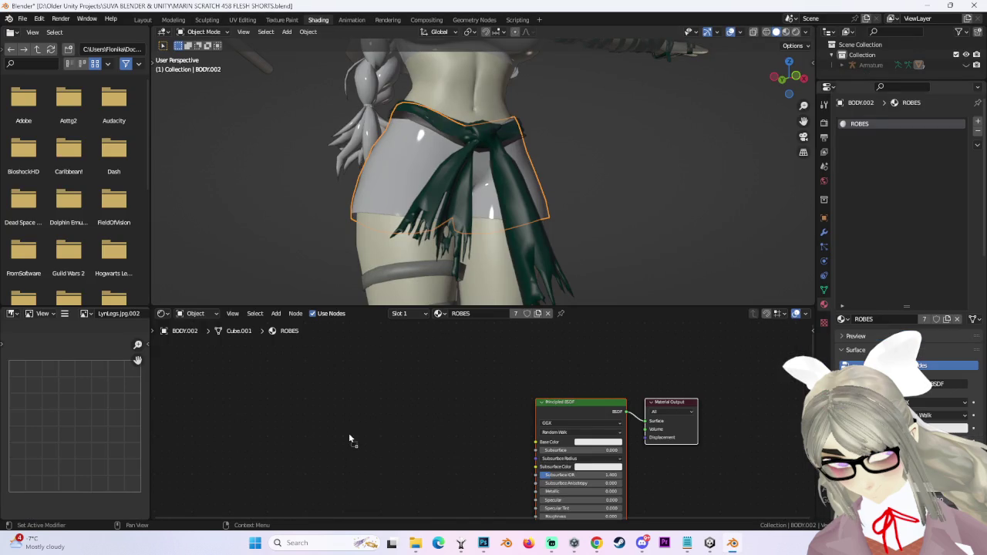
left_click_drag(422, 448, 362, 424)
left_click_drag(536, 444, 438, 424)
Back in the Layout workspace, hide the green sash in the outliner.
middle_click_drag(625, 159, 289, 30)
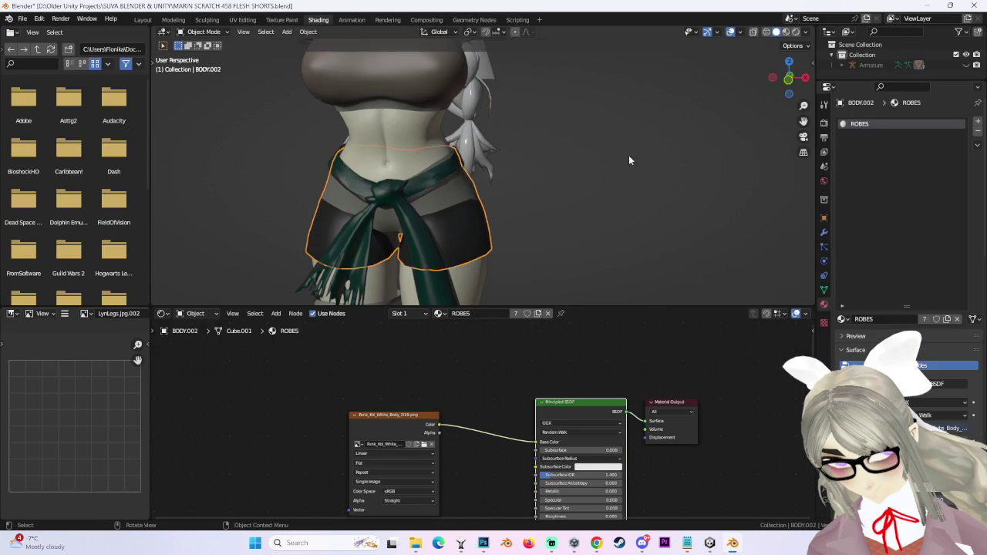
left_click(143, 19)
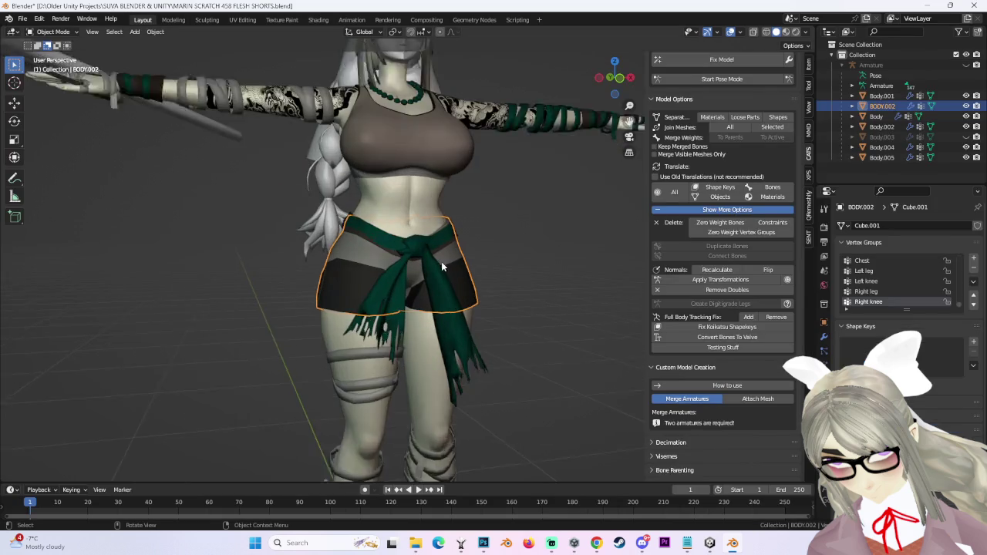
scroll(385, 231, "up", 3)
left_click(967, 106)
left_click(966, 106)
left_click(966, 96)
Reselect the shorts, switch viewport shading to Material, and enter Edit Mode.
left_click(434, 287)
mouse_move(434, 287)
middle_mouse_down()
mouse_move(496, 269)
mouse_move(500, 63)
middle_mouse_up()
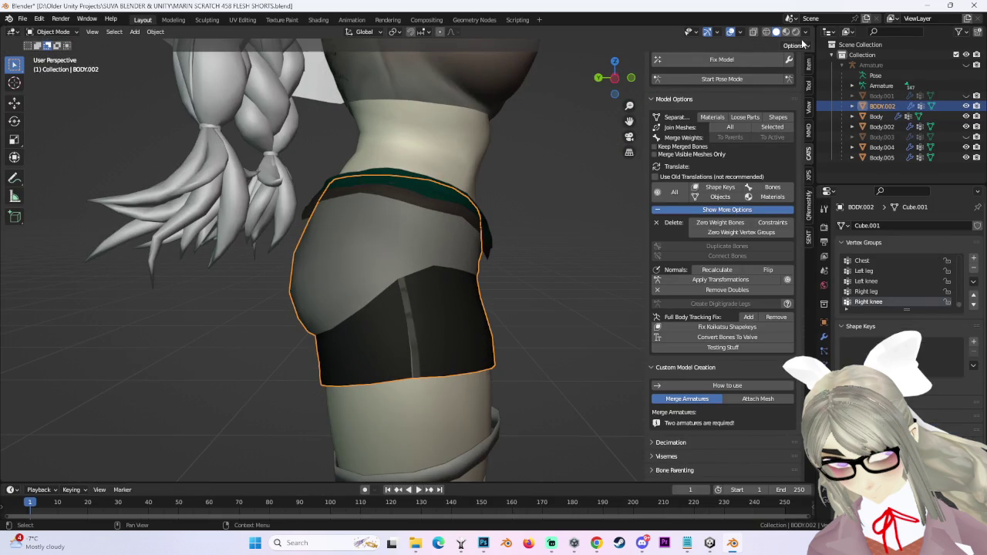
left_click(806, 32)
left_click(759, 183)
mouse_move(526, 243)
middle_mouse_down()
mouse_move(531, 270)
mouse_move(444, 279)
middle_mouse_up()
left_click(52, 32)
left_click(48, 46)
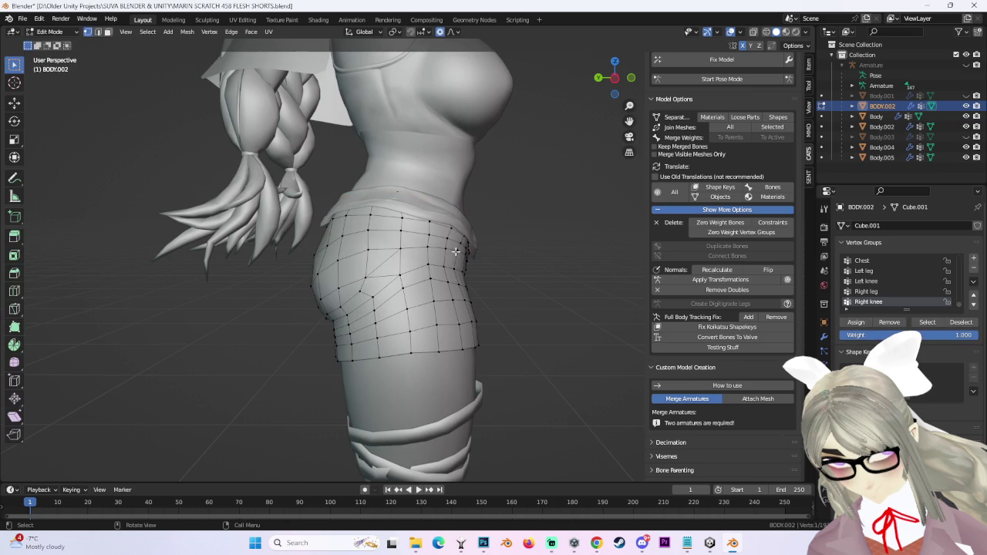
Orbit around the shorts' hip area and clear the previous edge selection.
mouse_move(396, 259)
middle_mouse_down()
mouse_move(502, 258)
mouse_move(369, 296)
middle_mouse_up()
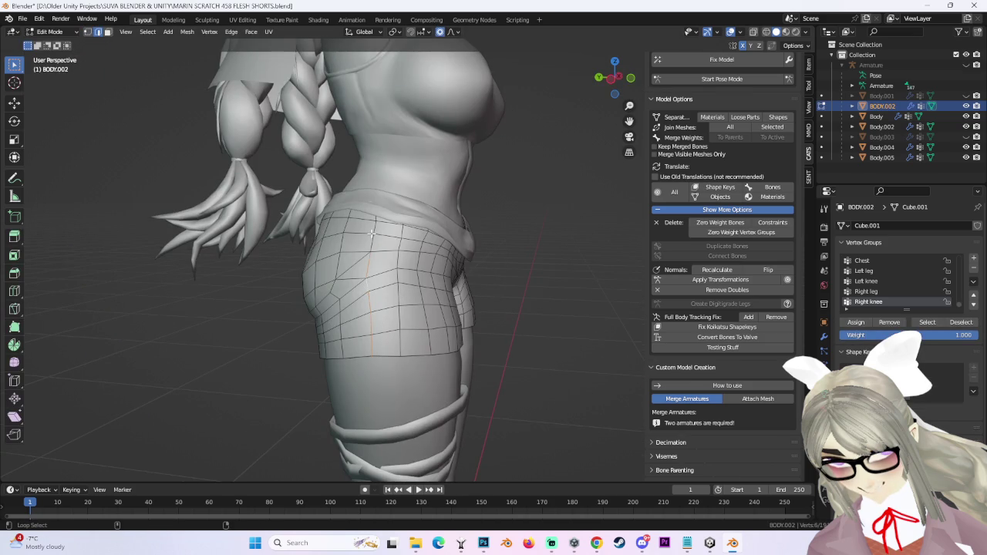
middle_click_drag(370, 239, 463, 259)
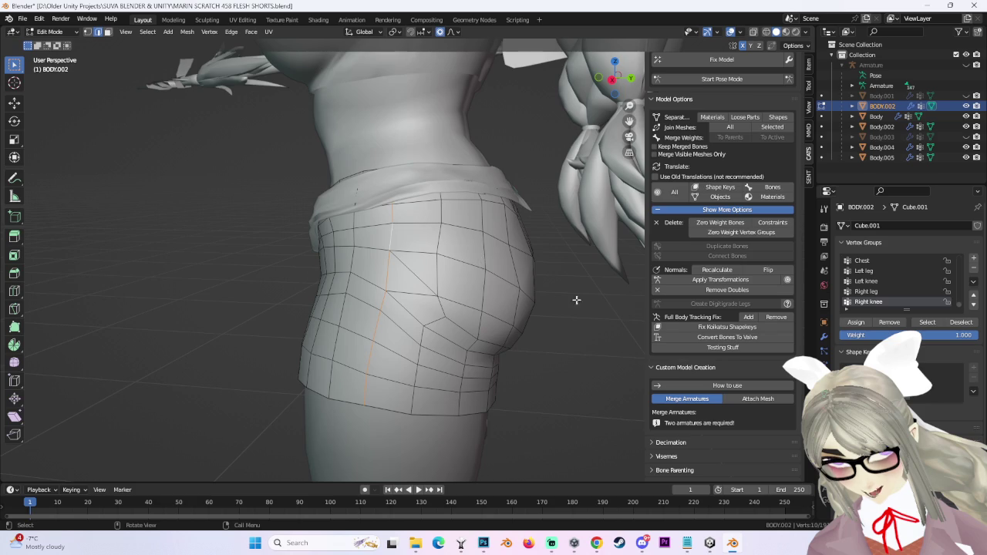
middle_click_drag(602, 309, 333, 344)
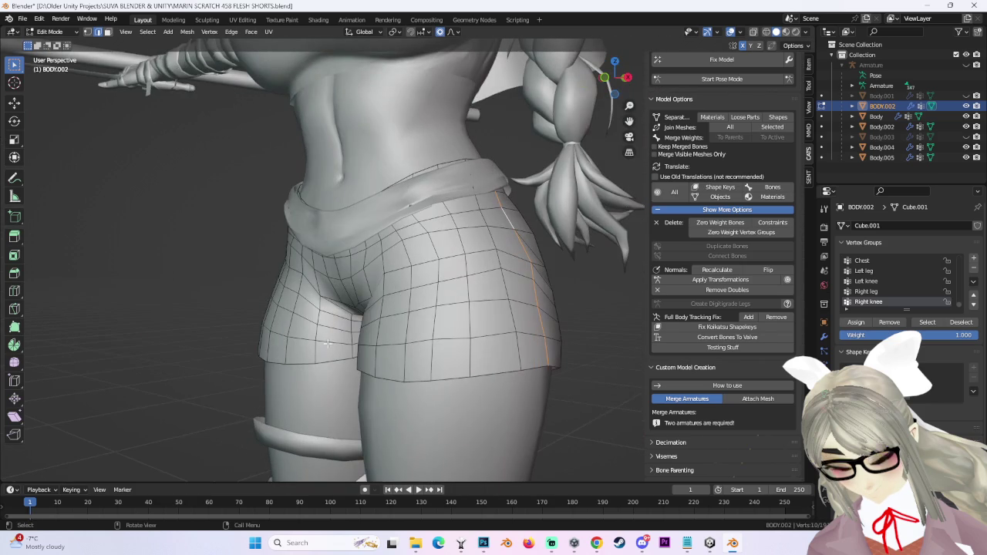
left_click(640, 359)
scroll(690, 358, "down", 1)
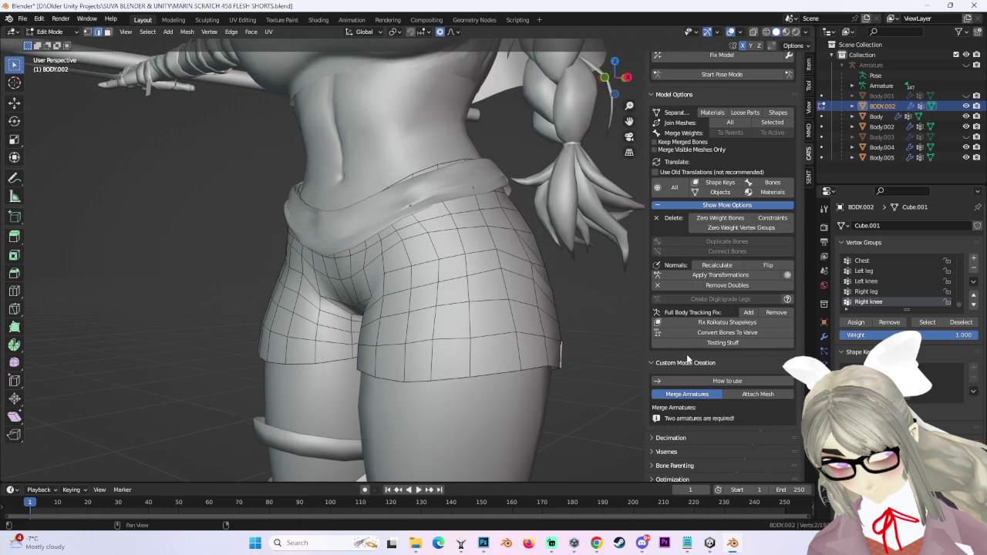
mouse_move(618, 328)
middle_mouse_down()
mouse_move(503, 341)
mouse_move(502, 303)
mouse_move(515, 348)
mouse_move(502, 335)
mouse_move(532, 333)
mouse_move(452, 334)
mouse_move(458, 314)
mouse_move(421, 314)
mouse_move(550, 342)
mouse_move(517, 337)
mouse_move(597, 87)
middle_mouse_up()
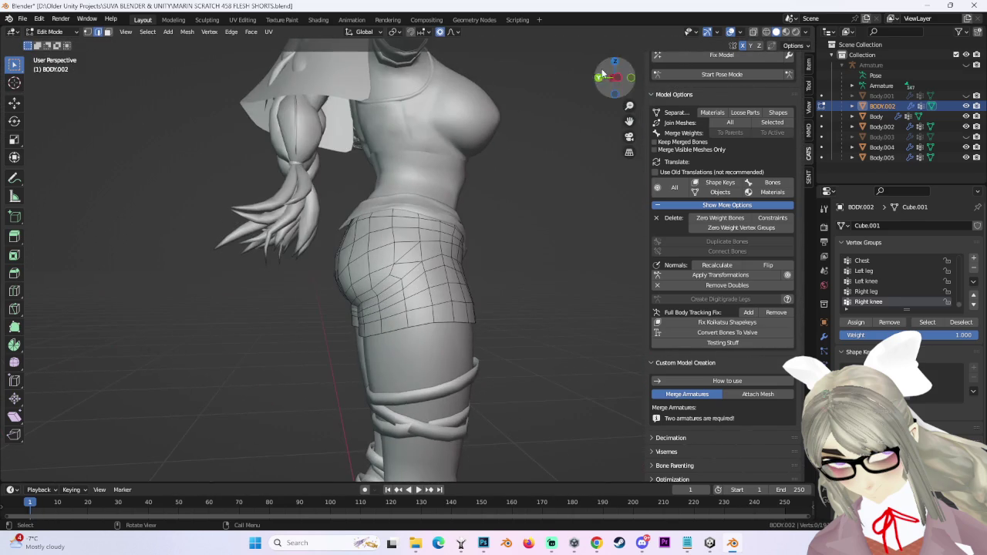
Snap to Left Orthographic view, zoom in on the hips, then return to Object Mode.
left_click(618, 80)
scroll(459, 282, "up", 2)
scroll(460, 282, "up", 2)
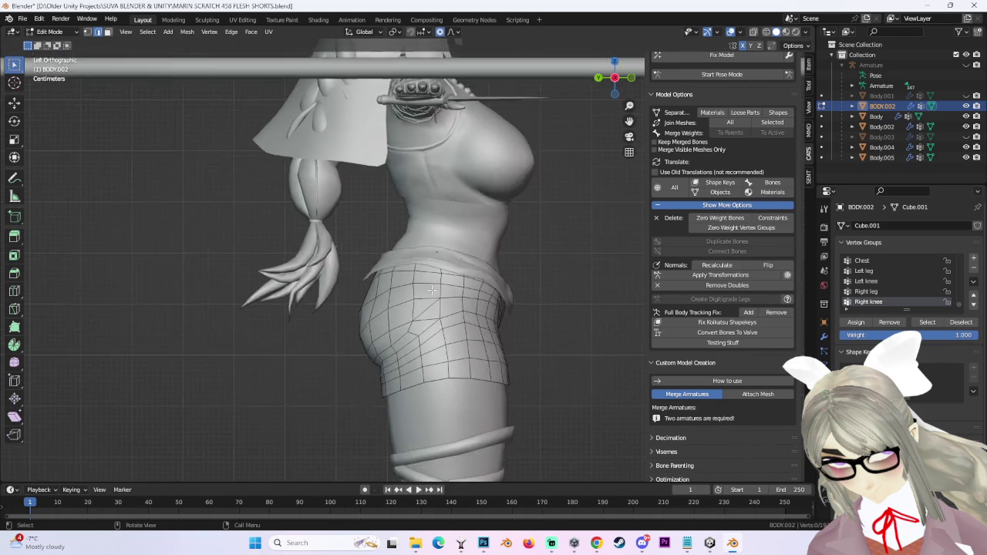
scroll(459, 282, "up", 2)
scroll(516, 269, "down", 3)
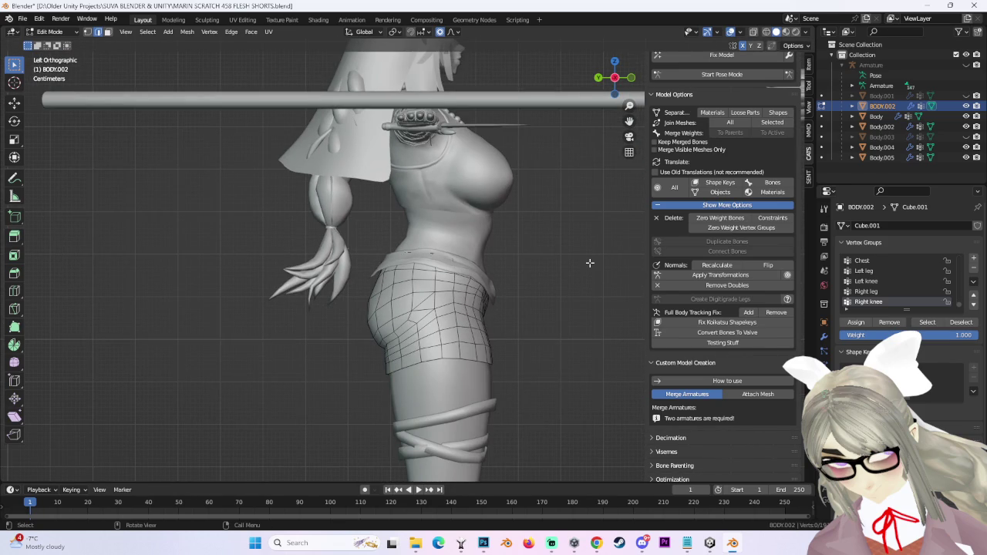
left_click(50, 32)
left_click(50, 37)
Select BODY.002, frame it in front view, then deselect and zoom out to the full body.
left_click(882, 158)
middle_click_drag(347, 246, 423, 248)
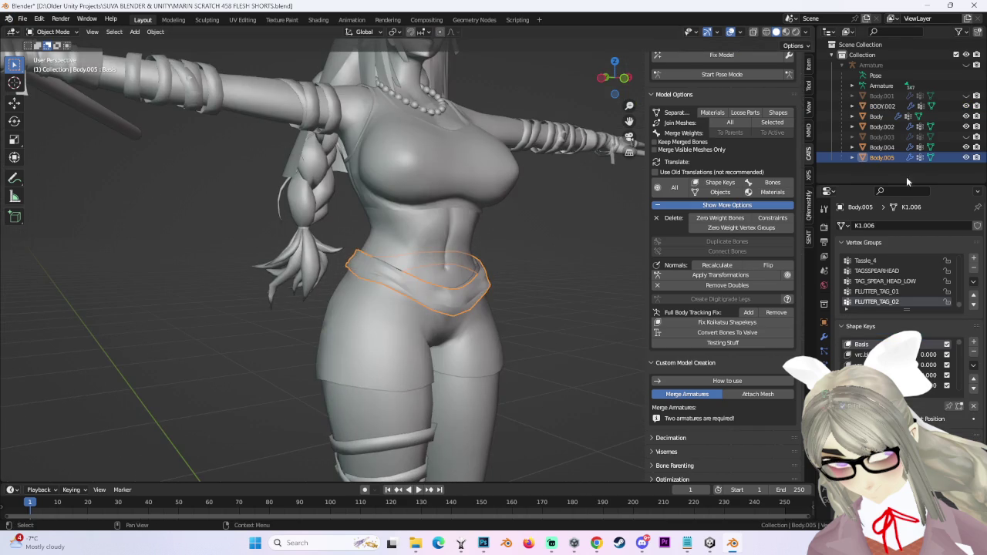
middle_click_drag(386, 277, 445, 281)
left_click(445, 280)
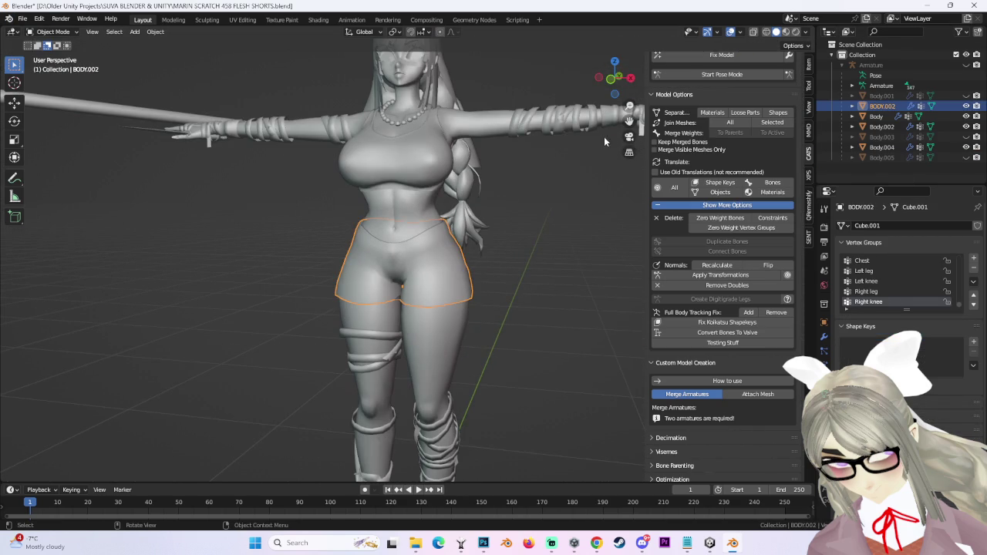
key("KP_1")
key("KP_Decimal")
mouse_move(597, 347)
middle_mouse_down()
mouse_move(503, 348)
mouse_move(591, 346)
middle_mouse_up()
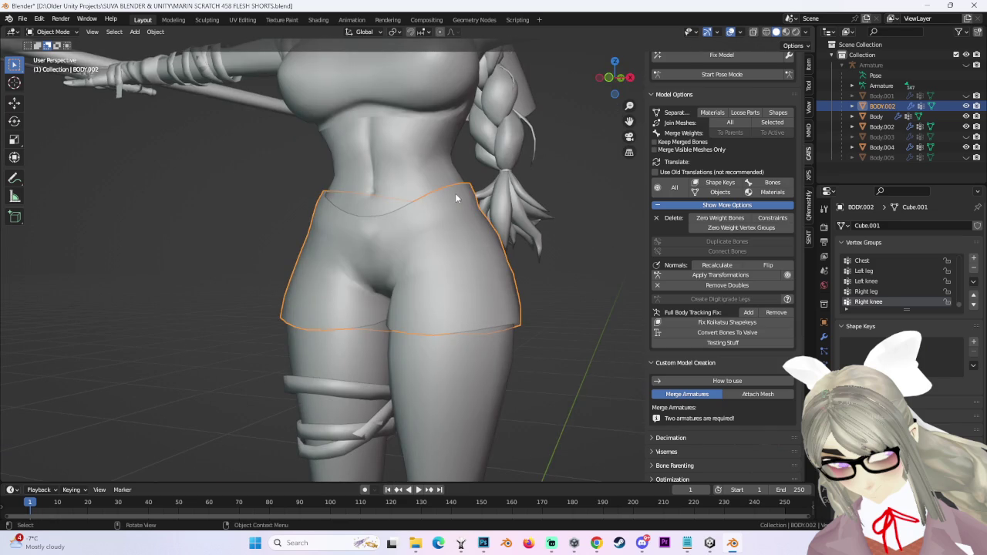
scroll(552, 290, "down", 3)
scroll(552, 290, "down", 2)
left_click(556, 262)
mouse_move(556, 262)
middle_mouse_down()
mouse_move(577, 254)
mouse_move(541, 252)
mouse_move(549, 229)
mouse_move(555, 255)
middle_mouse_up()
scroll(541, 252, "up", 3)
scroll(544, 246, "up", 2)
Start Pose Mode, rotate the Left leg bone, then undo the rotation.
left_click(717, 75)
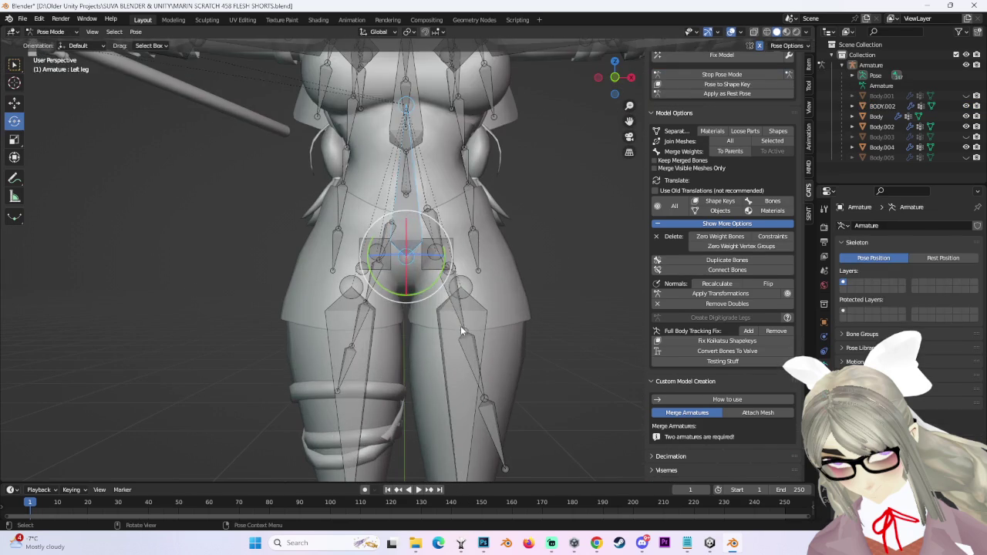
left_click(481, 314)
left_click_drag(481, 314, 562, 280)
mouse_move(562, 280)
middle_mouse_down()
mouse_move(577, 260)
mouse_move(589, 301)
middle_mouse_up()
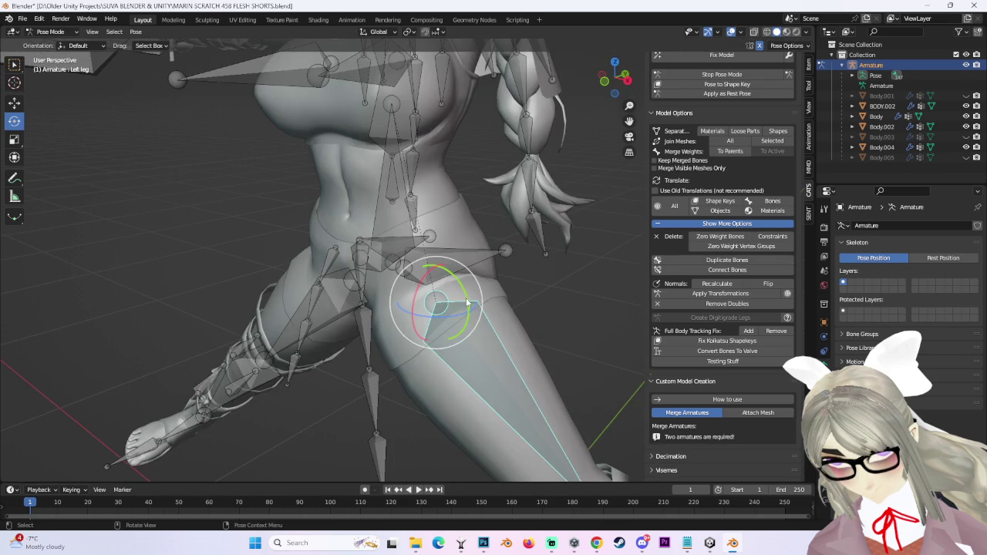
key("ctrl+z")
Lift the left leg and inspect the shorts' deformation from the side and behind.
left_click_drag(414, 300, 432, 322)
middle_click_drag(432, 322, 582, 174)
mouse_move(613, 83)
middle_mouse_down()
mouse_move(468, 248)
mouse_move(512, 248)
mouse_move(478, 263)
middle_mouse_up()
middle_click_drag(411, 289, 534, 302)
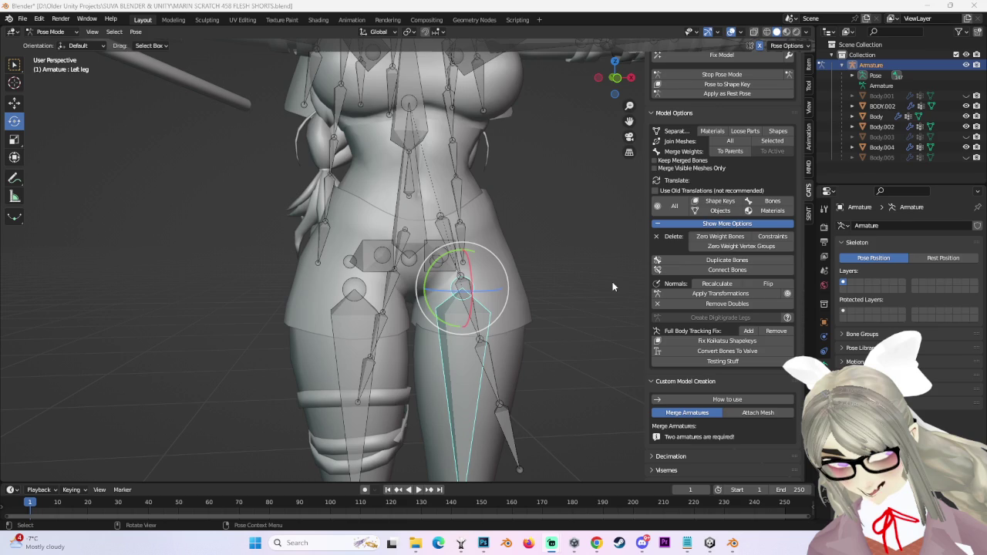
mouse_move(543, 237)
middle_mouse_down()
mouse_move(515, 274)
mouse_move(526, 257)
mouse_move(485, 269)
mouse_move(466, 262)
middle_mouse_up()
scroll(466, 242, "down", 1)
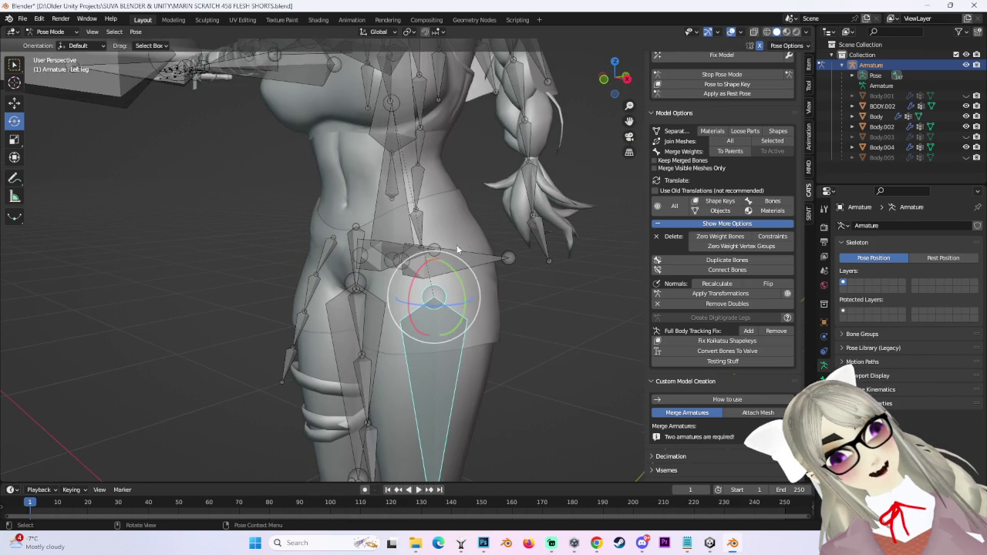
Rotate the left thigh forward to about -51 degrees.
left_click_drag(412, 277, 505, 260)
key("ctrl+z")
key("ctrl+shift+z")
left_click_drag(389, 270, 350, 262)
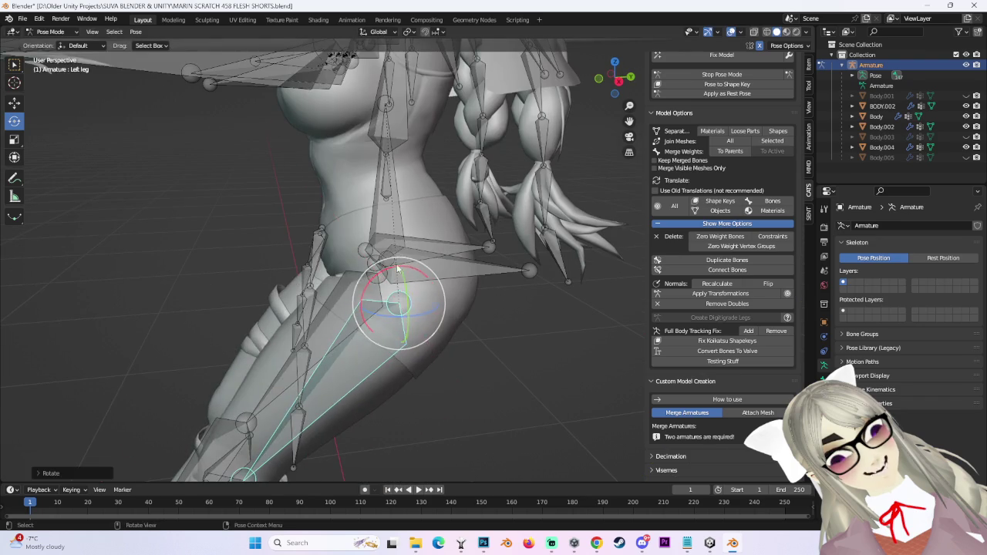
middle_click_drag(390, 262, 463, 188, "shift")
mouse_move(494, 191)
left_mouse_down()
mouse_move(509, 152)
mouse_move(396, 181)
left_mouse_up()
mouse_move(396, 181)
middle_mouse_down()
mouse_move(476, 180)
mouse_move(493, 160)
mouse_move(545, 173)
middle_mouse_up()
Nudge the thigh bone slightly, then stop Pose Mode to return to Object Mode.
mouse_move(437, 206)
middle_mouse_down()
mouse_move(401, 202)
mouse_move(453, 208)
middle_mouse_up()
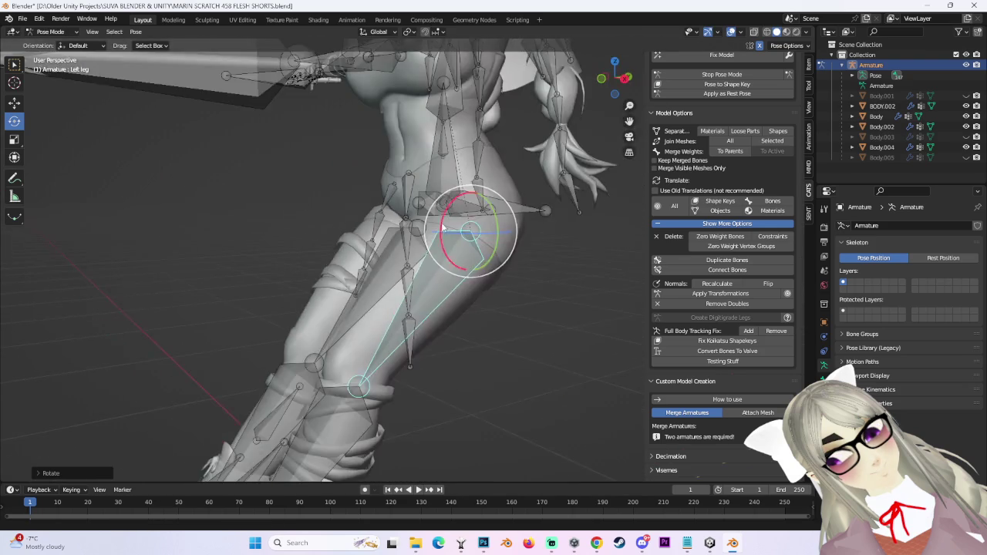
scroll(447, 232, "up", 2)
mouse_move(467, 251)
left_mouse_down()
mouse_move(460, 275)
mouse_move(474, 266)
left_mouse_up()
left_click(721, 74)
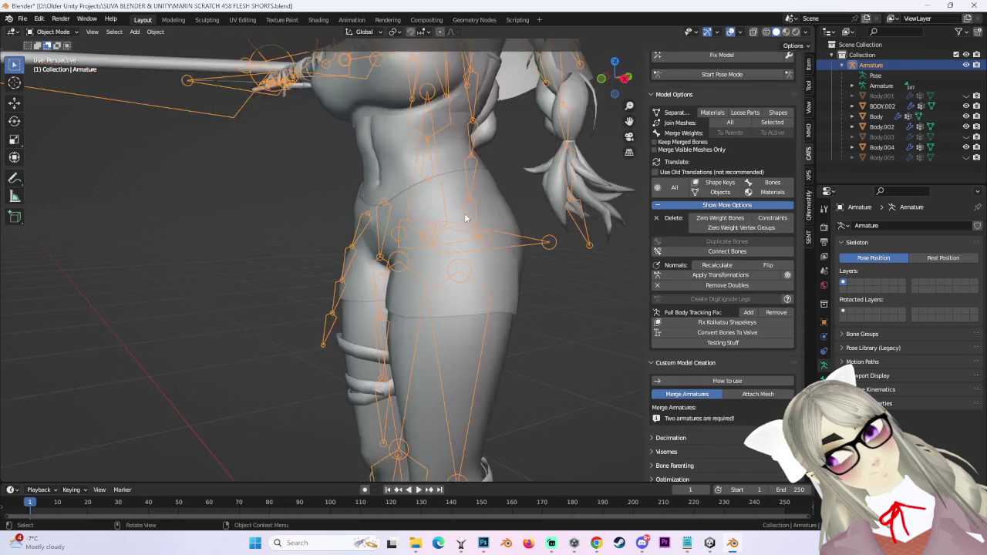
Select BODY.002 in front view and switch it to Sculpt Mode.
scroll(493, 245, "up", 2)
scroll(501, 287, "up", 2)
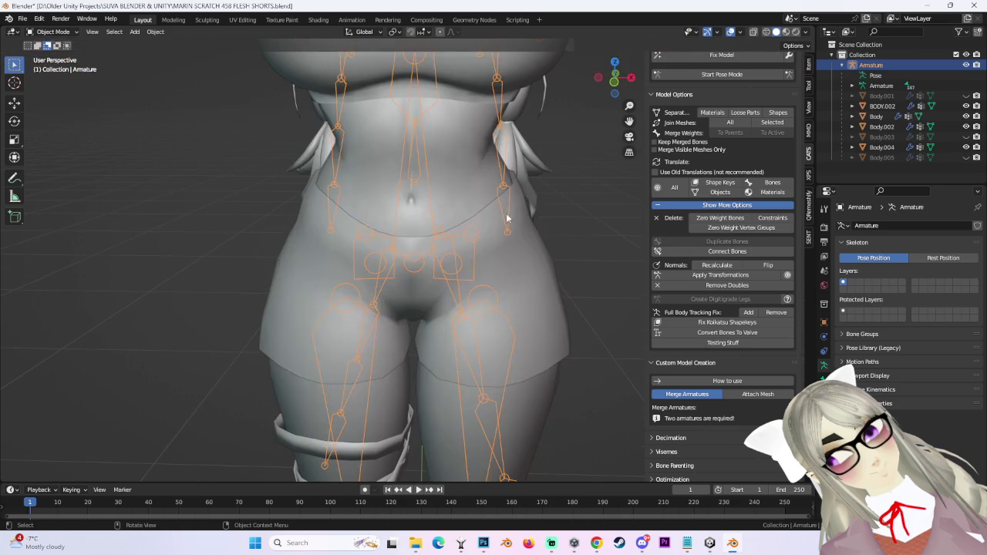
left_click(517, 223)
left_click(614, 82)
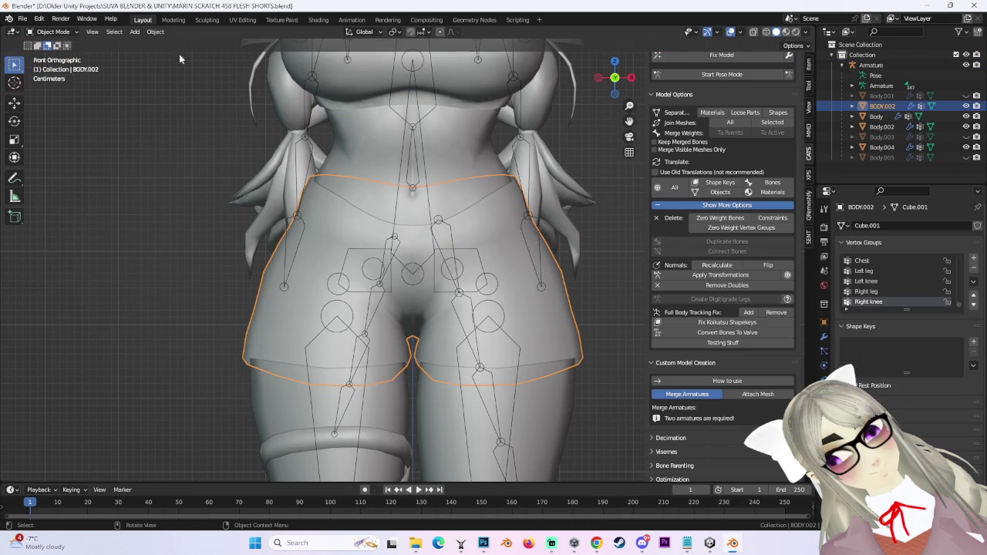
left_click(76, 34)
left_click(54, 66)
scroll(324, 224, "down", 3)
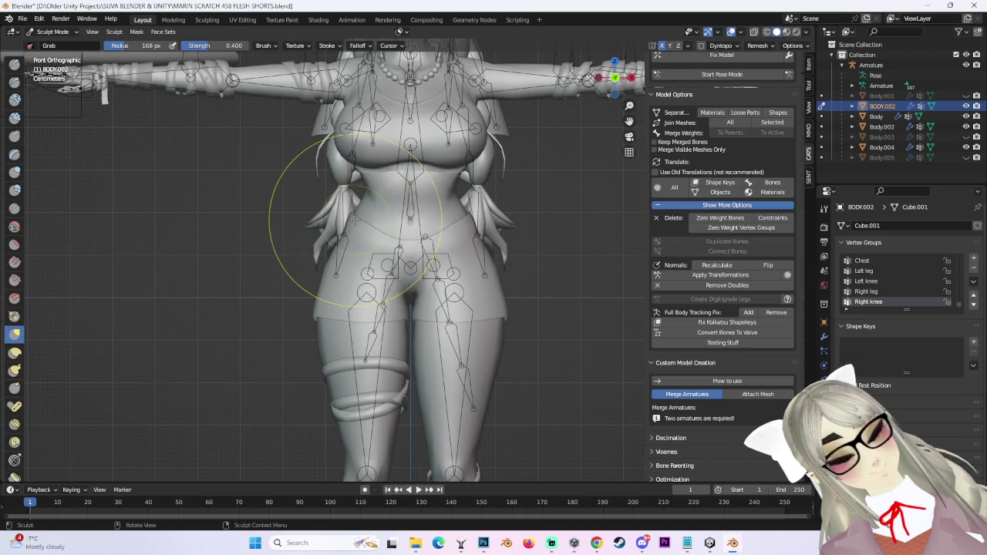
Grab the front waist and hip of the shorts downward.
left_click_drag(491, 207, 467, 239)
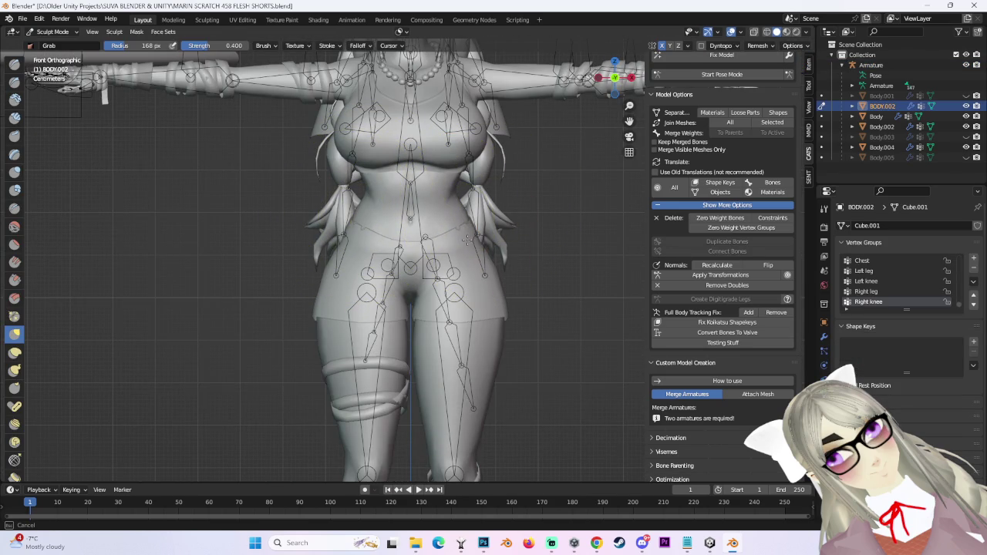
scroll(470, 231, "up", 3)
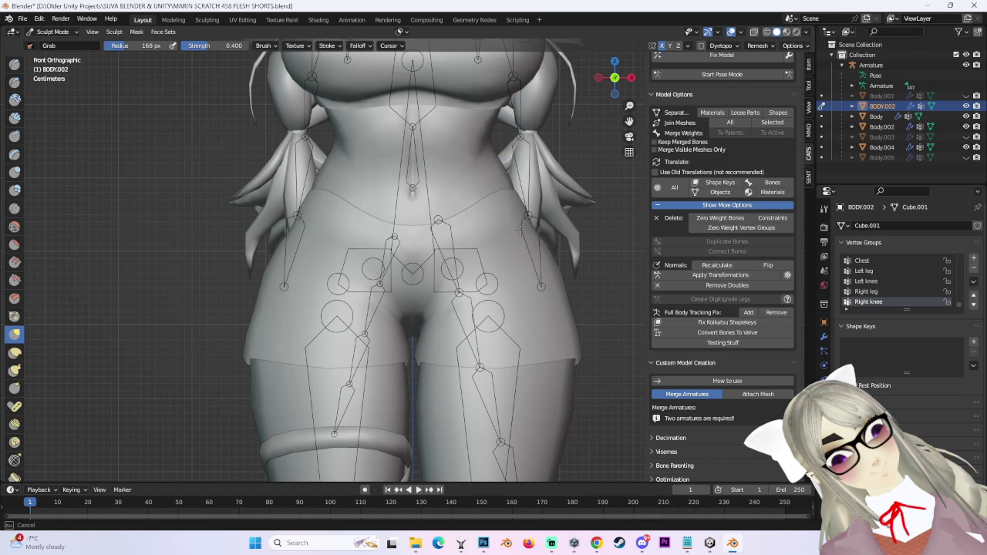
scroll(504, 196, "down", 2)
left_click_drag(497, 209, 501, 249)
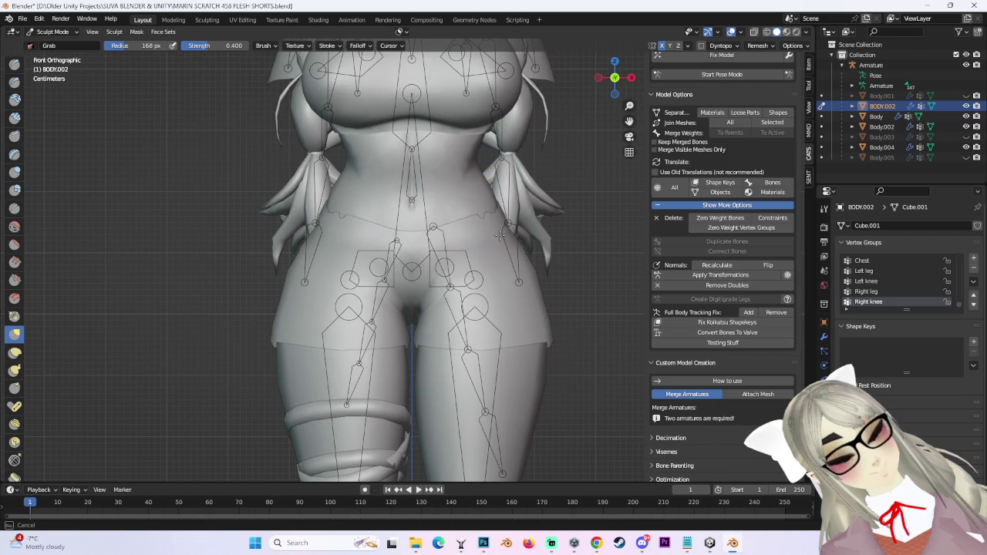
mouse_move(521, 195)
middle_mouse_down()
mouse_move(522, 232)
mouse_move(458, 242)
middle_mouse_up()
mouse_move(501, 209)
middle_mouse_down()
mouse_move(505, 219)
mouse_move(462, 198)
mouse_move(452, 231)
mouse_move(452, 221)
mouse_move(432, 239)
mouse_move(371, 231)
mouse_move(673, 71)
middle_mouse_up()
In Back Orthographic view, hide the hair and pull the back waistband down.
key("ctrl+KP_1")
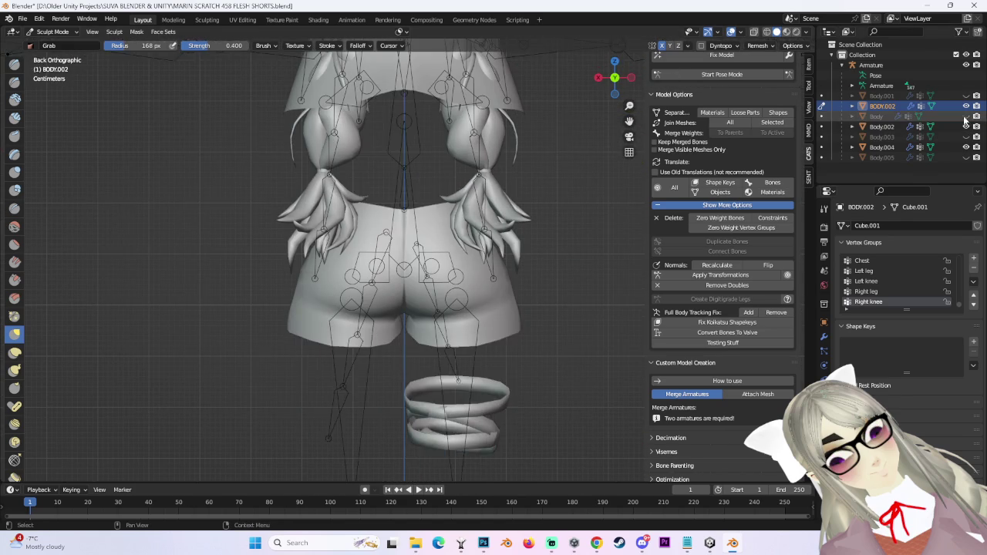
left_click(966, 125)
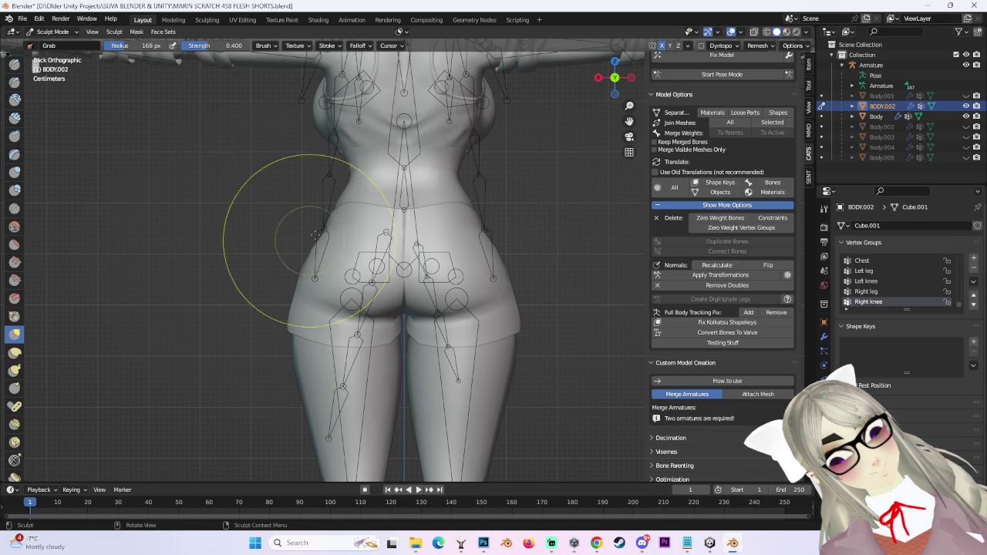
left_click_drag(348, 209, 357, 248)
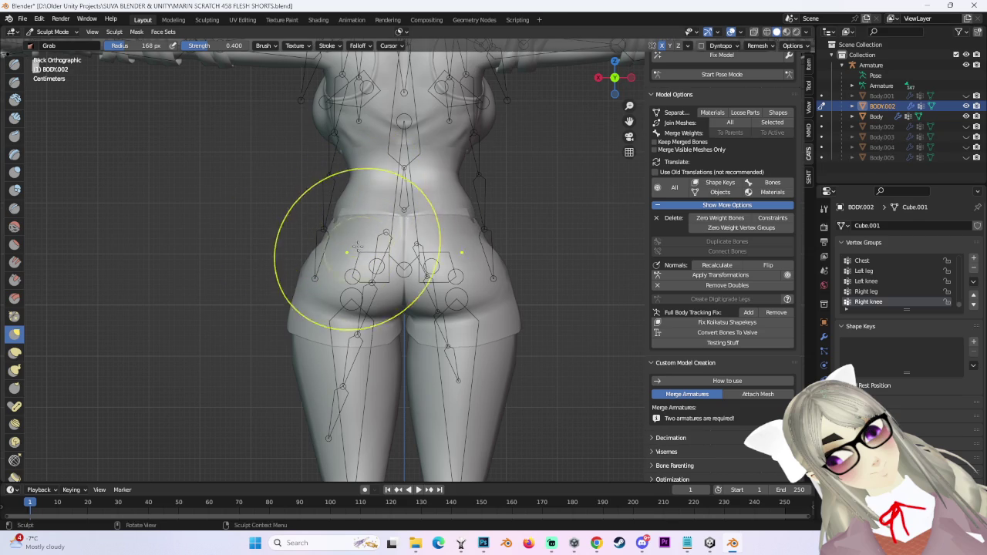
scroll(357, 248, "up", 1)
left_click_drag(341, 198, 398, 204)
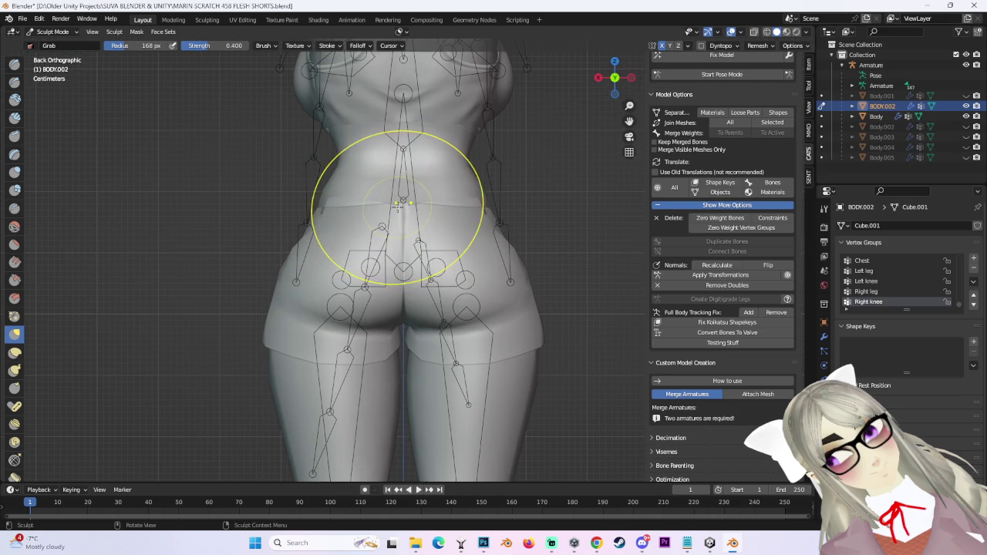
Pull the waistband down at the lower back from an angled rear view.
mouse_move(397, 206)
middle_mouse_down()
mouse_move(478, 255)
mouse_move(463, 260)
middle_mouse_up()
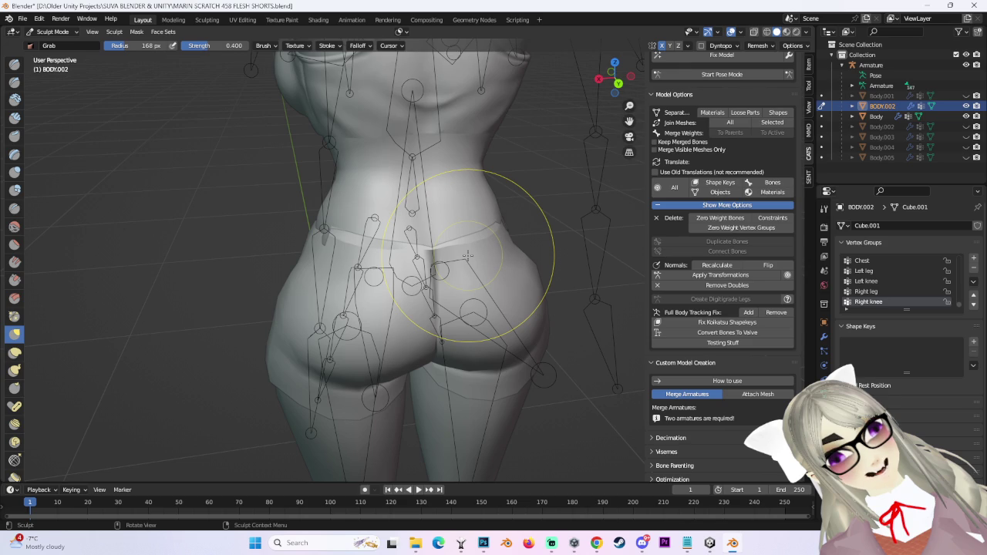
middle_click_drag(491, 264, 357, 202)
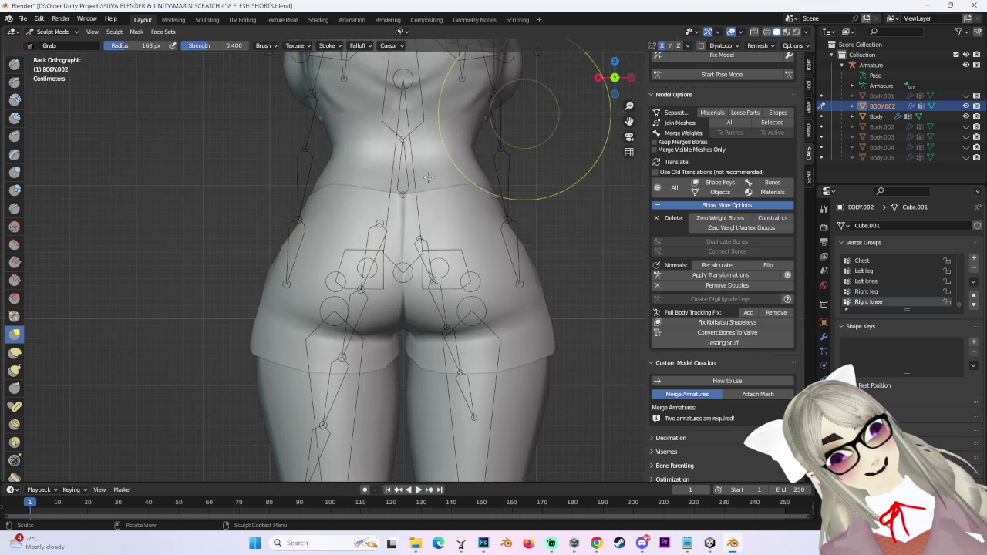
scroll(357, 202, "up", 2)
scroll(346, 193, "up", 1)
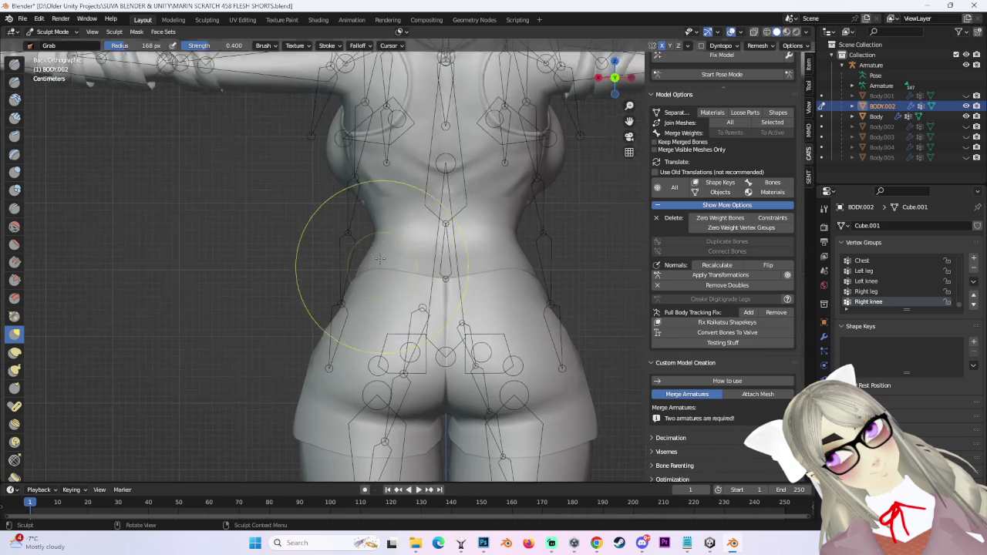
scroll(370, 270, "up", 2)
left_click_drag(367, 275, 368, 306)
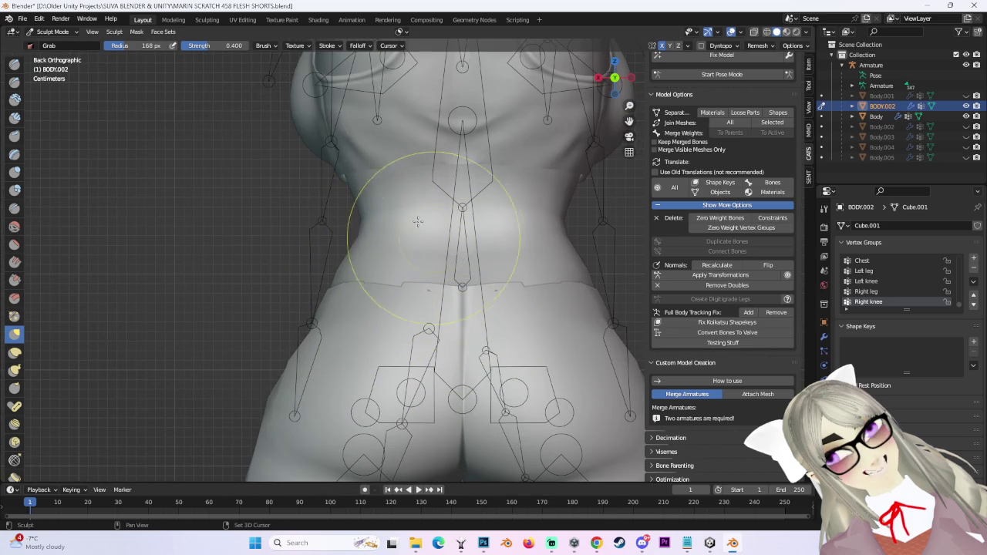
Switch through Object Mode into Edit Mode to inspect the shorts' mesh wireframe.
left_click(78, 35)
left_click(56, 44)
scroll(522, 325, "up", 2)
scroll(479, 262, "up", 1)
left_click(52, 31)
left_click(54, 55)
middle_click_drag(478, 262, 516, 244)
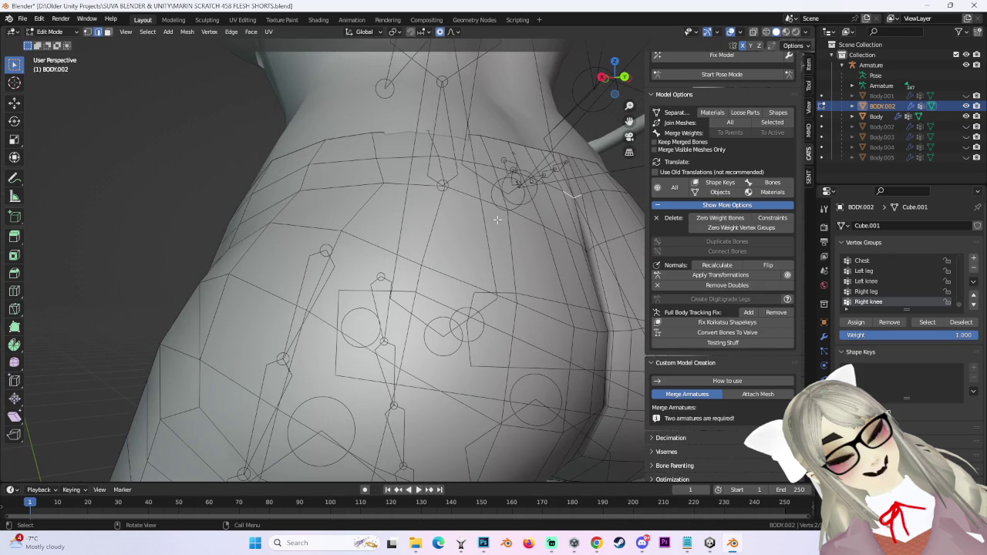
middle_click_drag(500, 219, 432, 231)
Return to Sculpt Mode and pull the waistband near the right hip.
left_click(52, 31)
left_click(54, 67)
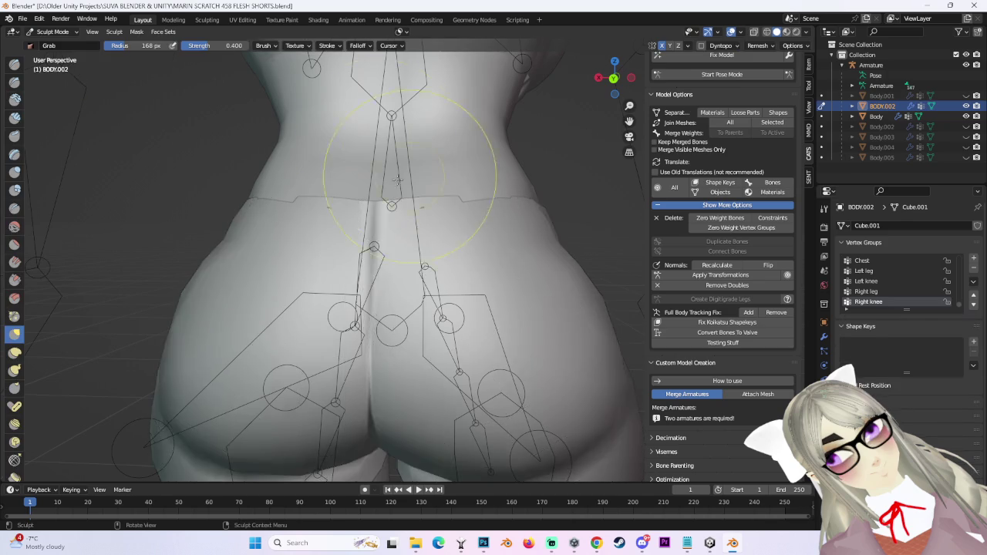
scroll(410, 175, "down", 2)
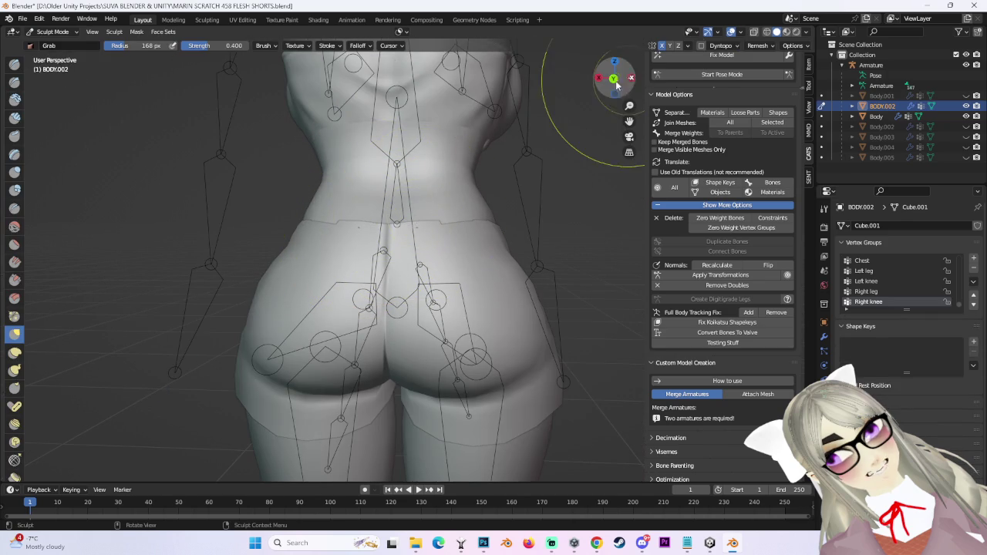
left_click(614, 78)
mouse_move(393, 225)
middle_mouse_down()
mouse_move(473, 194)
mouse_move(500, 202)
middle_mouse_up()
left_click_drag(477, 219, 529, 214)
Check side and back views, then pull the shorts upward at the hip.
mouse_move(436, 198)
middle_mouse_down()
mouse_move(434, 231)
mouse_move(636, 92)
middle_mouse_up()
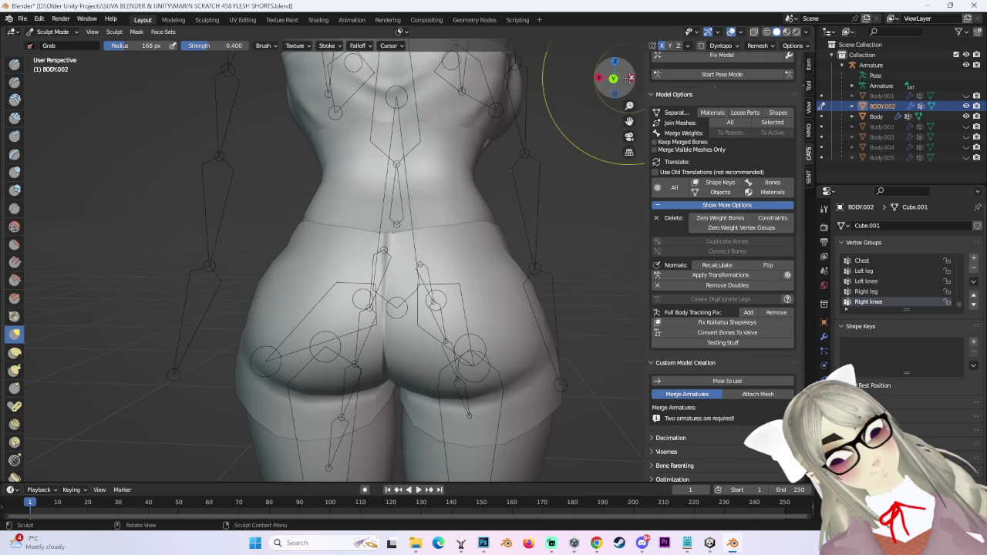
left_click(634, 78)
left_click(599, 77)
middle_click_drag(391, 235, 462, 231)
scroll(469, 237, "up", 3)
left_click_drag(487, 274, 451, 232)
Inspect the hips from behind and undo the last bad Grab stroke.
mouse_move(474, 220)
middle_mouse_down()
mouse_move(463, 279)
mouse_move(363, 275)
mouse_move(396, 260)
mouse_move(262, 262)
middle_mouse_up()
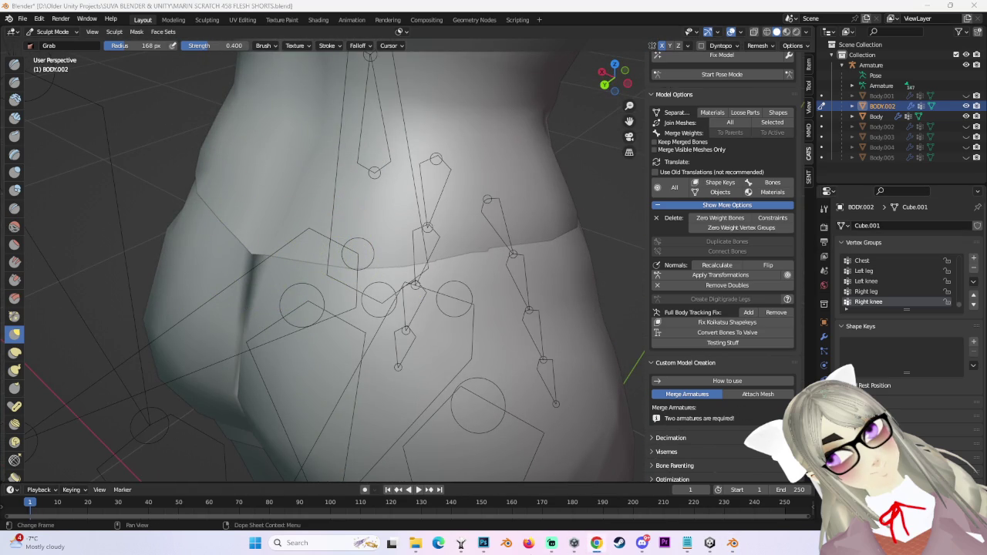
mouse_move(436, 374)
middle_mouse_down()
mouse_move(385, 331)
mouse_move(407, 309)
mouse_move(381, 275)
middle_mouse_up()
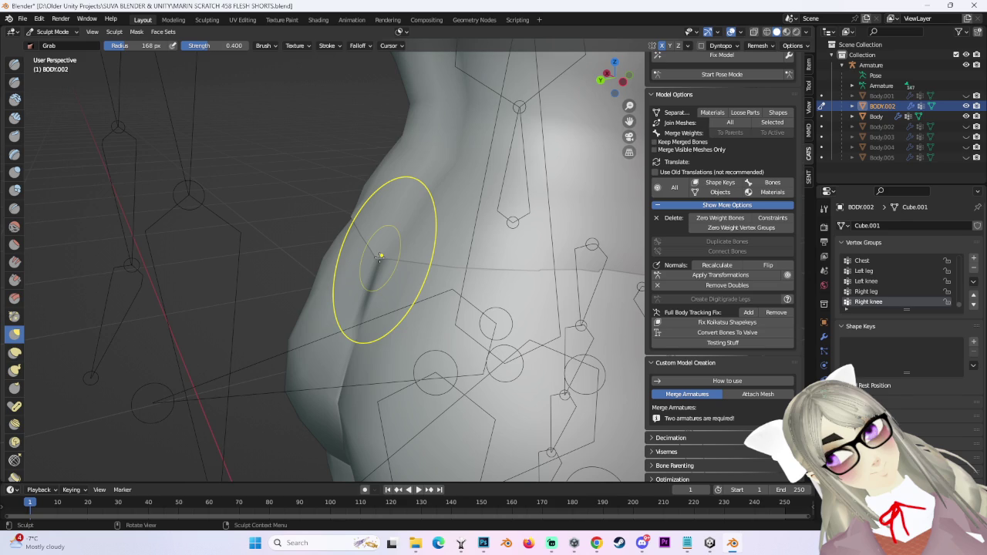
key("ctrl+z")
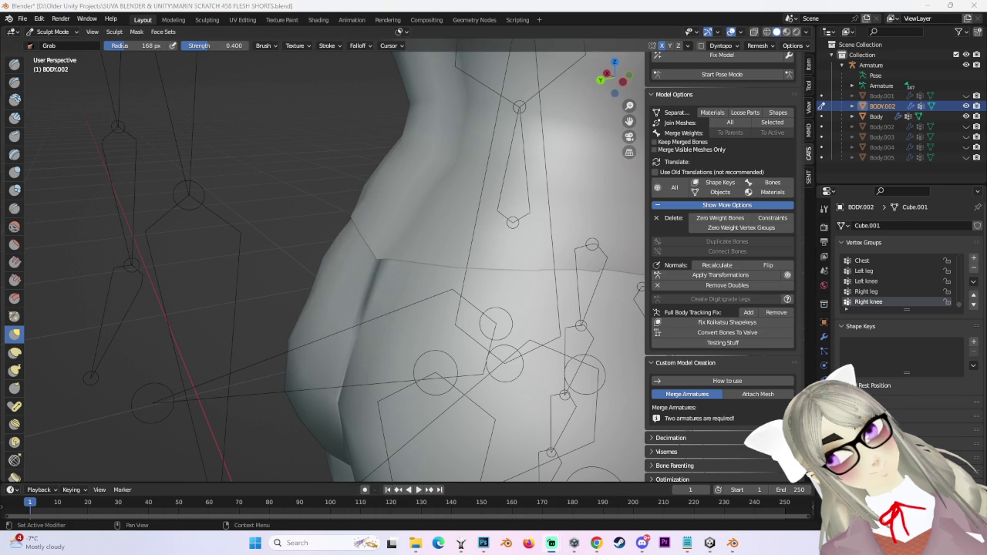
mouse_move(620, 274)
middle_mouse_down()
mouse_move(445, 285)
mouse_move(524, 168)
middle_mouse_up()
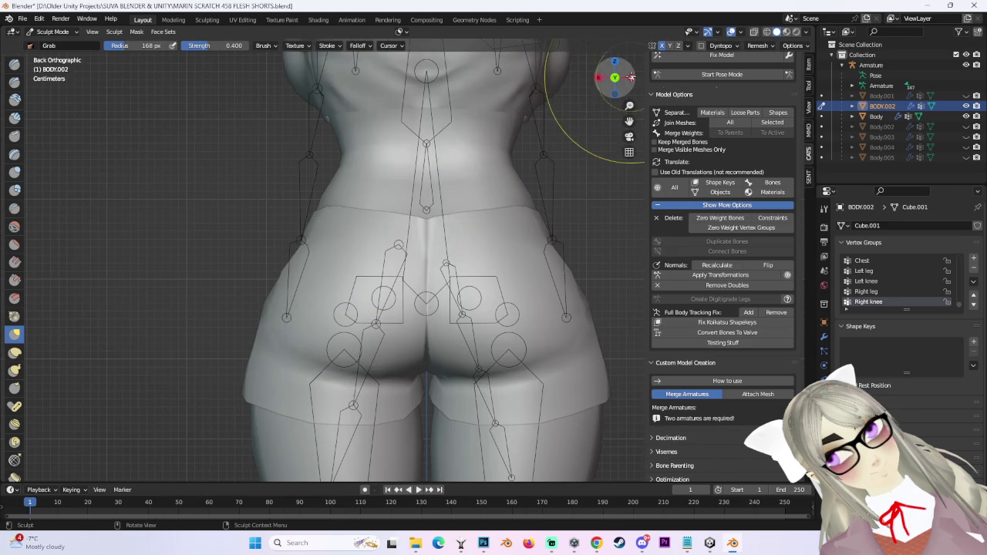
left_click(630, 77)
mouse_move(367, 249)
middle_mouse_down()
mouse_move(347, 261)
mouse_move(335, 208)
middle_mouse_up()
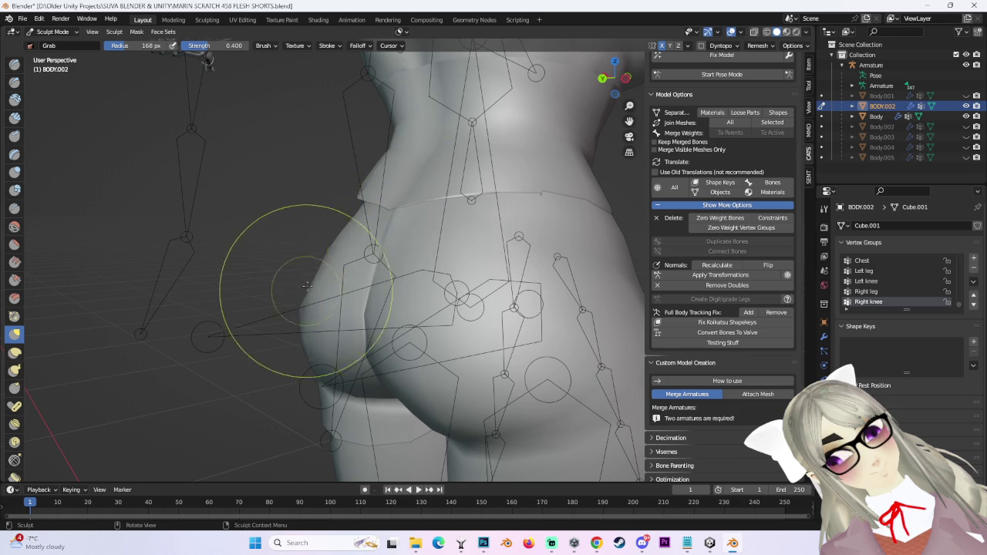
middle_click_drag(317, 269, 368, 232)
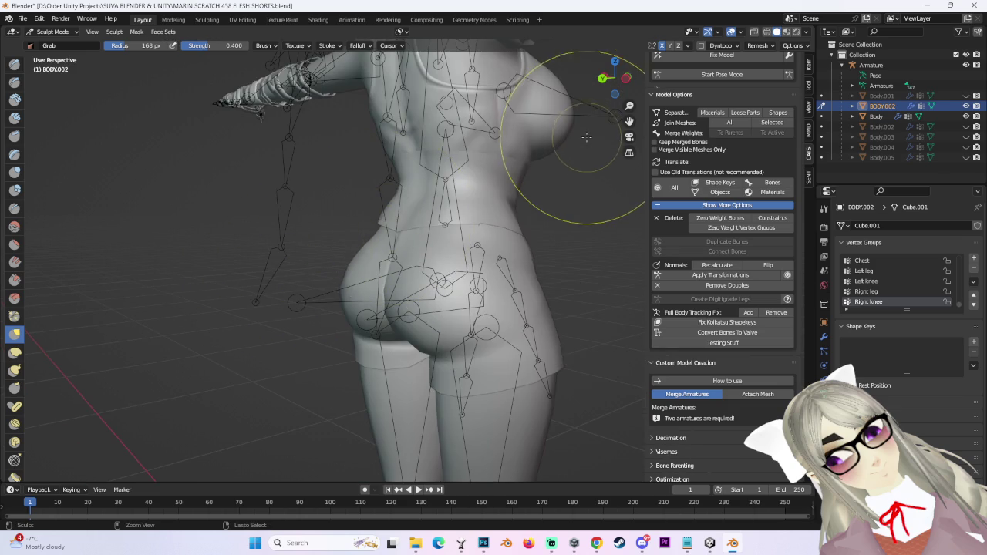
middle_click_drag(445, 265, 501, 274)
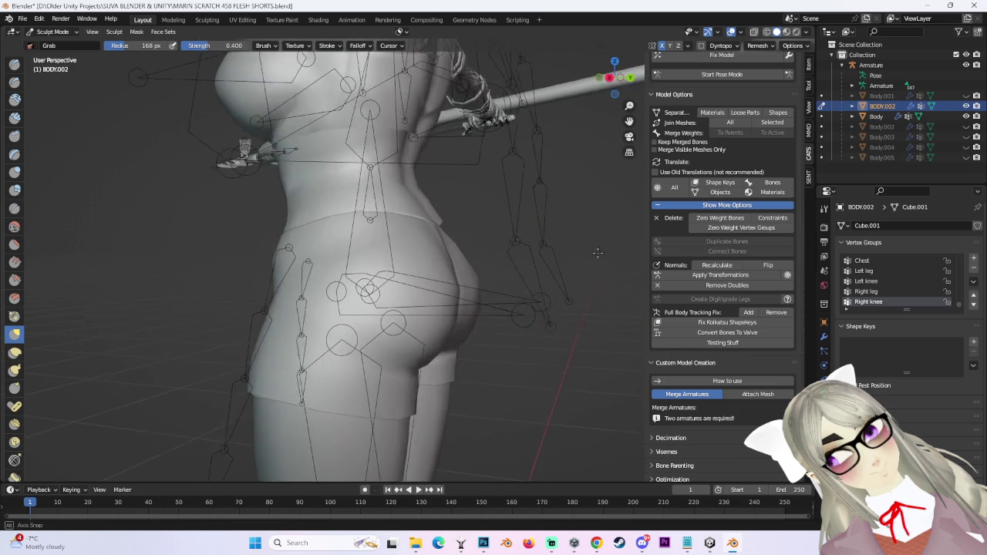
scroll(517, 275, "up", 2)
mouse_move(586, 278)
middle_mouse_down()
mouse_move(331, 308)
mouse_move(547, 370)
middle_mouse_up()
scroll(341, 319, "up", 2)
scroll(362, 305, "up", 2)
scroll(366, 318, "down", 3)
scroll(548, 282, "down", 1)
mouse_move(547, 283)
middle_mouse_down()
mouse_move(445, 262)
mouse_move(605, 104)
mouse_move(434, 204)
mouse_move(448, 245)
middle_mouse_up()
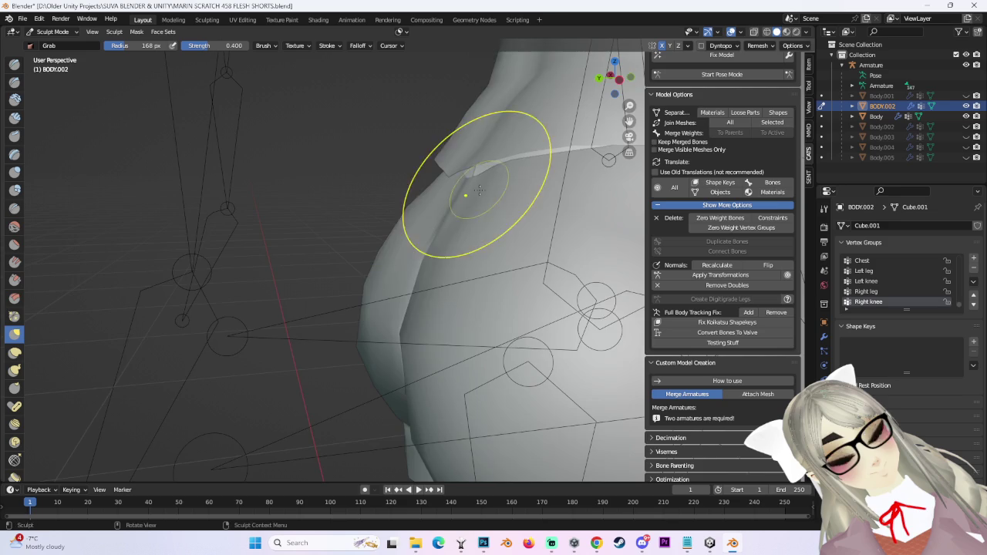
middle_click_drag(478, 190, 691, 121, "shift")
Turn on the wireframe overlay and pull the side of the shorts in against the hip.
left_click(731, 32)
left_click(685, 216)
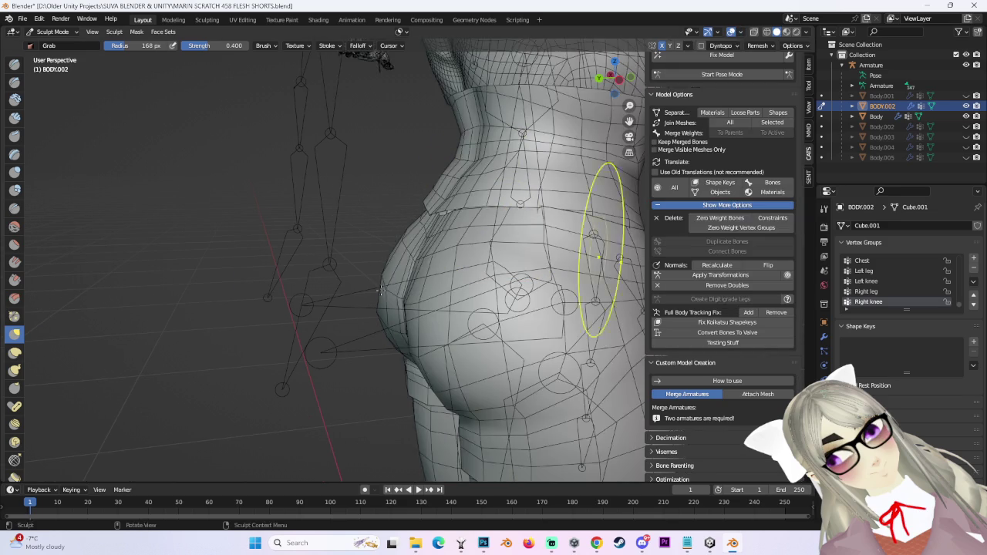
mouse_move(586, 255)
middle_mouse_down()
mouse_move(468, 265)
mouse_move(423, 252)
middle_mouse_up()
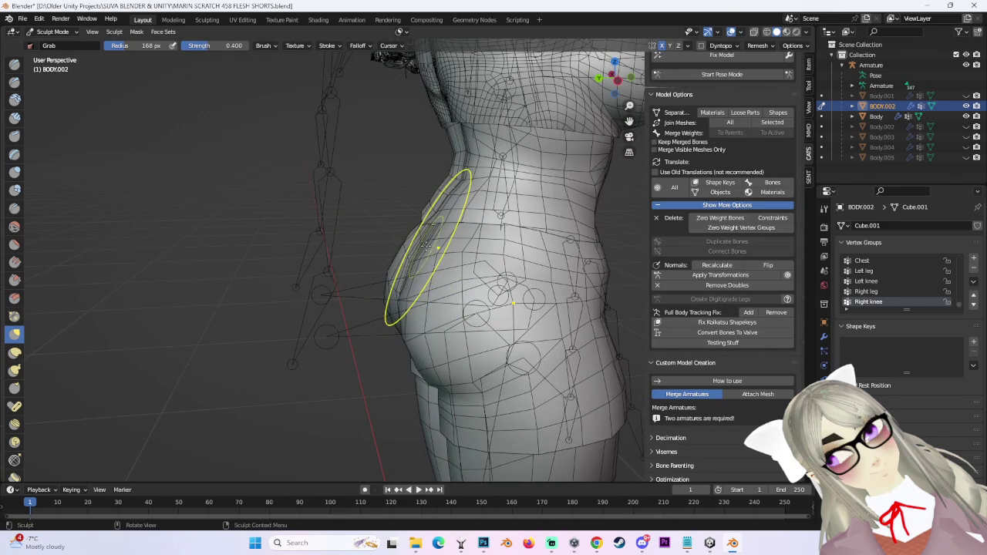
left_click_drag(421, 255, 400, 242)
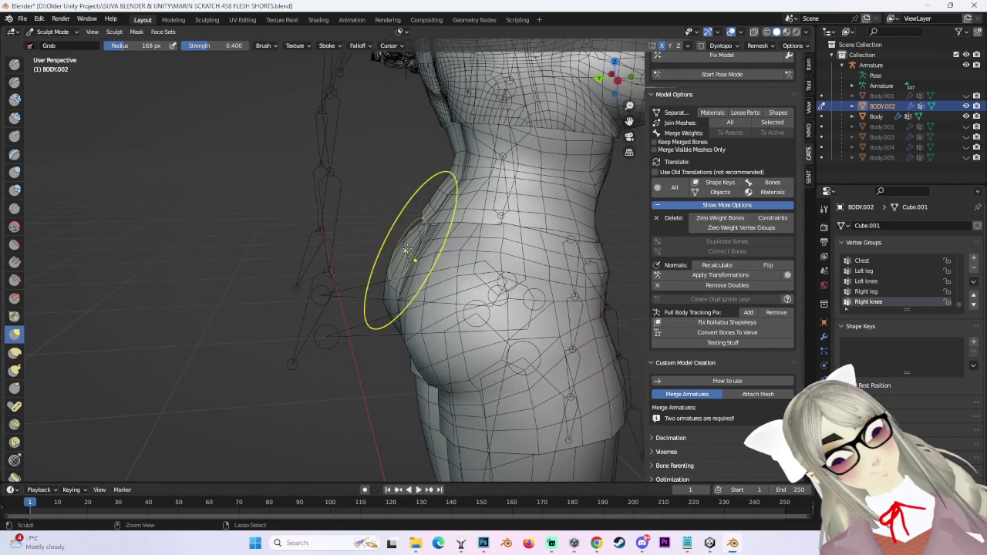
Reshape the shorts over the seat, checking the hips from side and rear angles.
mouse_move(429, 253)
middle_mouse_down()
mouse_move(473, 246)
mouse_move(431, 239)
middle_mouse_up()
mouse_move(372, 230)
middle_mouse_down()
mouse_move(333, 238)
mouse_move(403, 243)
mouse_move(411, 217)
mouse_move(417, 251)
middle_mouse_up()
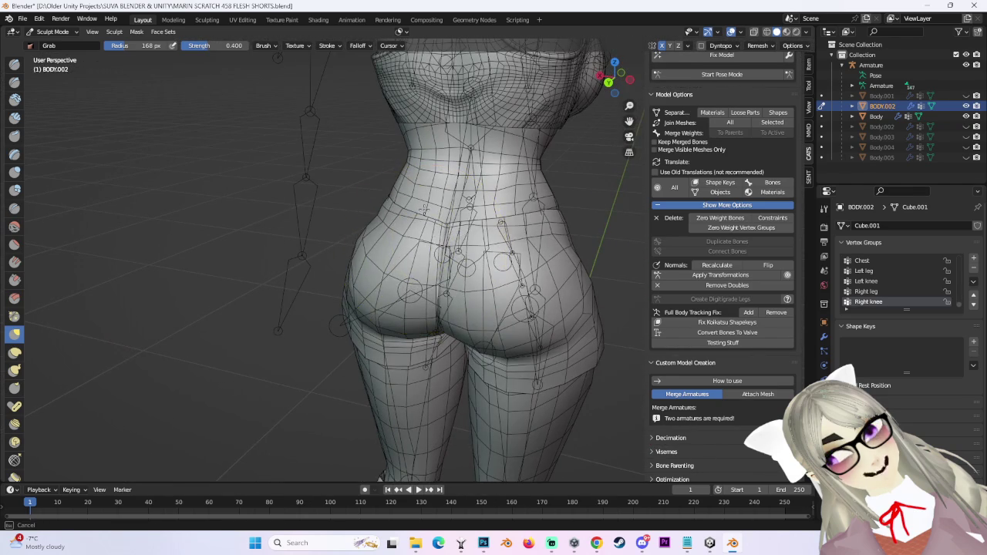
left_click_drag(403, 244, 414, 206)
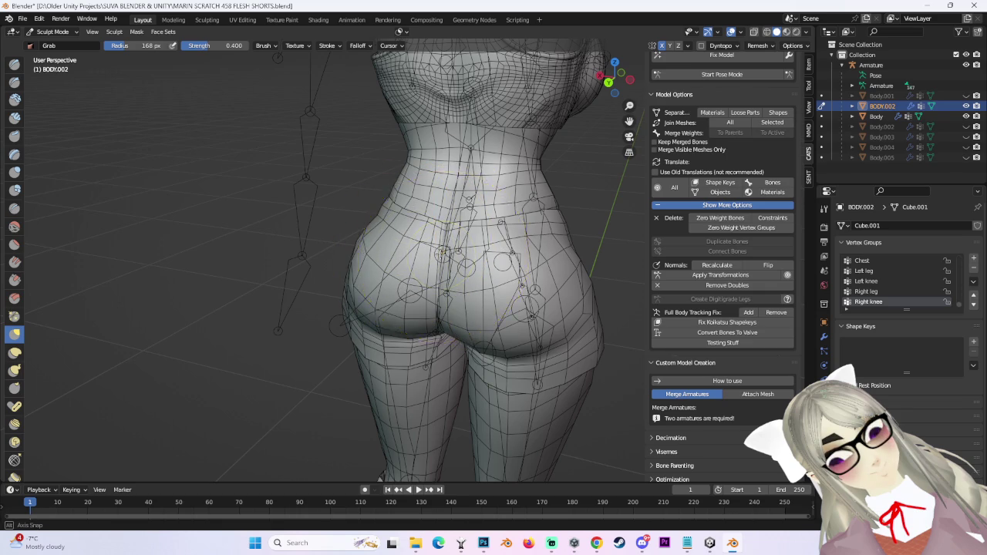
middle_click_drag(444, 253, 525, 237)
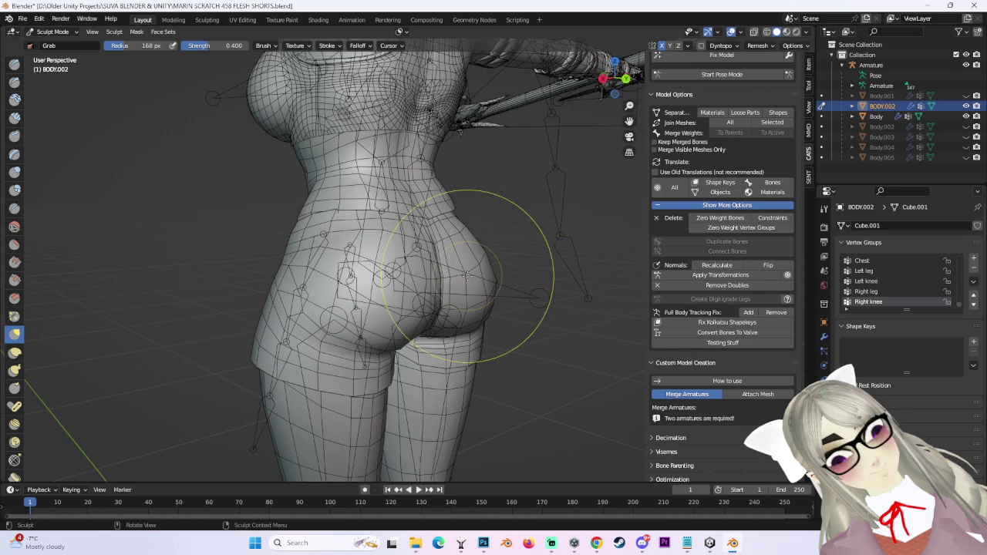
mouse_move(464, 276)
middle_mouse_down()
mouse_move(507, 220)
mouse_move(352, 232)
middle_mouse_up()
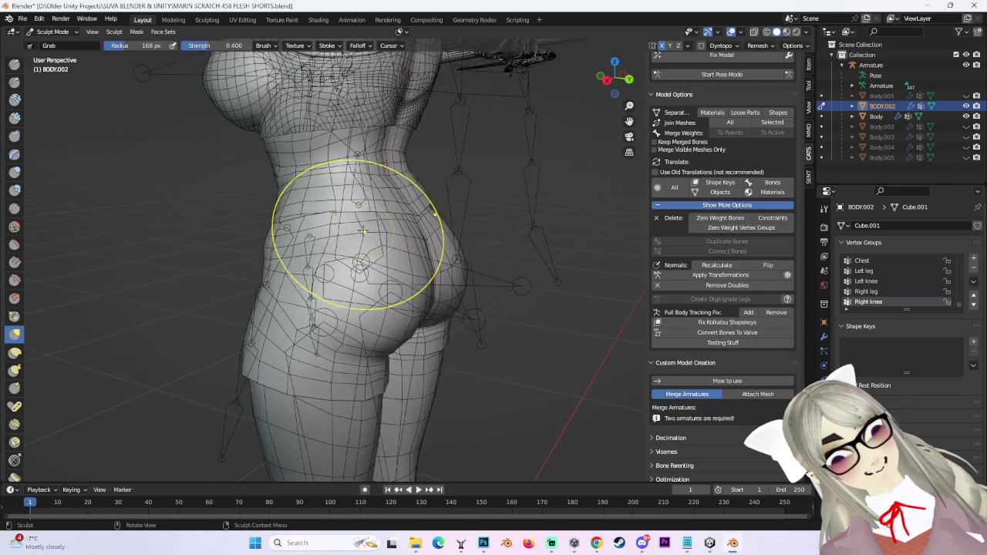
scroll(382, 222, "up", 2)
mouse_move(498, 221)
middle_mouse_down()
mouse_move(364, 231)
mouse_move(419, 286)
mouse_move(451, 301)
mouse_move(429, 275)
mouse_move(437, 292)
mouse_move(350, 262)
mouse_move(352, 242)
mouse_move(369, 254)
middle_mouse_up()
scroll(440, 297, "down", 2)
scroll(437, 291, "up", 2)
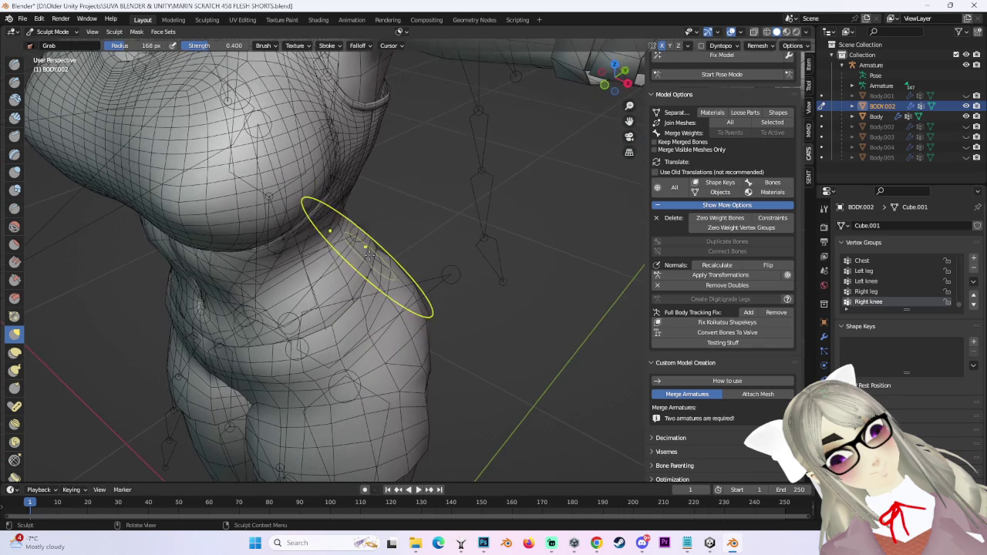
mouse_move(428, 276)
middle_mouse_down()
mouse_move(407, 298)
mouse_move(568, 319)
mouse_move(494, 303)
mouse_move(434, 365)
middle_mouse_up()
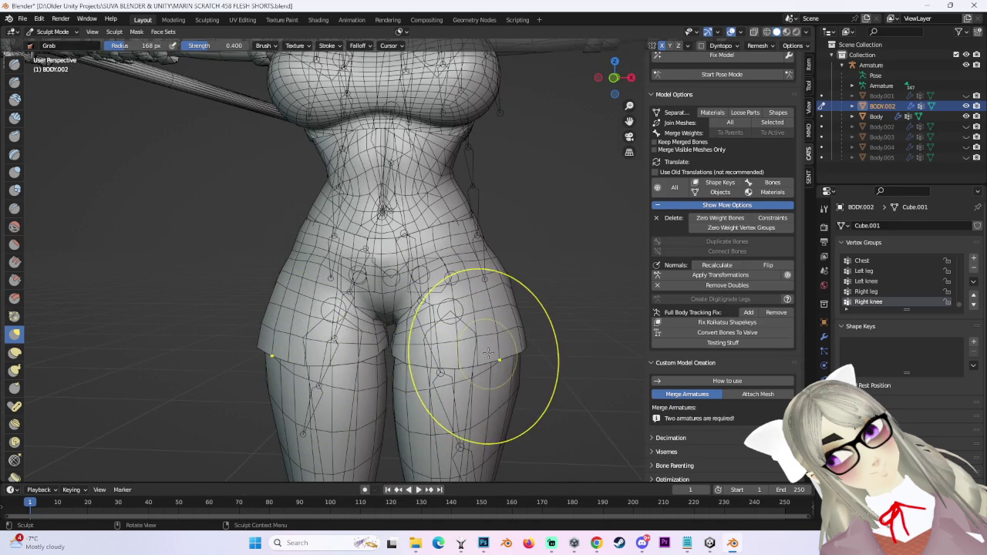
In front orthographic view, pull the outer edge of the right leg hem outward.
left_click(615, 78)
scroll(388, 282, "up", 3)
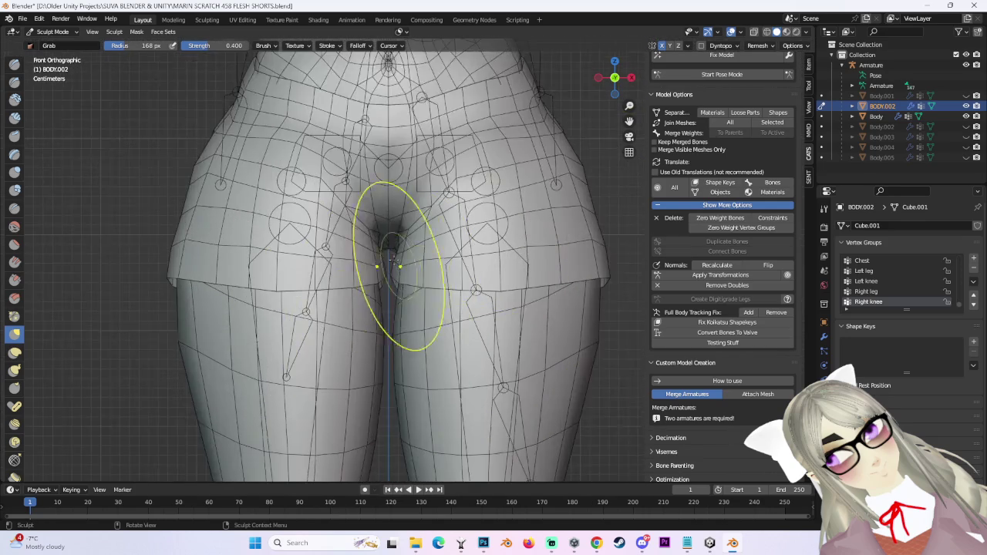
scroll(388, 282, "up", 2)
scroll(509, 303, "down", 1)
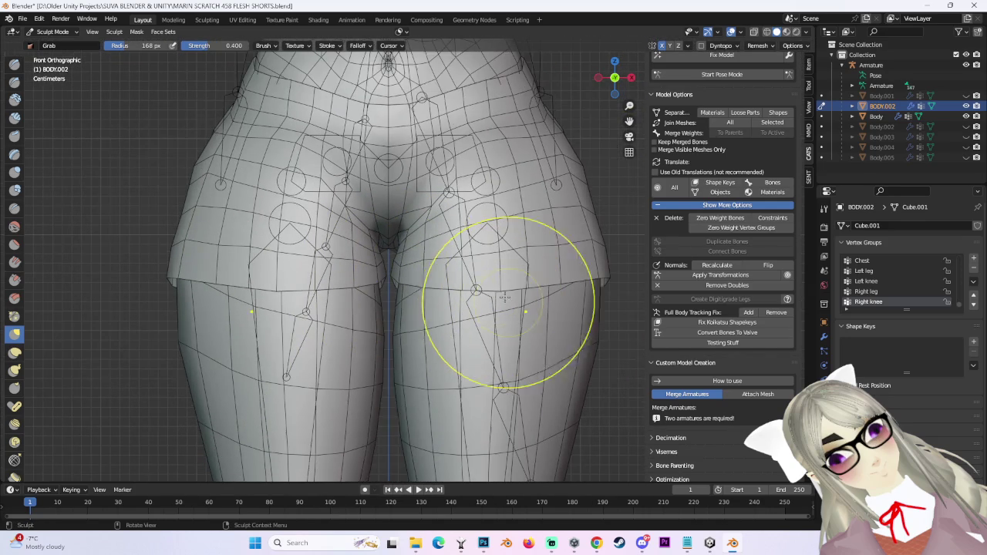
left_click_drag(502, 290, 583, 279)
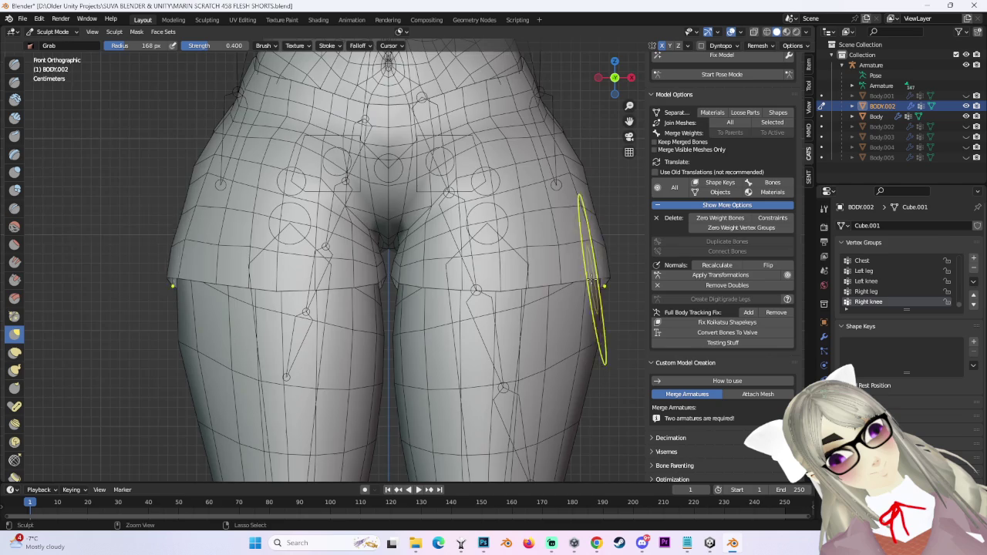
Adjust the side of the shorts near the waist.
scroll(586, 270, "down", 3)
scroll(539, 270, "up", 4, "shift")
scroll(289, 355, "down", 1)
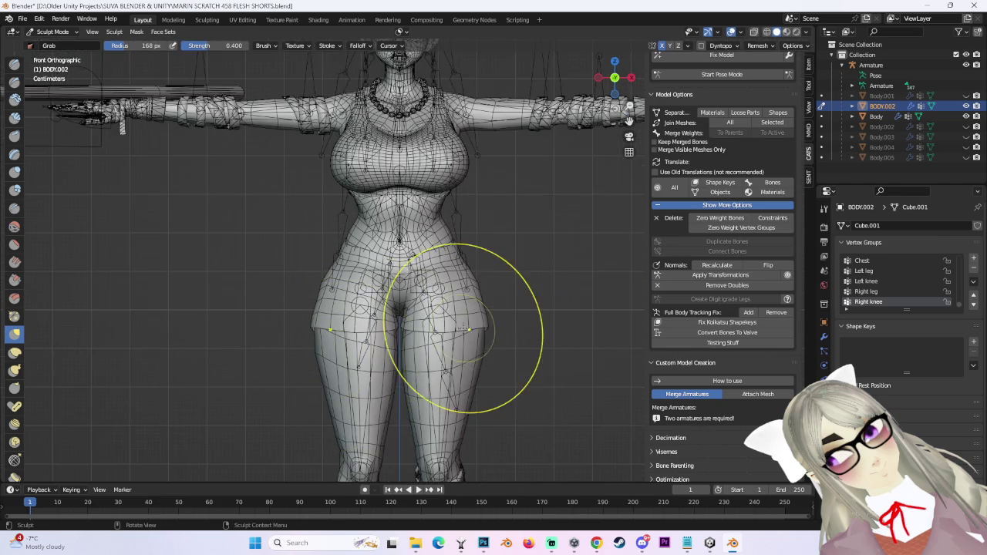
scroll(485, 312, "up", 2)
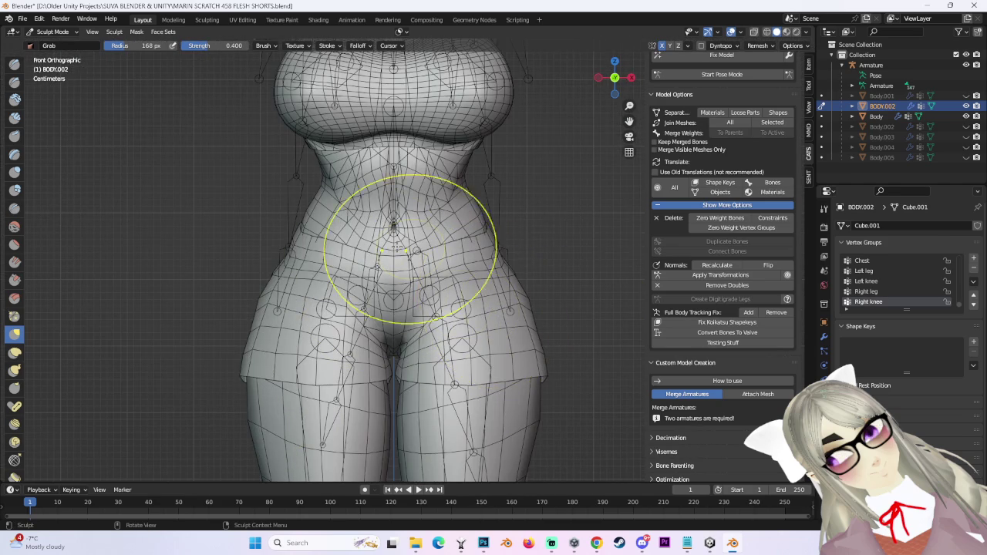
scroll(370, 278, "up", 4)
scroll(407, 288, "down", 2)
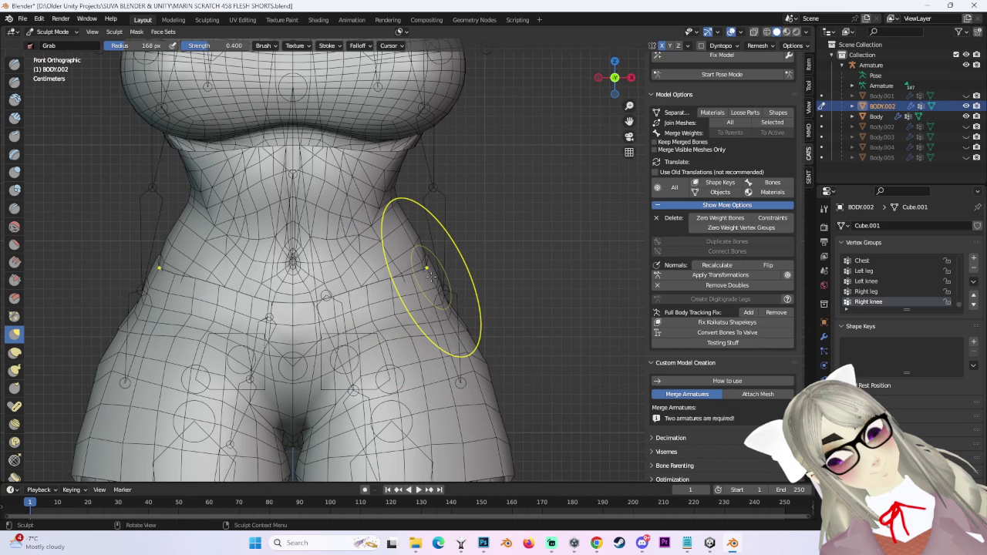
middle_click_drag(431, 276, 395, 295, "ctrl")
scroll(417, 269, "up", 3)
scroll(420, 289, "up", 2)
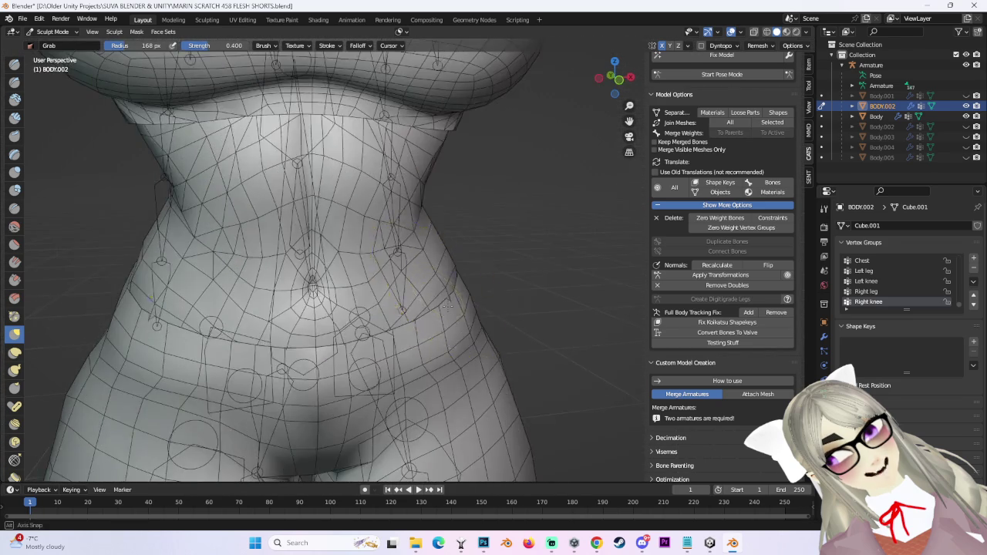
Leave the straight front view and tuck the shorts' waist toward the torso.
scroll(440, 309, "up", 1)
mouse_move(458, 331)
middle_mouse_down()
mouse_move(386, 297)
mouse_move(392, 301)
middle_mouse_up()
scroll(385, 297, "up", 3)
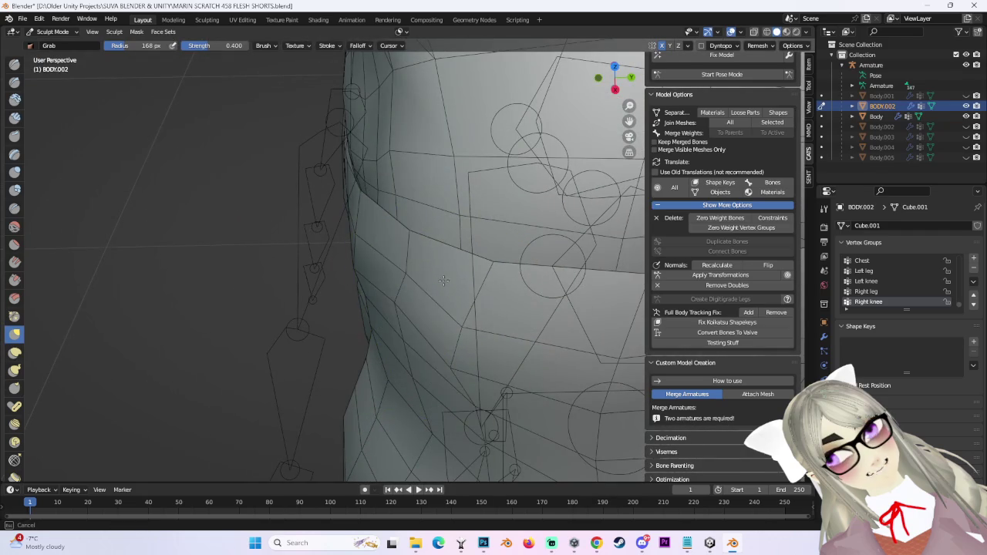
middle_click_drag(524, 315, 488, 316)
scroll(438, 329, "down", 2)
mouse_move(380, 285)
middle_mouse_down()
mouse_move(371, 291)
mouse_move(569, 260)
mouse_move(452, 249)
mouse_move(404, 260)
mouse_move(495, 285)
mouse_move(396, 209)
mouse_move(341, 342)
mouse_move(363, 298)
mouse_move(386, 297)
mouse_move(369, 265)
mouse_move(384, 259)
mouse_move(375, 248)
middle_mouse_up()
scroll(396, 209, "up", 3)
scroll(353, 312, "up", 3)
scroll(377, 262, "up", 2)
scroll(384, 259, "down", 3)
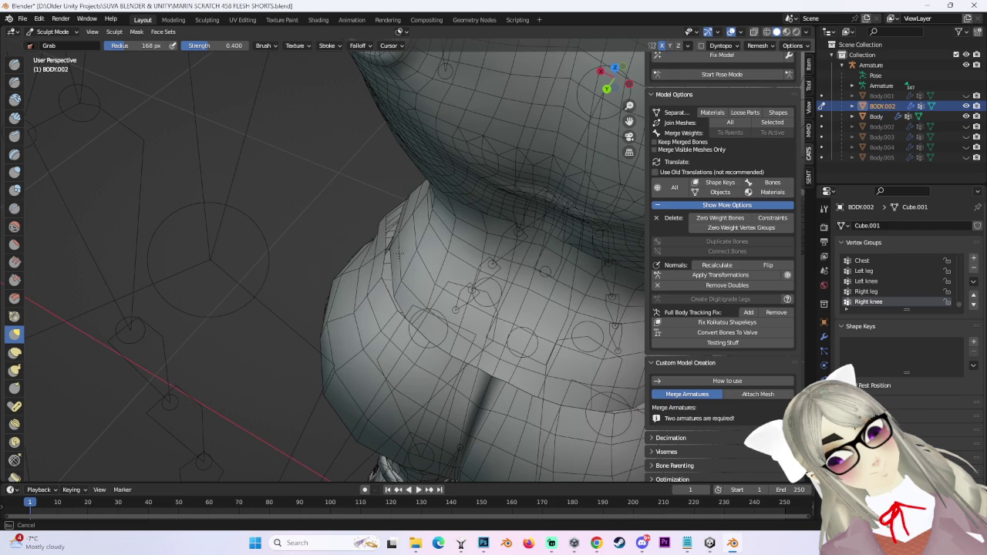
Tuck the side waist and hip edges in against the body, checking several angles.
middle_click_drag(381, 285, 362, 277)
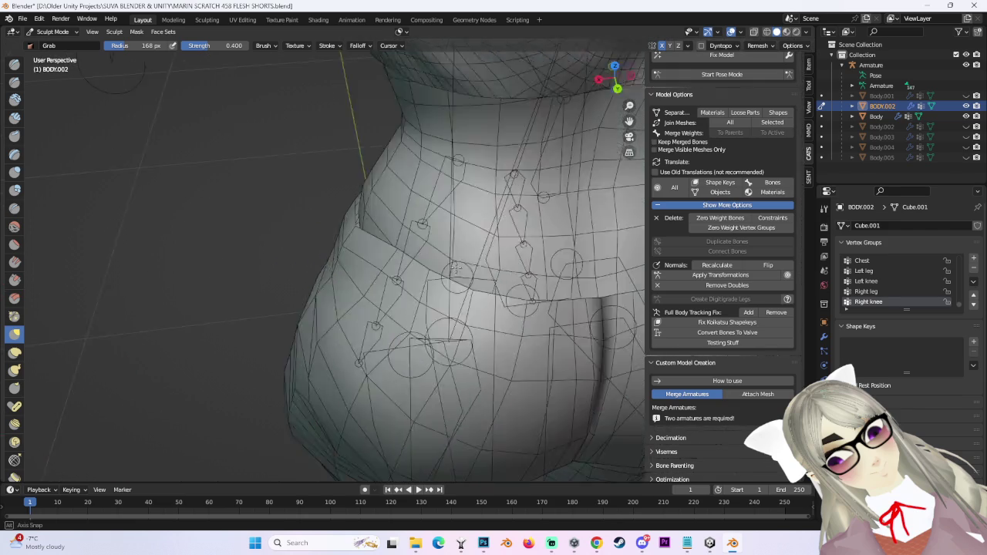
scroll(355, 279, "up", 3)
scroll(348, 282, "down", 2)
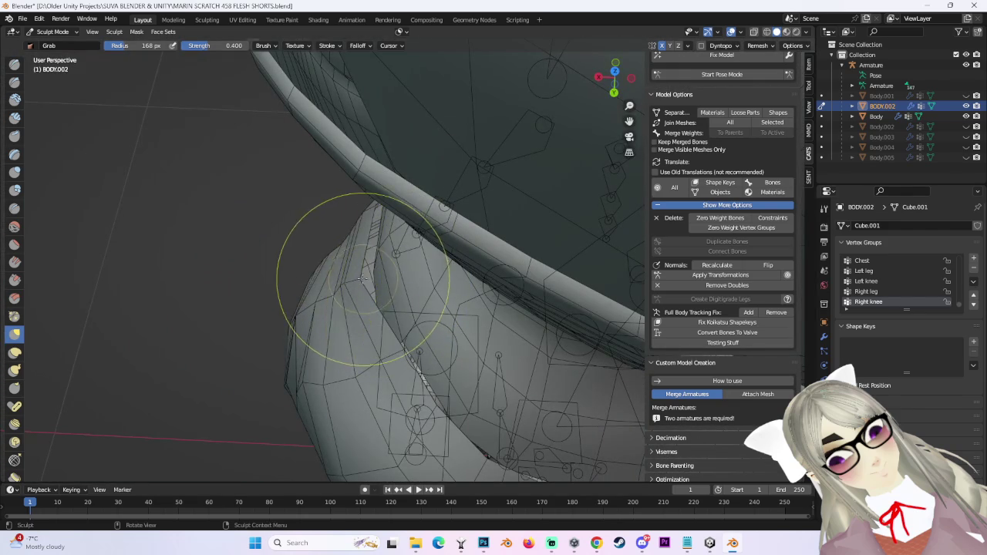
mouse_move(399, 275)
middle_mouse_down()
mouse_move(355, 262)
mouse_move(384, 302)
middle_mouse_up()
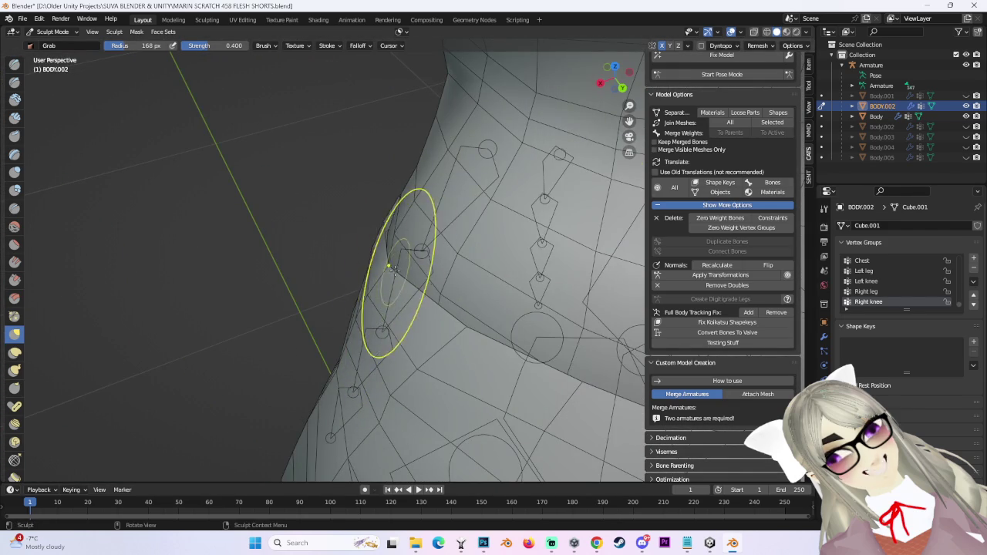
mouse_move(400, 267)
middle_mouse_down()
mouse_move(507, 254)
mouse_move(484, 286)
mouse_move(417, 320)
mouse_move(424, 313)
mouse_move(343, 315)
middle_mouse_up()
scroll(484, 286, "up", 2)
scroll(424, 313, "down", 3)
scroll(408, 331, "down", 2)
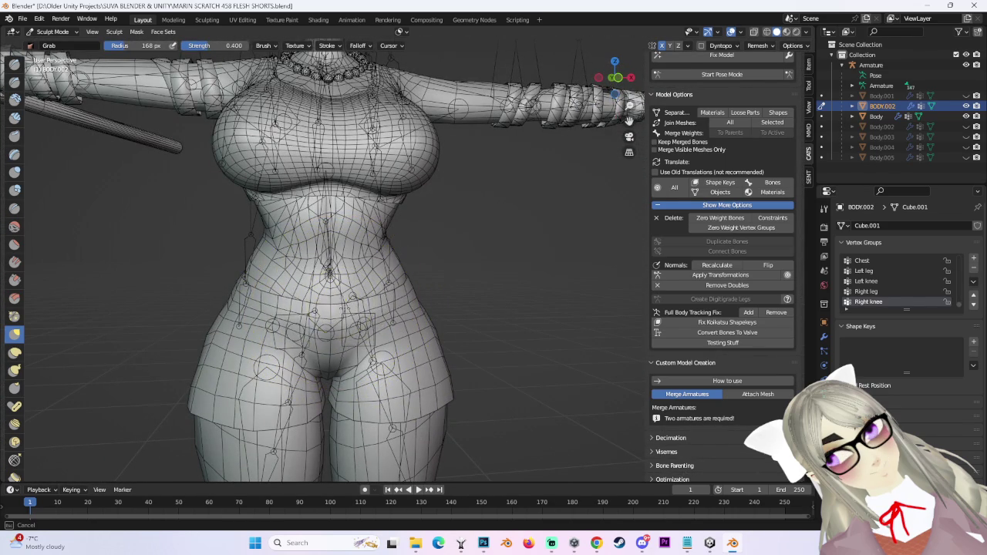
Grab the hip sides of the shorts inward, checking side, front and back silhouettes.
middle_click_drag(342, 315, 249, 314)
scroll(230, 306, "down", 3)
middle_click_drag(275, 275, 308, 309)
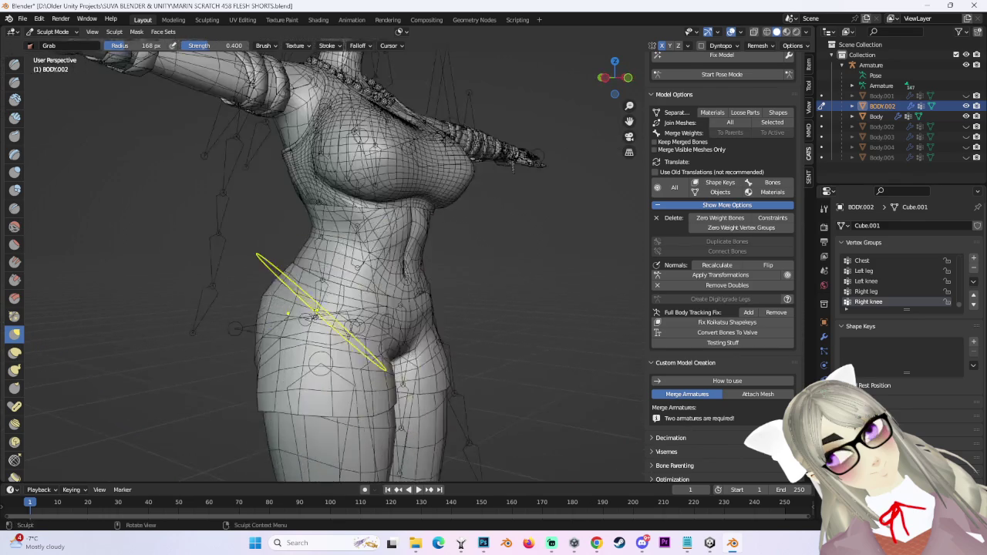
scroll(352, 319, "up", 3)
scroll(339, 328, "up", 2)
mouse_move(343, 339)
middle_mouse_down()
mouse_move(559, 231)
mouse_move(476, 280)
mouse_move(432, 253)
mouse_move(462, 209)
mouse_move(419, 255)
mouse_move(449, 287)
mouse_move(330, 265)
mouse_move(325, 322)
mouse_move(400, 257)
mouse_move(452, 254)
mouse_move(458, 271)
mouse_move(423, 251)
mouse_move(408, 262)
mouse_move(462, 275)
mouse_move(387, 240)
mouse_move(371, 205)
middle_mouse_up()
scroll(452, 254, "down", 3)
scroll(457, 265, "up", 2)
scroll(463, 275, "up", 2)
scroll(347, 209, "down", 3)
middle_click_drag(419, 242, 434, 275)
scroll(434, 276, "up", 3)
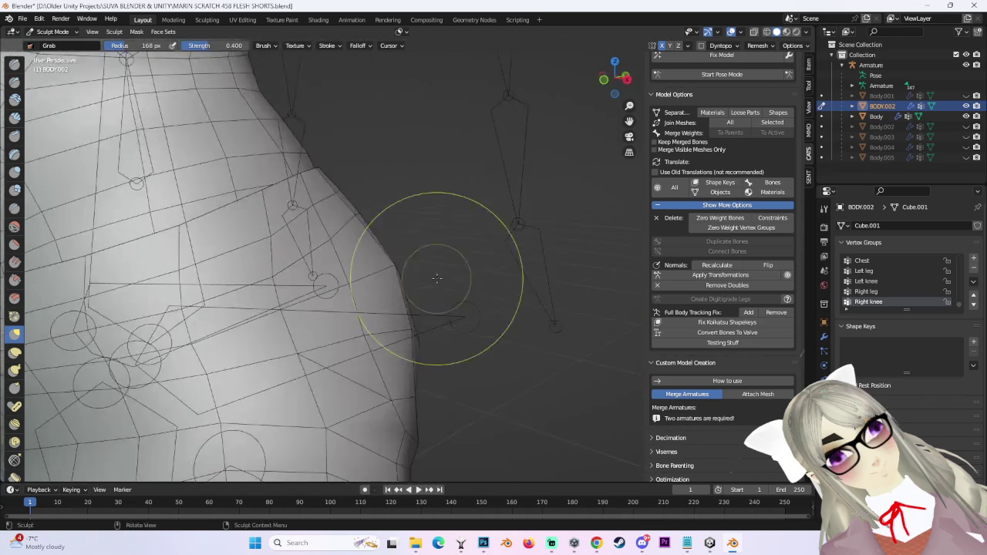
Round the back of the shorts over the seat, working from side and rear views.
scroll(371, 276, "down", 5)
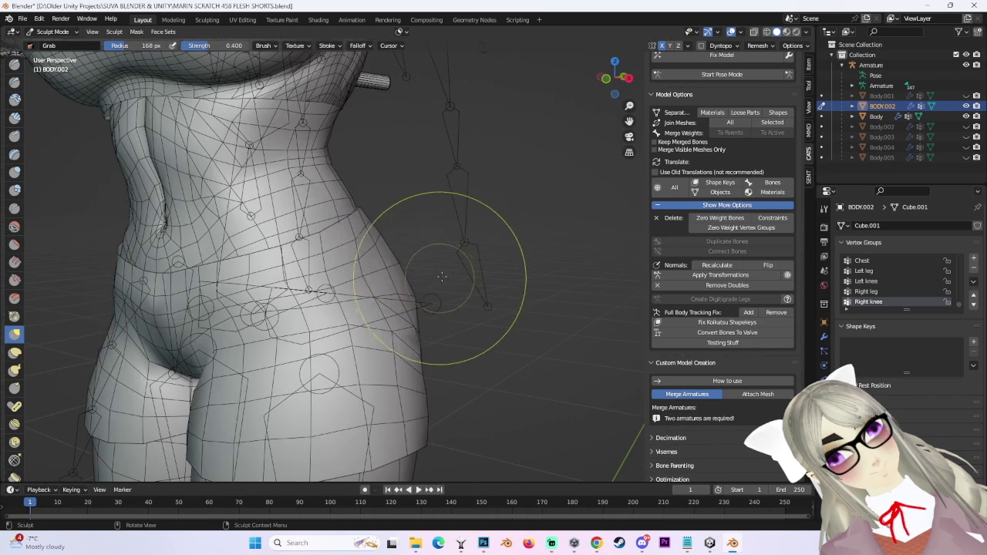
middle_click_drag(451, 286, 436, 286)
scroll(437, 286, "up", 3)
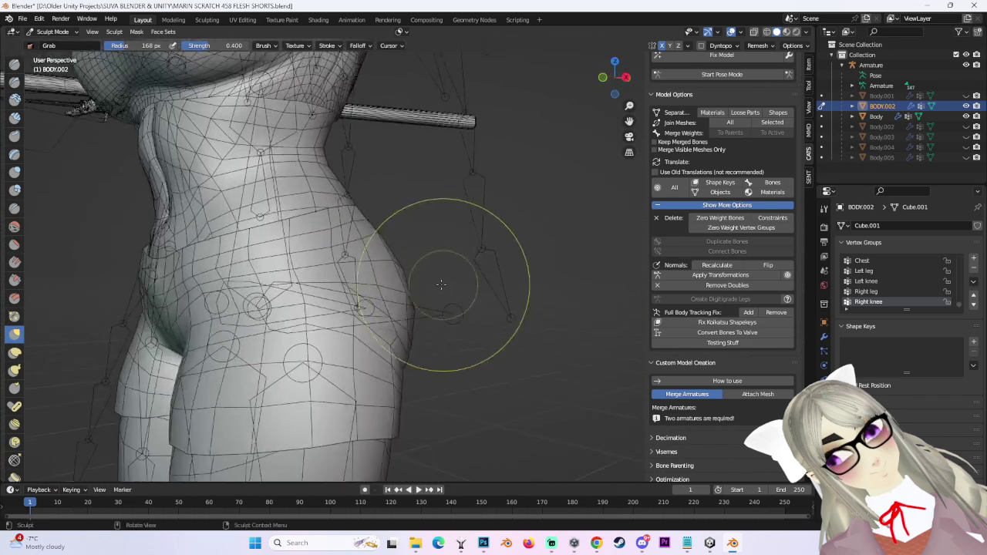
scroll(434, 293, "up", 3)
scroll(431, 321, "down", 5)
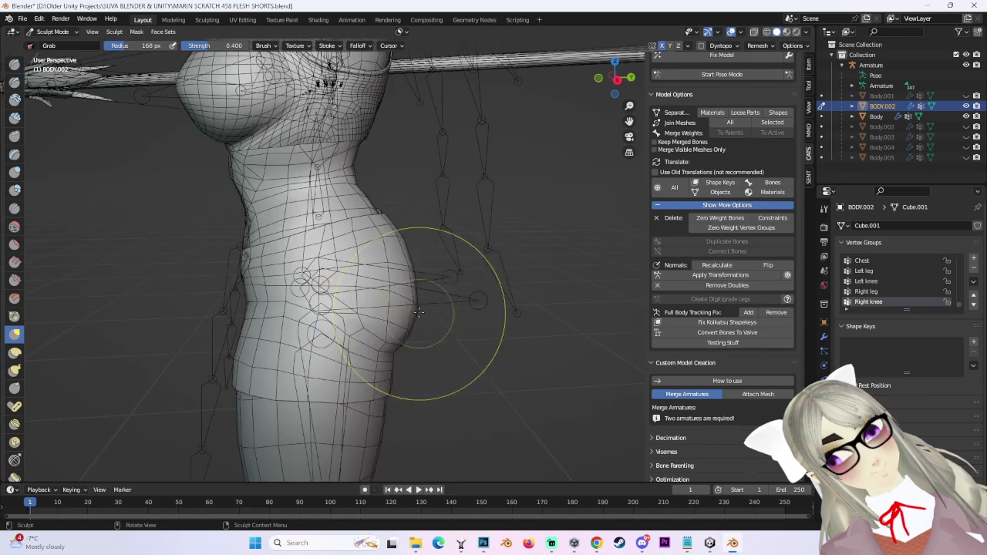
middle_click_drag(440, 231, 385, 221)
scroll(385, 221, "up", 2)
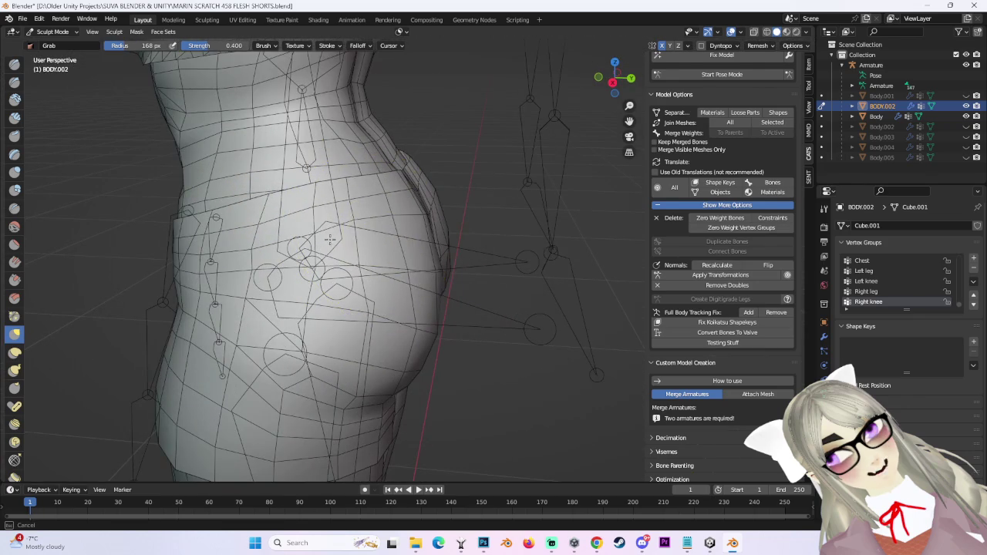
scroll(329, 240, "down", 2)
middle_click_drag(357, 298, 448, 271)
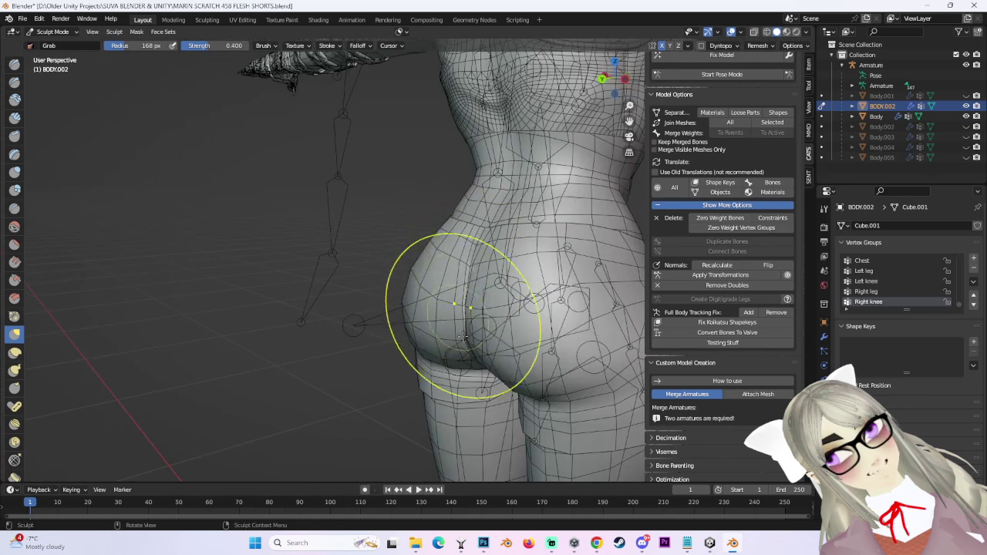
scroll(456, 305, "down", 3)
Shape both sides of the seat to hug the buttocks, toggling the Body mesh visibility.
mouse_move(529, 243)
middle_mouse_down()
mouse_move(424, 289)
mouse_move(419, 242)
mouse_move(432, 324)
middle_mouse_up()
scroll(424, 289, "up", 2)
scroll(408, 232, "up", 2)
scroll(408, 255, "down", 2)
scroll(452, 266, "down", 2)
scroll(432, 324, "up", 2)
mouse_move(418, 375)
middle_mouse_down()
mouse_move(463, 362)
mouse_move(412, 274)
mouse_move(396, 308)
middle_mouse_up()
scroll(396, 308, "up", 2)
scroll(396, 254, "up", 2)
mouse_move(396, 254)
middle_mouse_down()
mouse_move(439, 231)
mouse_move(567, 282)
mouse_move(517, 209)
mouse_move(559, 325)
mouse_move(463, 323)
middle_mouse_up()
scroll(496, 320, "up", 2)
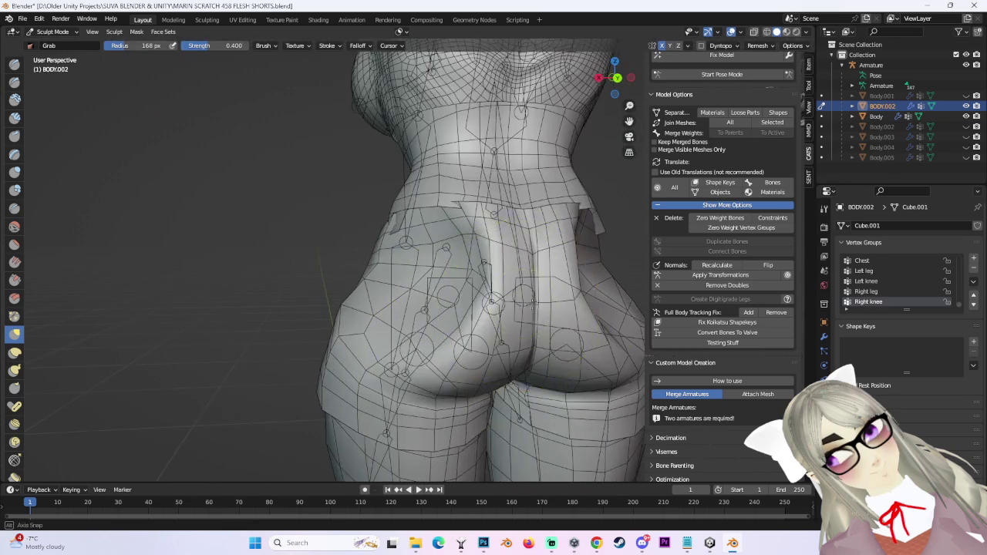
mouse_move(496, 320)
middle_mouse_down()
mouse_move(405, 248)
mouse_move(535, 253)
middle_mouse_up()
left_click(965, 115)
mouse_move(452, 231)
middle_mouse_down()
mouse_move(345, 254)
mouse_move(407, 260)
mouse_move(473, 298)
mouse_move(323, 278)
middle_mouse_up()
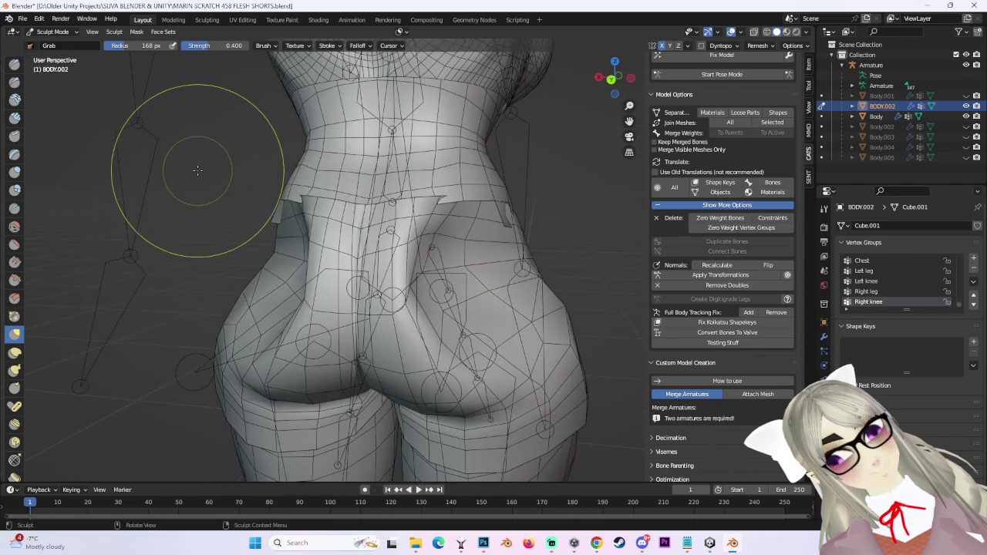
Leave Sculpt Mode for Object Mode, select the armature, and settle on a front view.
left_click(54, 33)
left_click(54, 35)
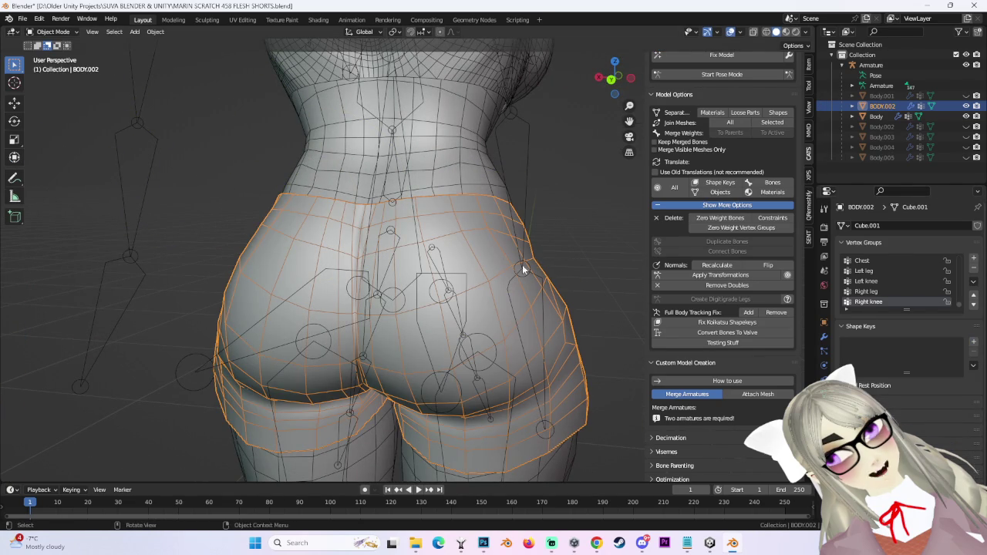
scroll(534, 264, "down", 2)
left_click(515, 274)
mouse_move(515, 274)
middle_mouse_down()
mouse_move(398, 269)
mouse_move(542, 264)
middle_mouse_up()
left_click(408, 266)
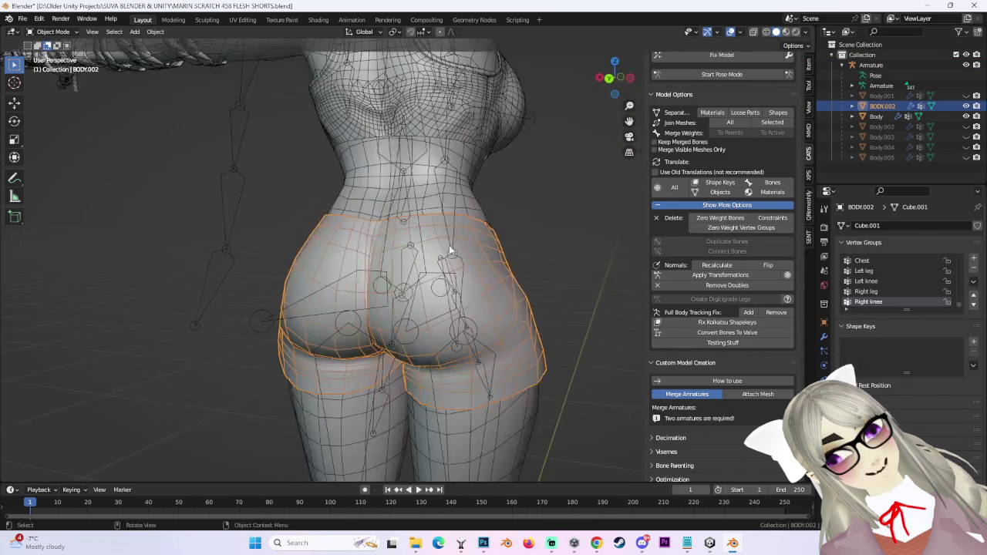
middle_click_drag(541, 265, 420, 274)
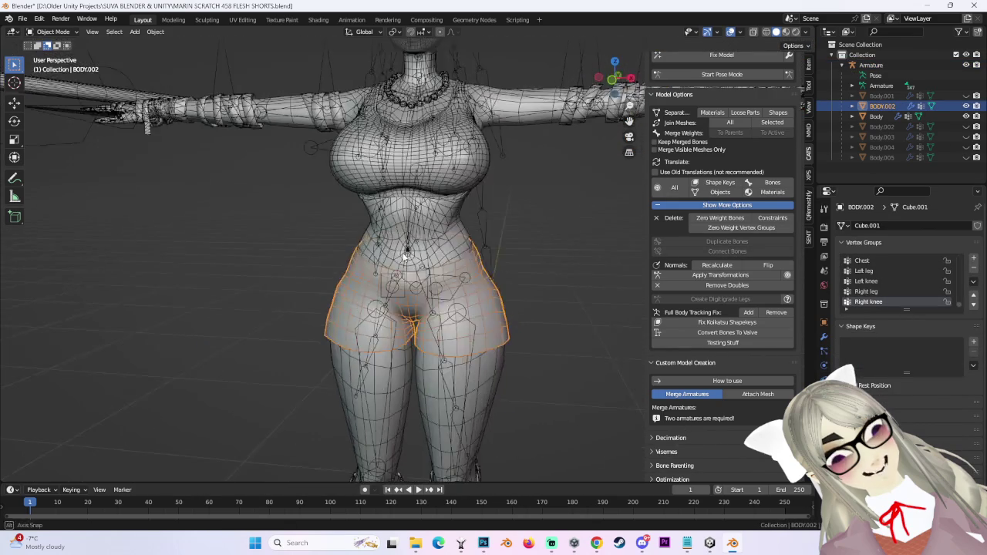
middle_click_drag(477, 249, 631, 91)
scroll(537, 301, "up", 3)
scroll(517, 294, "down", 1)
Rotate the left leg bone to spread the legs and inspect the shorts' deformation.
scroll(471, 327, "up", 2)
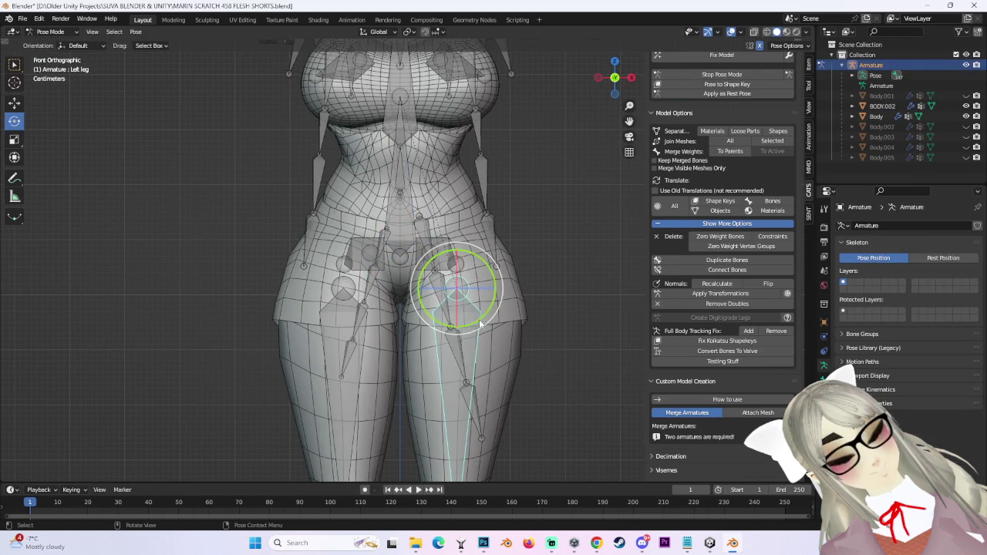
left_click_drag(478, 325, 513, 301)
mouse_move(513, 301)
middle_mouse_down()
mouse_move(440, 282)
mouse_move(366, 285)
mouse_move(472, 296)
mouse_move(508, 289)
mouse_move(518, 309)
mouse_move(508, 296)
middle_mouse_up()
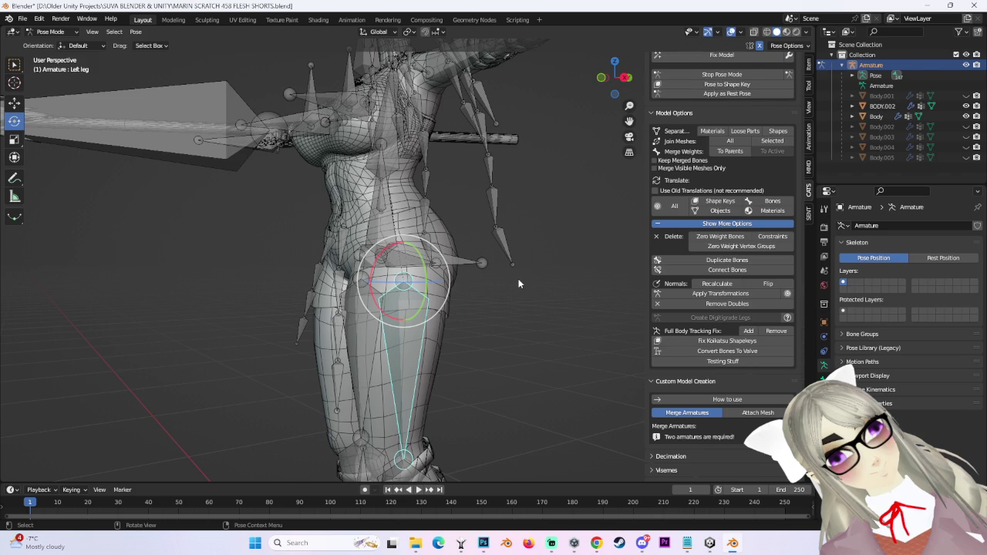
mouse_move(519, 282)
middle_mouse_down()
mouse_move(550, 306)
mouse_move(524, 296)
mouse_move(485, 308)
middle_mouse_up()
Hide the armature, return to Object Mode, and select the shorts mesh BODY.002.
left_click(965, 64)
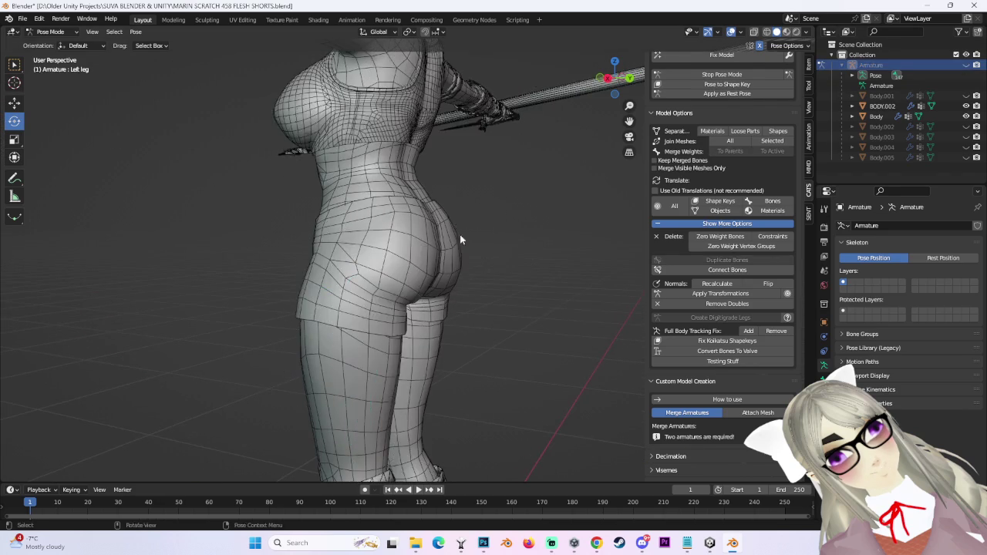
middle_click_drag(503, 229, 423, 229)
left_click(749, 74)
scroll(319, 252, "up", 2)
left_click(320, 251)
mouse_move(319, 251)
middle_mouse_down()
mouse_move(410, 254)
mouse_move(356, 291)
mouse_move(337, 273)
middle_mouse_up()
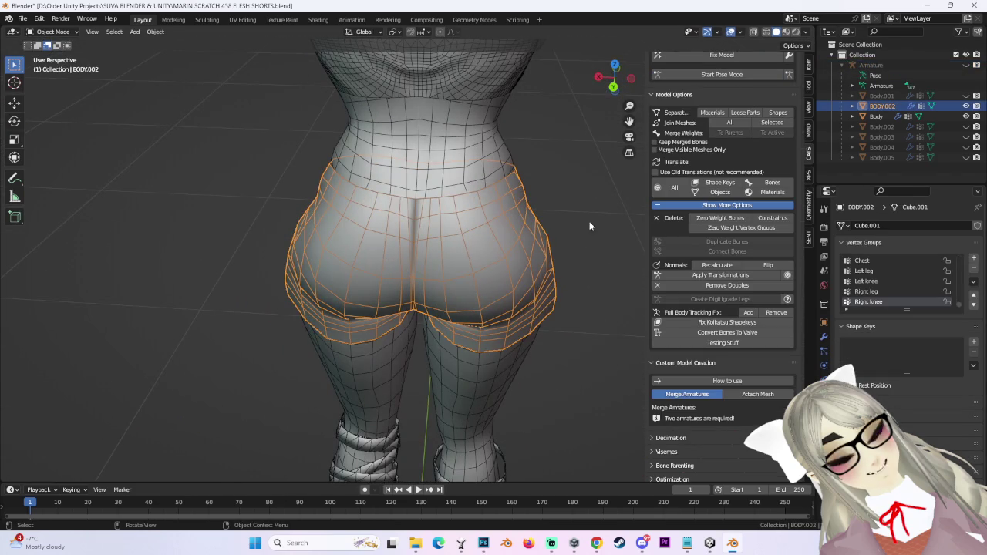
Switch BODY.002 into Sculpt Mode and frame the shorts from the side.
scroll(607, 244, "up", 2)
scroll(594, 255, "up", 2)
scroll(596, 276, "down", 1)
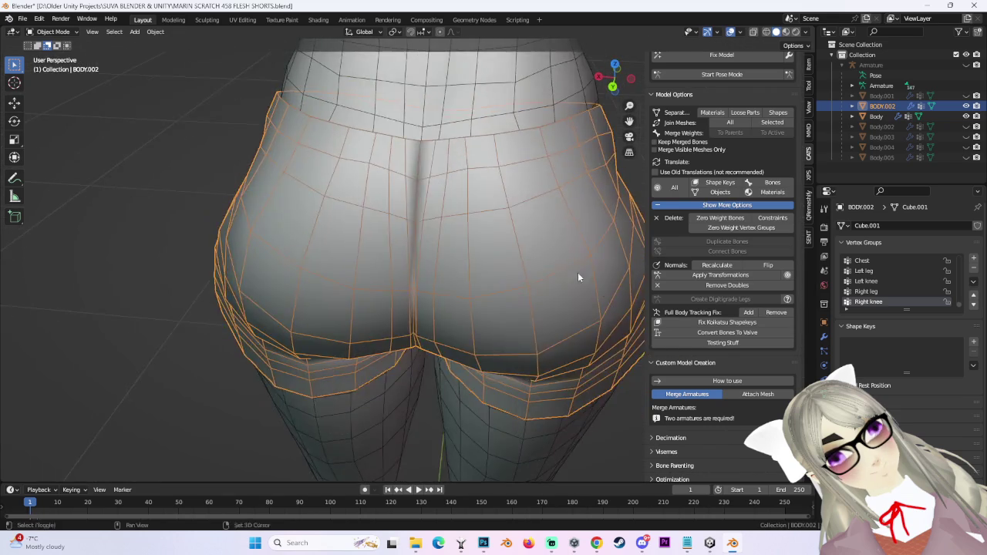
middle_click_drag(596, 282, 501, 266, "shift")
left_click(52, 32)
left_click(47, 60)
scroll(573, 286, "up", 2)
scroll(550, 327, "up", 2)
mouse_move(257, 231)
middle_mouse_down()
mouse_move(383, 247)
mouse_move(416, 287)
mouse_move(375, 308)
mouse_move(375, 319)
mouse_move(407, 253)
mouse_move(396, 221)
mouse_move(493, 208)
mouse_move(462, 319)
mouse_move(592, 229)
middle_mouse_up()
scroll(356, 283, "up", 2)
scroll(410, 188, "down", 3)
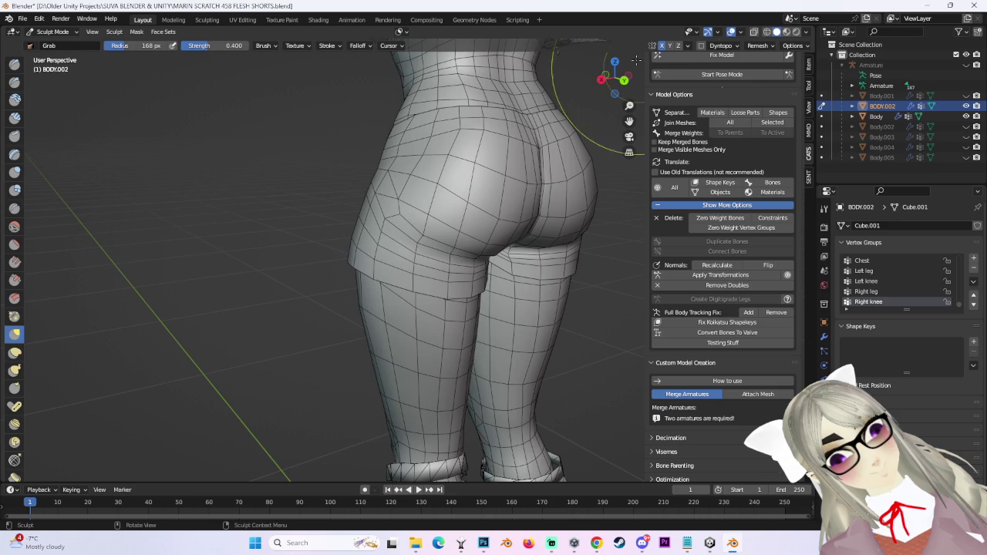
Grab the shorts' hip edge inward, checking from back orthographic and close side views.
left_click(620, 82)
mouse_move(482, 251)
middle_mouse_down()
mouse_move(386, 260)
mouse_move(351, 282)
middle_mouse_up()
scroll(385, 260, "up", 3)
middle_click_drag(370, 247, 367, 215)
scroll(367, 215, "down", 2)
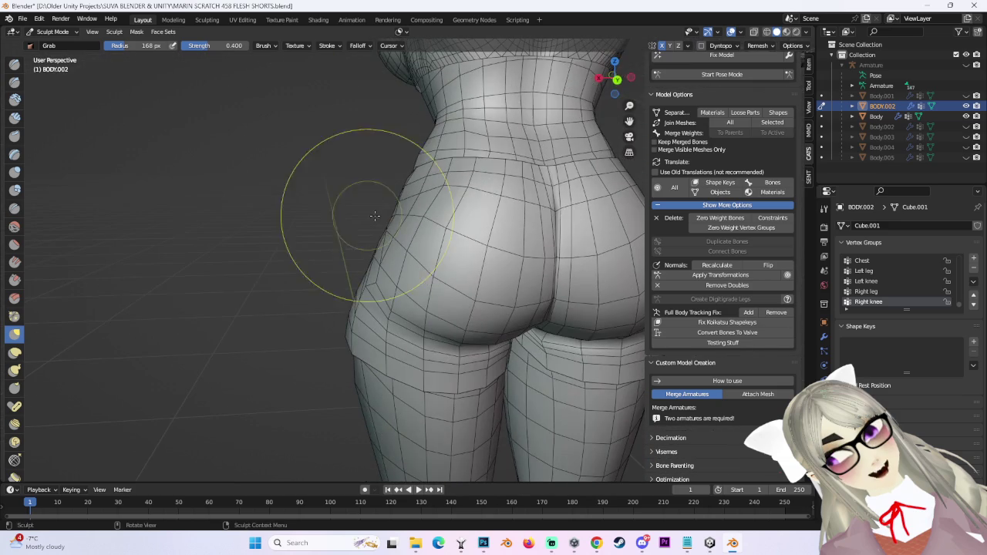
left_click(629, 78)
scroll(524, 290, "down", 3)
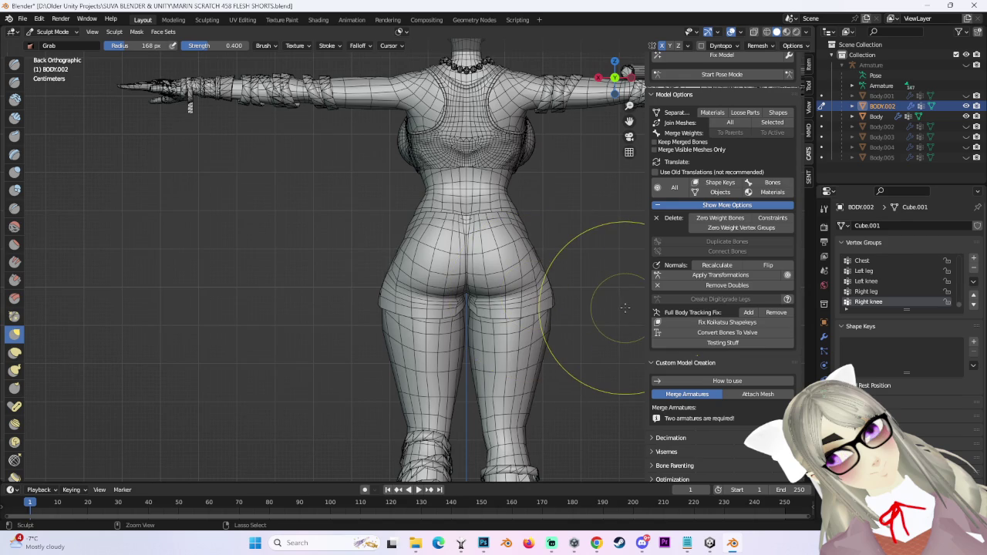
scroll(379, 279, "up", 3)
middle_click_drag(413, 288, 462, 309)
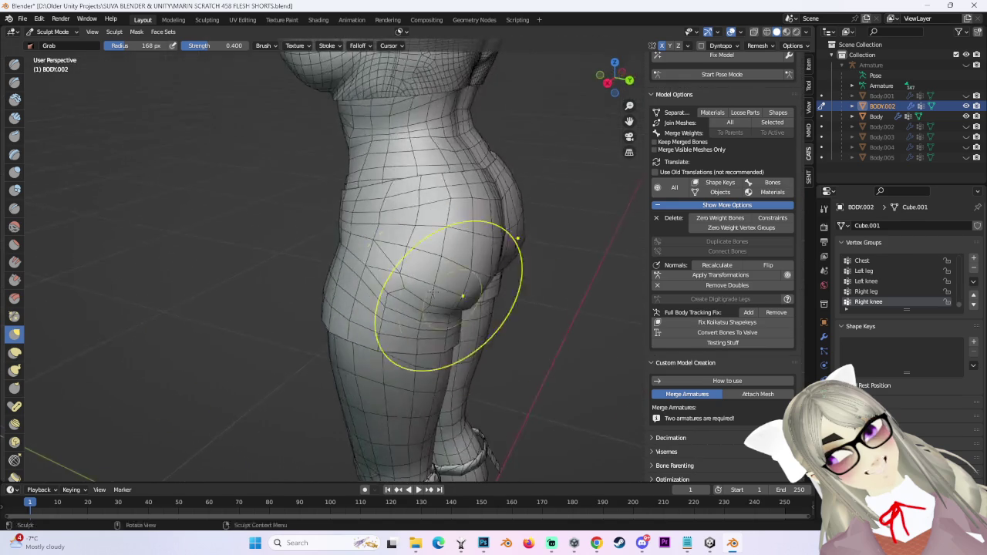
scroll(429, 286, "up", 3)
scroll(447, 273, "up", 2)
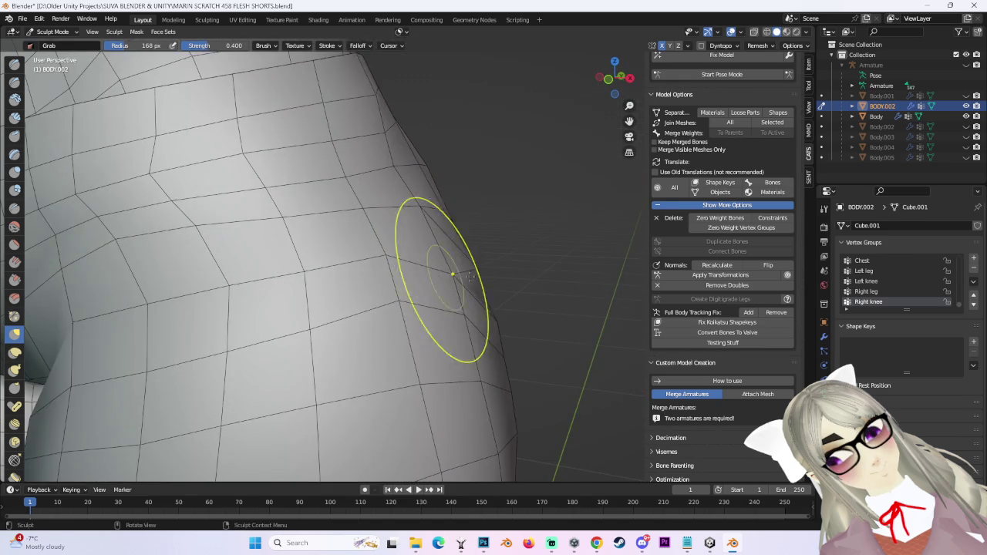
scroll(451, 275, "up", 2)
middle_click_drag(454, 279, 459, 287)
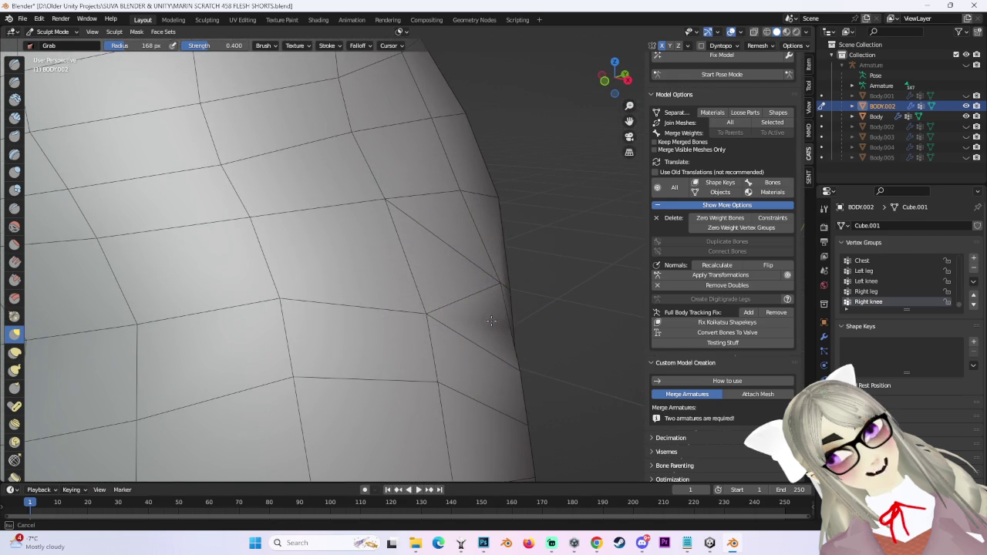
scroll(493, 286, "down", 4)
Even out the shorts' outer contour along the side hip and seat.
middle_click_drag(363, 253, 662, 102)
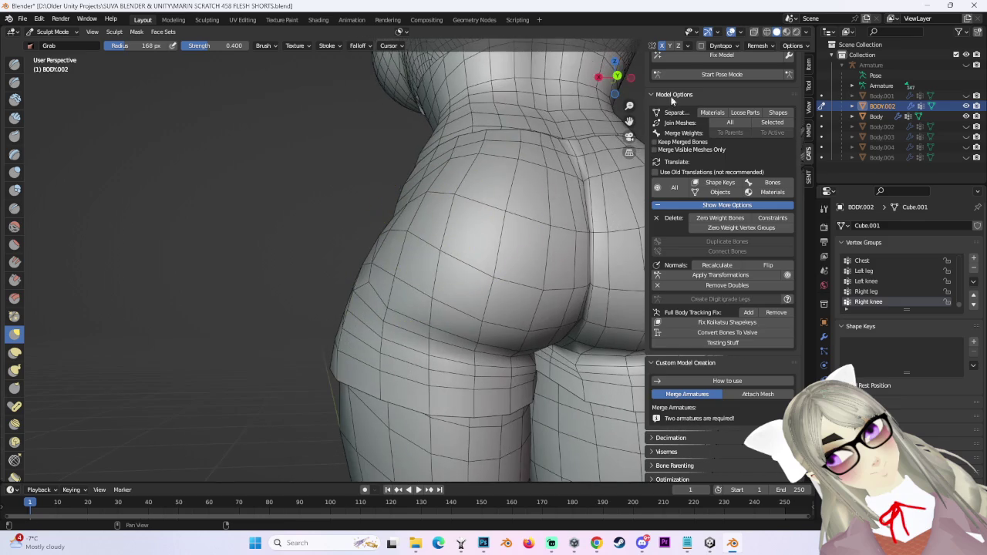
left_click(616, 75)
scroll(440, 242, "down", 2)
scroll(397, 245, "up", 3)
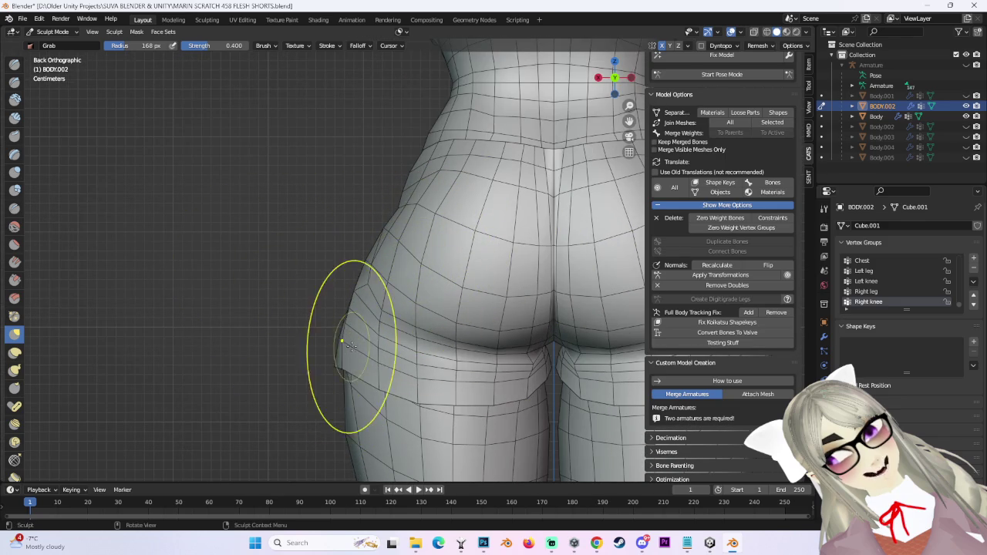
mouse_move(408, 361)
middle_mouse_down()
mouse_move(409, 346)
mouse_move(524, 326)
mouse_move(532, 276)
mouse_move(495, 286)
mouse_move(495, 242)
mouse_move(502, 250)
mouse_move(344, 303)
mouse_move(353, 254)
mouse_move(469, 260)
mouse_move(485, 242)
mouse_move(460, 247)
mouse_move(481, 252)
middle_mouse_up()
scroll(503, 250, "down", 5)
scroll(344, 303, "up", 4)
scroll(386, 297, "down", 2)
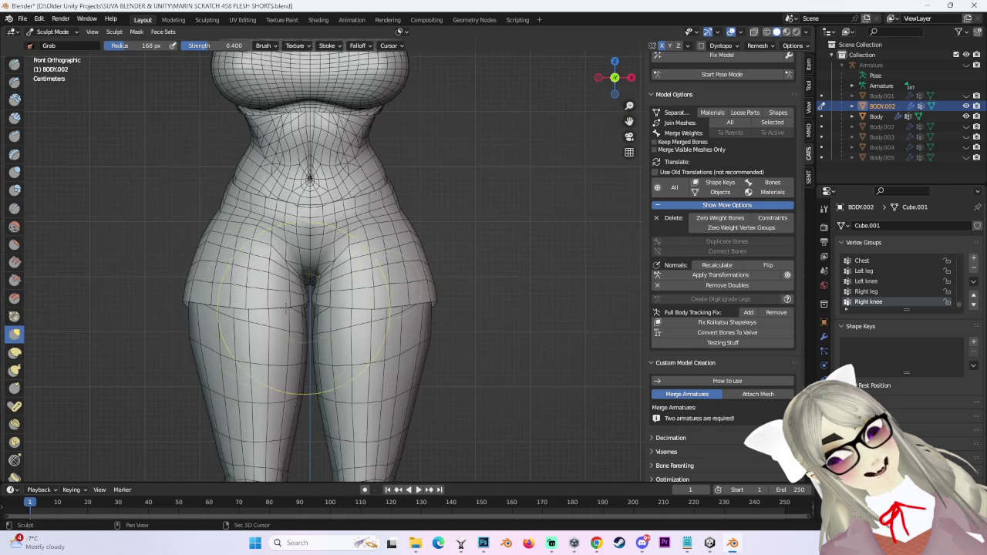
From a side view, Grab-drag the shorts' side waistline down against the hip.
scroll(308, 298, "down", 1)
mouse_move(308, 298)
middle_mouse_down()
mouse_move(485, 308)
mouse_move(404, 312)
middle_mouse_up()
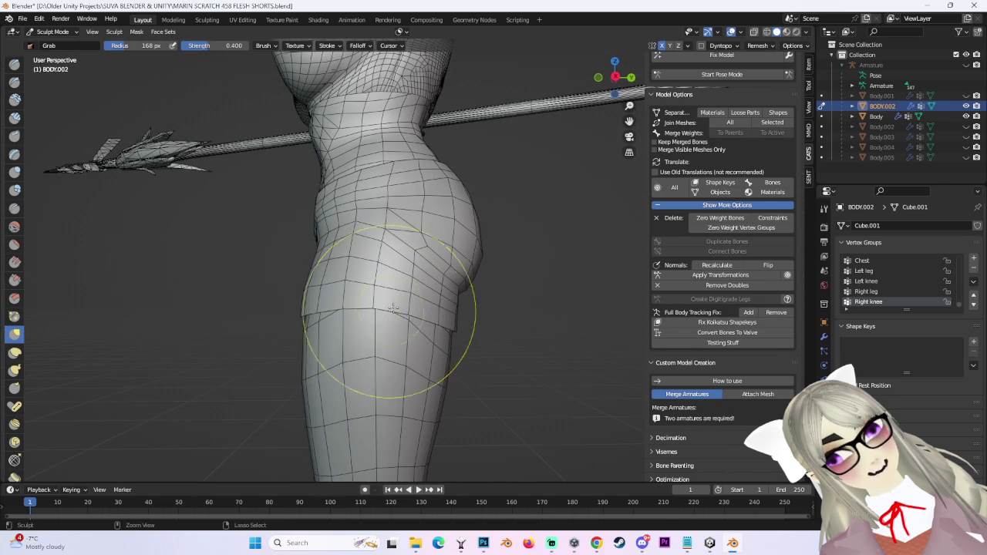
middle_click_drag(375, 307, 384, 297, "ctrl")
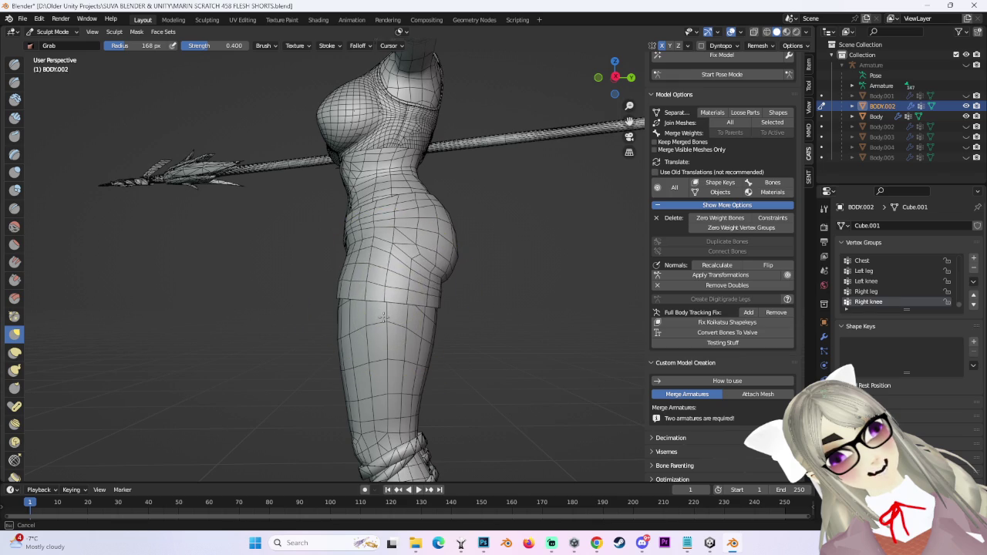
mouse_move(417, 311)
middle_mouse_down()
mouse_move(400, 290)
mouse_move(540, 308)
middle_mouse_up()
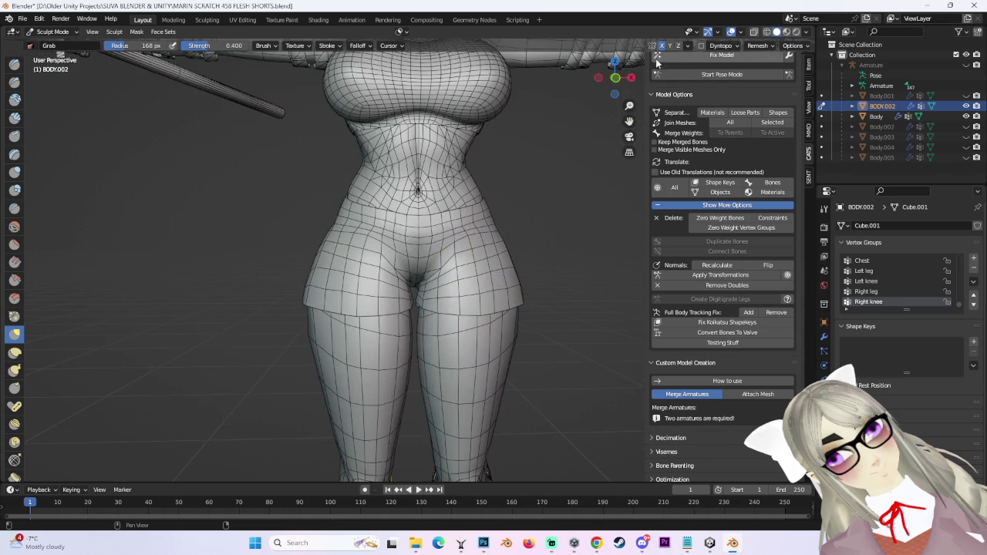
left_click(614, 78)
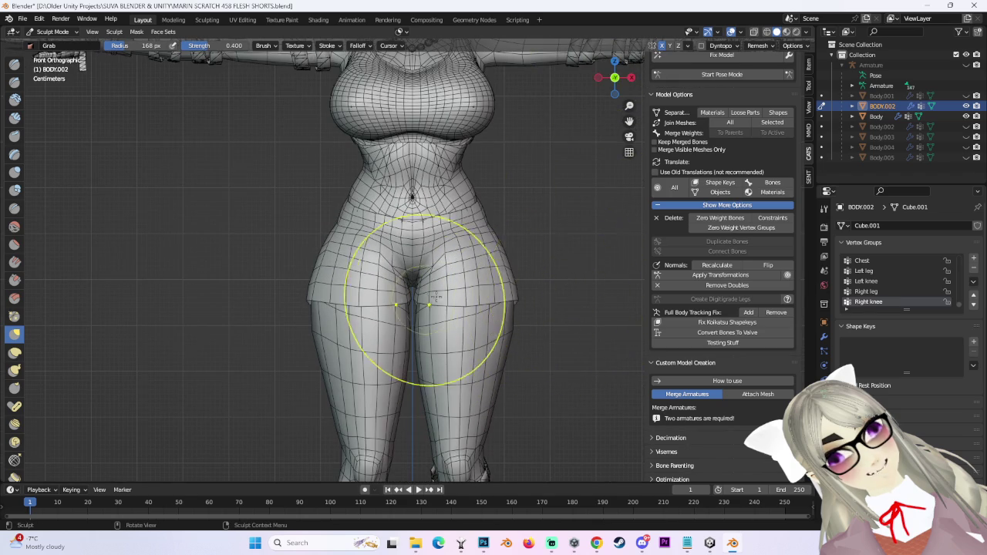
scroll(425, 298, "up", 2)
mouse_move(434, 265)
middle_mouse_down()
mouse_move(452, 254)
mouse_move(457, 286)
mouse_move(467, 218)
middle_mouse_up()
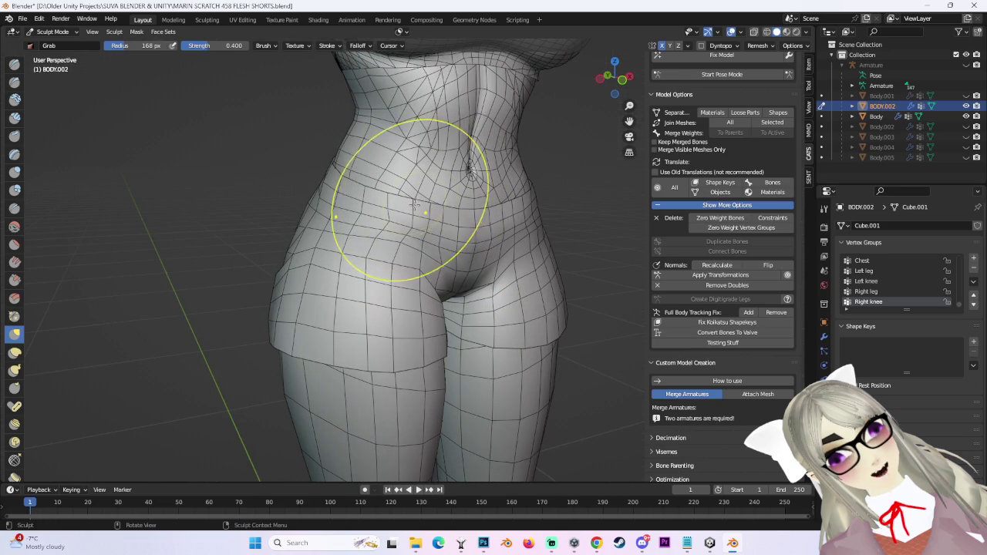
middle_click_drag(582, 160, 459, 187)
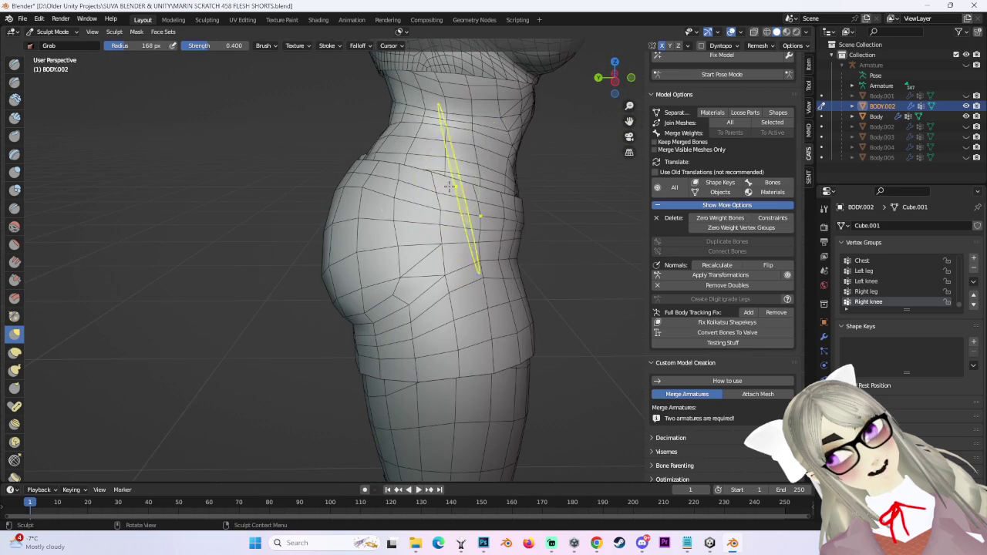
left_click_drag(401, 164, 406, 184)
Orbit between back and side views of the waist to check the lowered waistline.
mouse_move(502, 177)
middle_mouse_down()
mouse_move(539, 198)
mouse_move(584, 254)
mouse_move(558, 238)
mouse_move(526, 286)
mouse_move(496, 303)
mouse_move(529, 247)
middle_mouse_up()
scroll(540, 275, "up", 2)
scroll(555, 270, "up", 2)
scroll(529, 247, "down", 3)
scroll(471, 309, "up", 3)
mouse_move(470, 308)
middle_mouse_down()
mouse_move(417, 272)
mouse_move(370, 308)
middle_mouse_up()
scroll(345, 334, "down", 2)
middle_click_drag(305, 333, 353, 251)
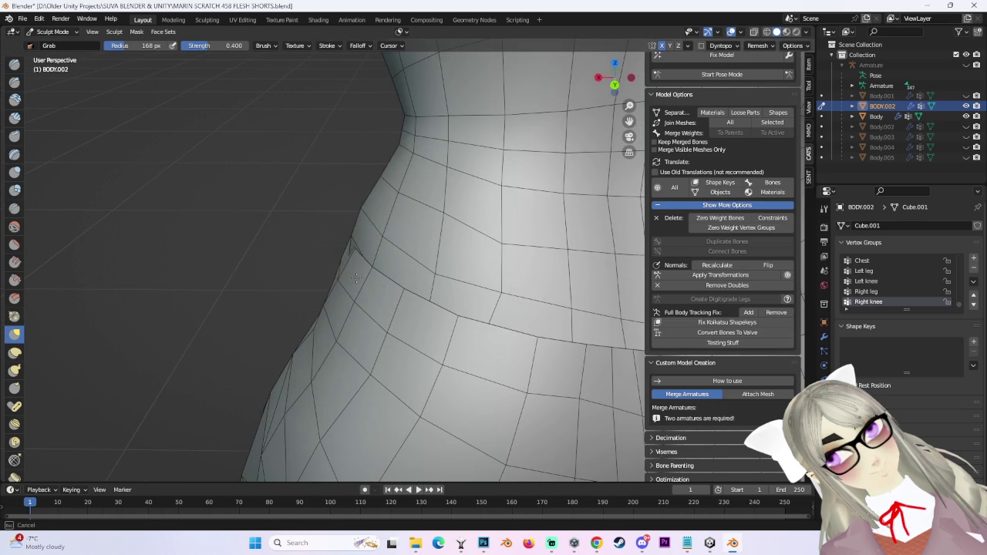
Work around the side waistband from several close angles, smoothing its edge flush with the body.
middle_click_drag(359, 280, 529, 326)
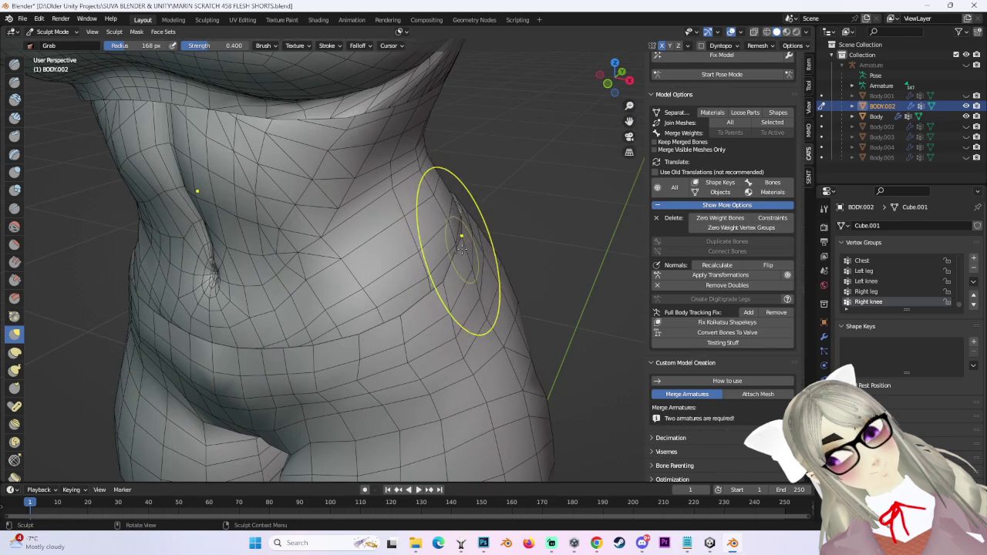
mouse_move(470, 252)
middle_mouse_down()
mouse_move(485, 340)
mouse_move(500, 323)
middle_mouse_up()
middle_click_drag(468, 274, 412, 280)
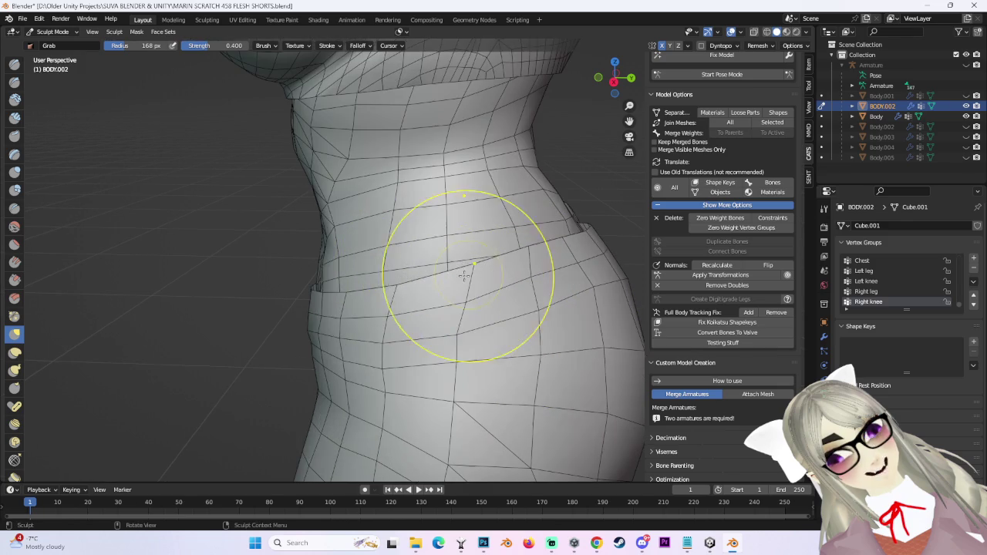
scroll(530, 252, "up", 2)
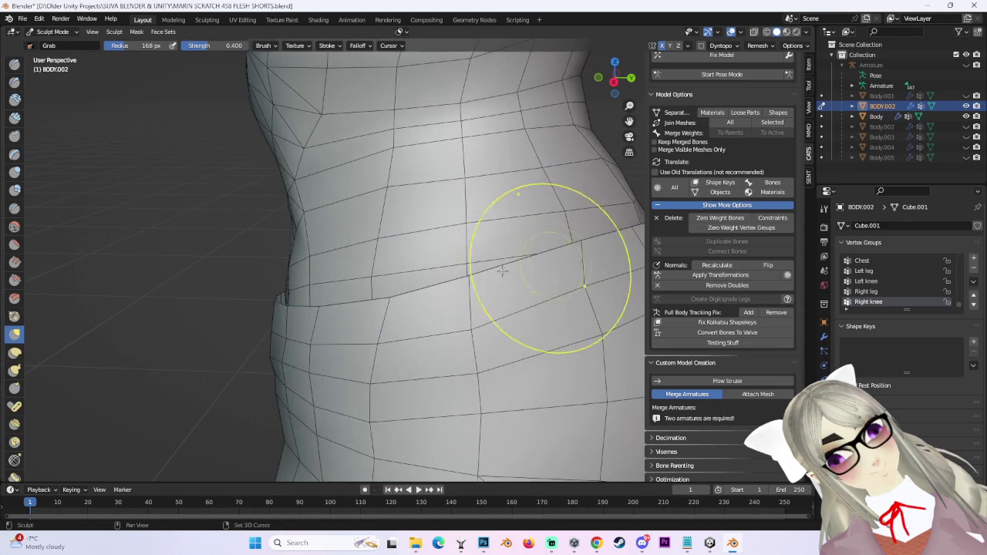
middle_click_drag(531, 252, 422, 260)
middle_click_drag(438, 296, 447, 326)
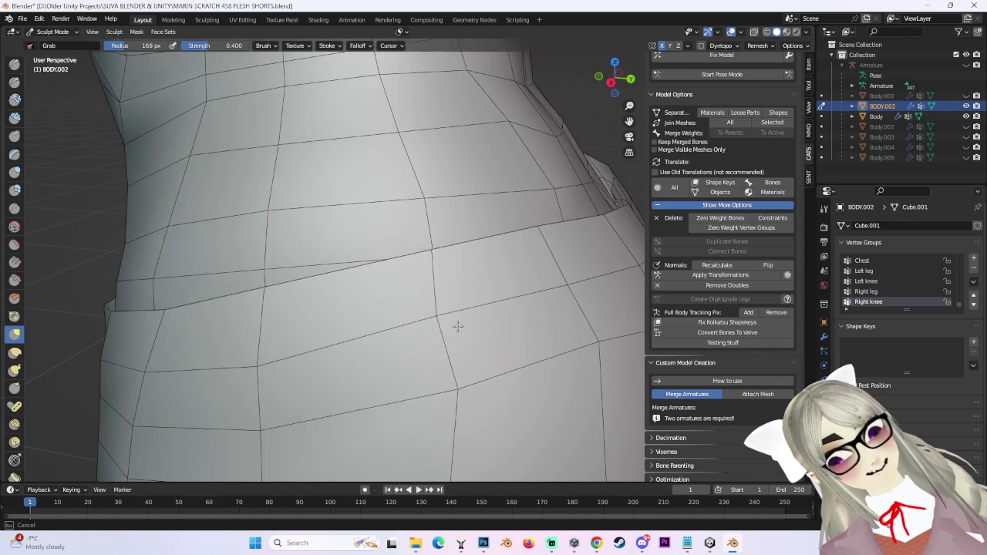
scroll(469, 265, "down", 4)
mouse_move(505, 271)
middle_mouse_down()
mouse_move(363, 221)
mouse_move(392, 301)
mouse_move(286, 331)
mouse_move(430, 301)
mouse_move(419, 319)
mouse_move(336, 307)
mouse_move(396, 279)
mouse_move(463, 268)
mouse_move(480, 289)
mouse_move(378, 286)
mouse_move(376, 301)
mouse_move(513, 306)
middle_mouse_up()
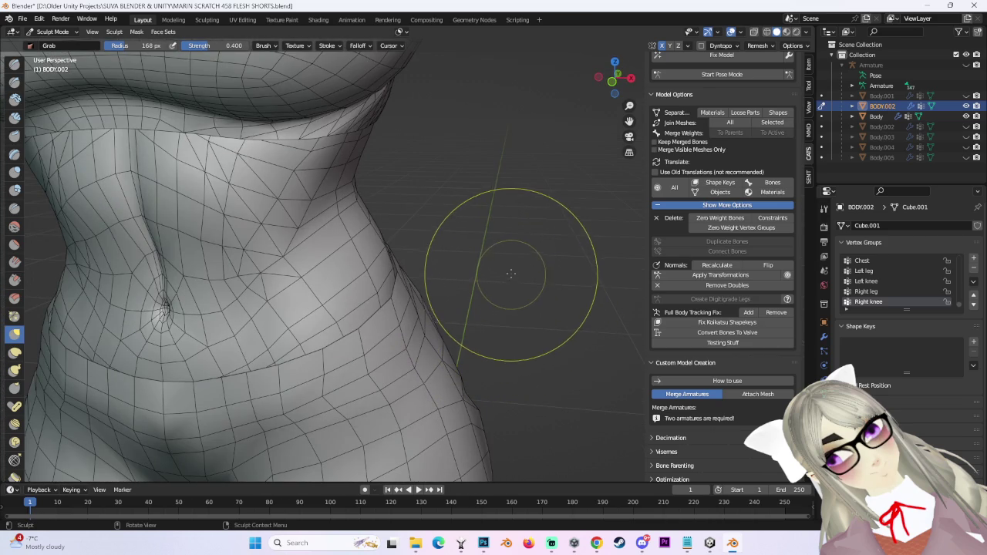
mouse_move(511, 245)
middle_mouse_down()
mouse_move(507, 275)
mouse_move(408, 286)
mouse_move(417, 327)
mouse_move(424, 313)
mouse_move(465, 308)
middle_mouse_up()
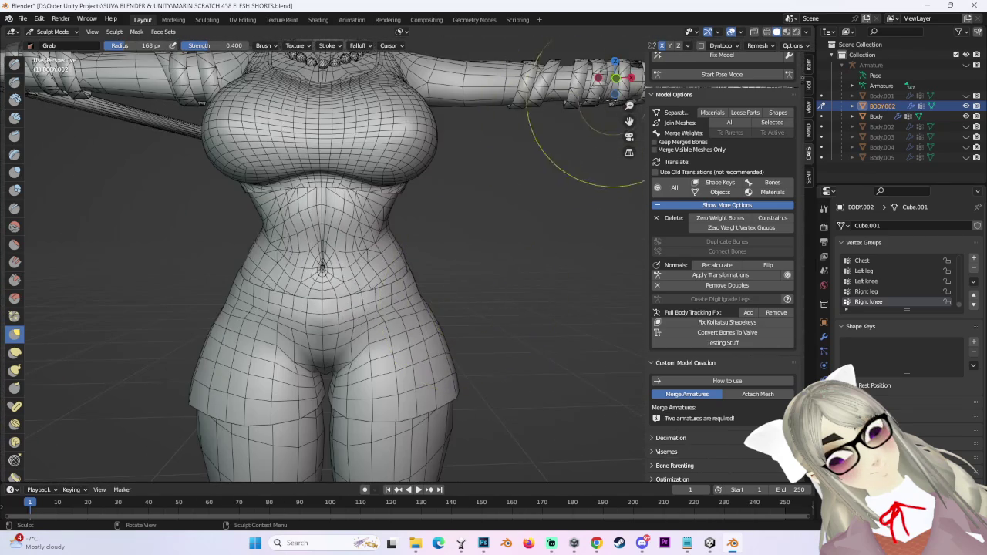
Frame and centre the hips in a straight front view.
key("KP_1")
scroll(243, 440, "up", 3)
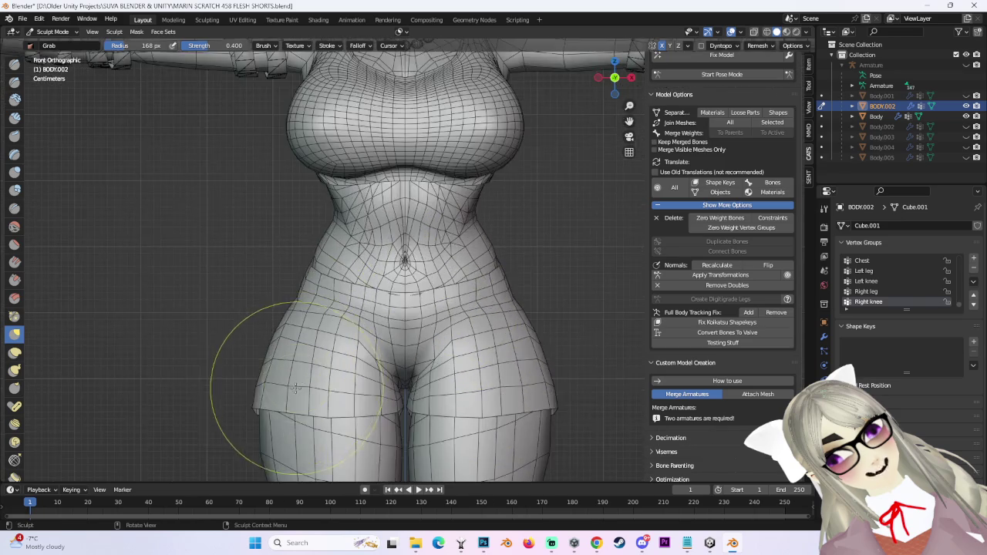
middle_click_drag(243, 439, 586, 312, "shift")
mouse_move(683, 322)
middle_mouse_down("shift")
mouse_move(480, 309)
mouse_move(543, 337)
mouse_move(514, 311)
mouse_move(640, 116)
middle_mouse_up("shift")
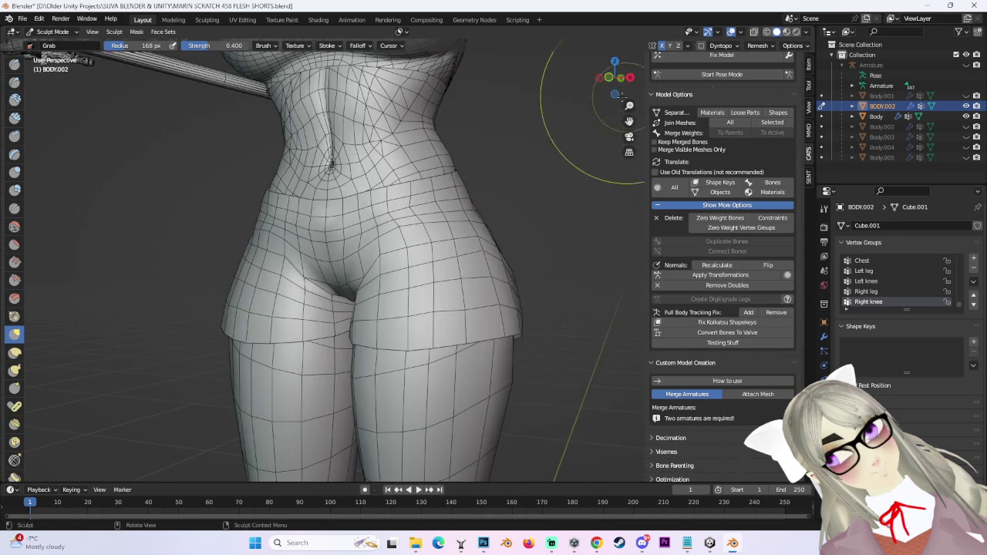
left_click(609, 77)
scroll(511, 309, "up", 2)
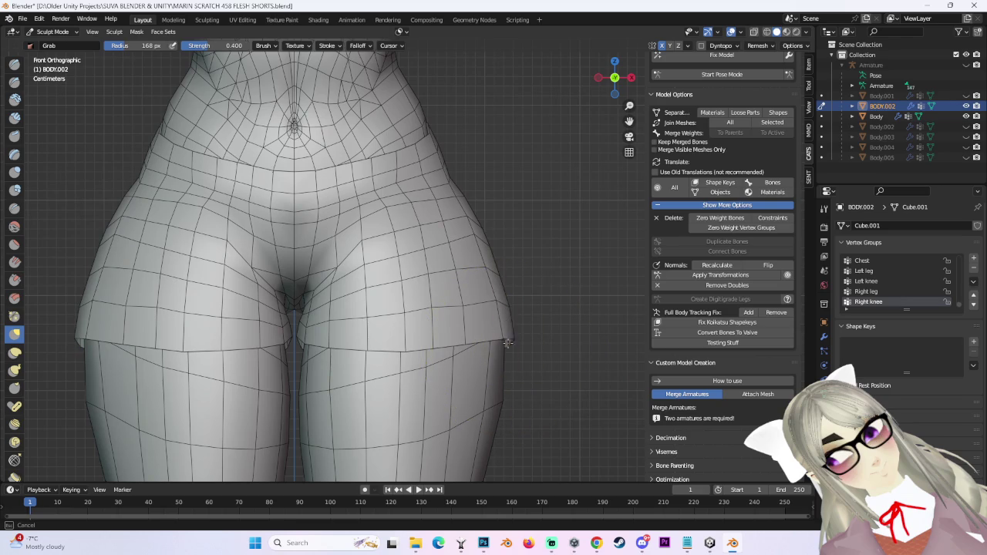
scroll(503, 316, "down", 2)
From back and angled views, draw the jutting hip-side hem corner flush with the thigh.
middle_click_drag(573, 298, 352, 298)
scroll(339, 309, "up", 2)
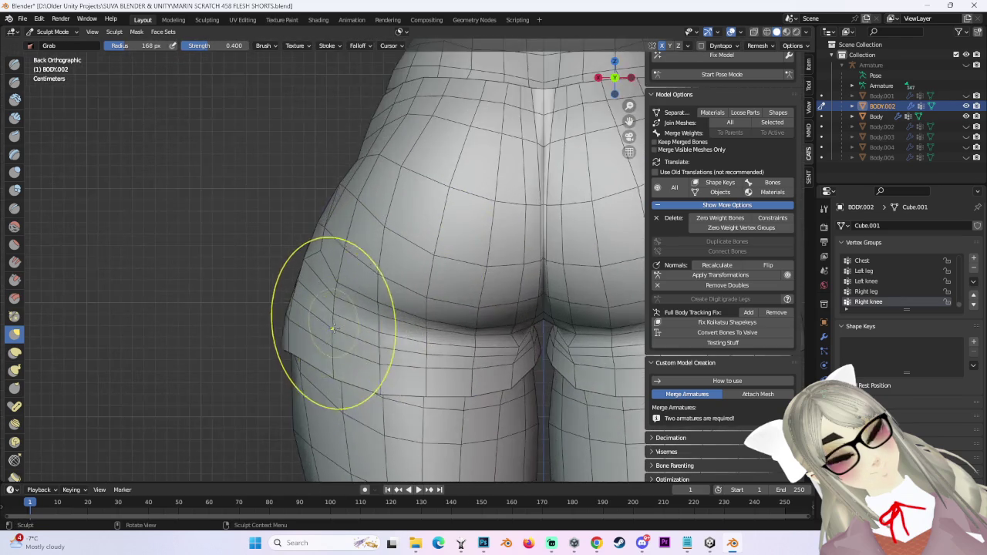
scroll(401, 290, "up", 2)
middle_click_drag(393, 308, 381, 251, "shift")
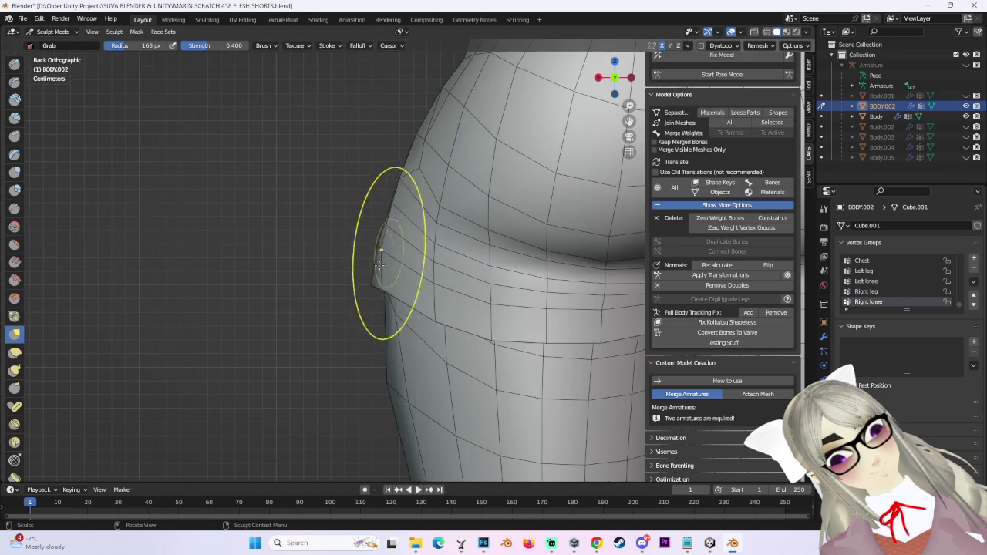
mouse_move(382, 308)
middle_mouse_down()
mouse_move(342, 280)
mouse_move(373, 272)
mouse_move(396, 242)
mouse_move(378, 266)
mouse_move(332, 257)
mouse_move(584, 67)
mouse_move(375, 265)
mouse_move(386, 309)
mouse_move(357, 244)
middle_mouse_up()
scroll(416, 263, "down", 4)
scroll(382, 246, "up", 3)
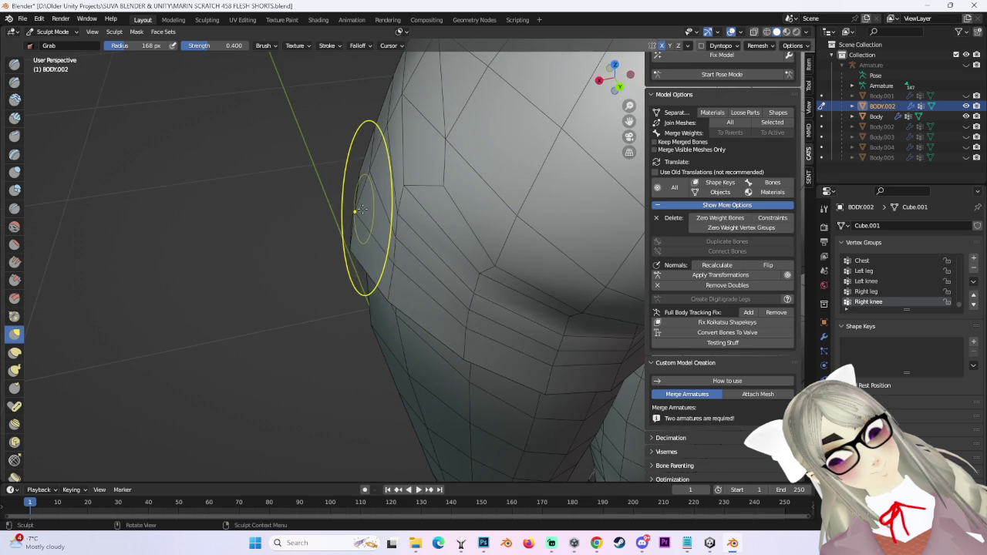
mouse_move(396, 213)
middle_mouse_down("ctrl")
mouse_move(401, 246)
mouse_move(436, 186)
middle_mouse_up("ctrl")
middle_click_drag(452, 305, 594, 108)
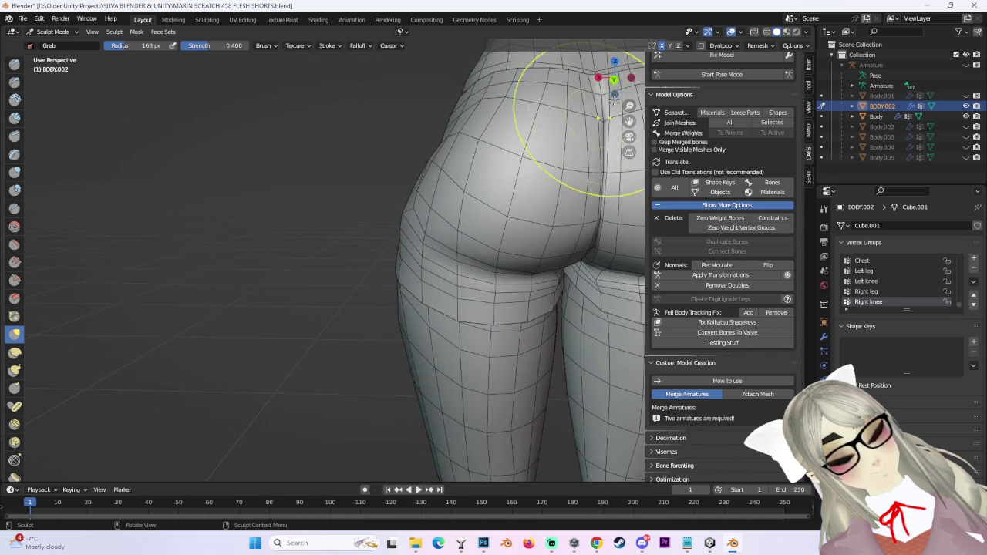
left_click(614, 79)
scroll(484, 247, "down", 3)
scroll(488, 293, "up", 2)
Orbit from the right hip round to rear three-quarter views of the hips and seat.
scroll(535, 278, "down", 2)
scroll(437, 262, "up", 3)
mouse_move(436, 262)
middle_mouse_down()
mouse_move(416, 279)
mouse_move(425, 279)
middle_mouse_up()
scroll(414, 285, "down", 2)
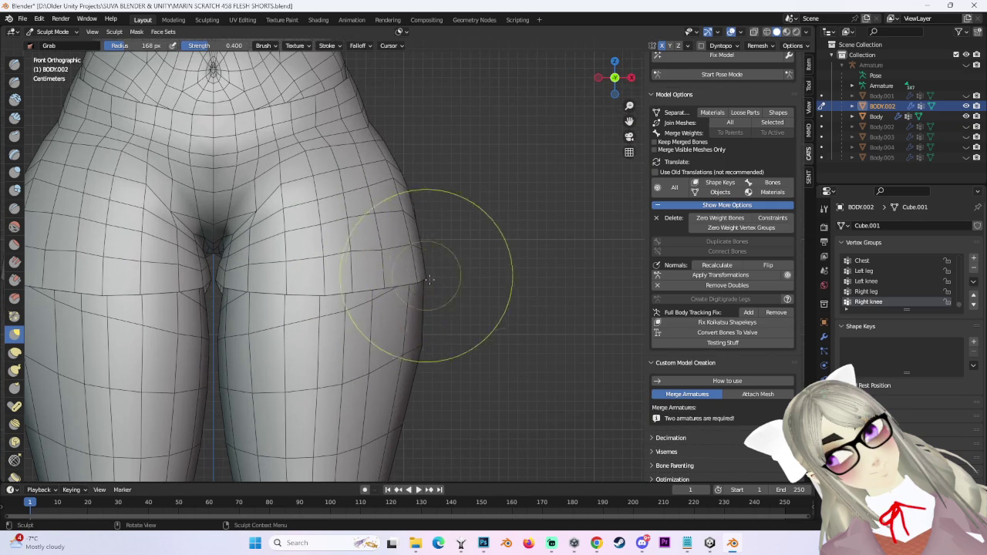
scroll(507, 231, "down", 4)
scroll(507, 235, "down", 3)
scroll(506, 242, "down", 1)
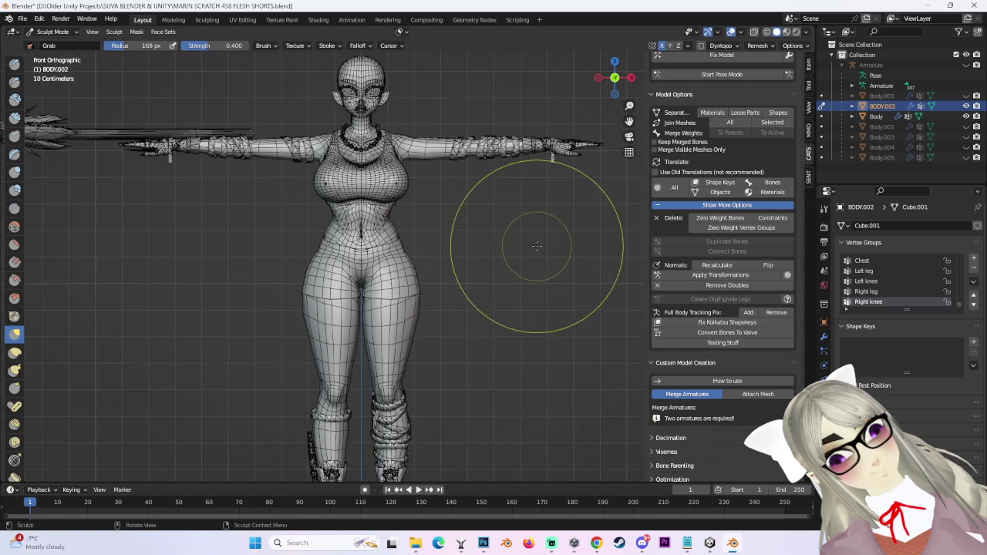
mouse_move(506, 330)
middle_mouse_down()
mouse_move(502, 297)
mouse_move(506, 308)
mouse_move(552, 309)
middle_mouse_up()
mouse_move(516, 337)
middle_mouse_down()
mouse_move(568, 286)
mouse_move(347, 308)
mouse_move(351, 350)
mouse_move(506, 298)
mouse_move(504, 289)
mouse_move(307, 248)
middle_mouse_up()
scroll(299, 256, "up", 2)
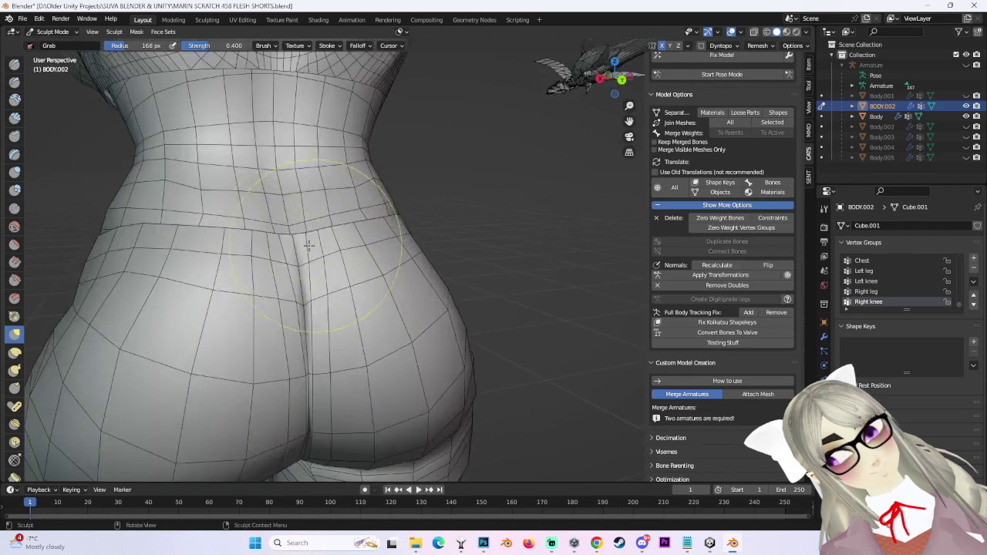
scroll(286, 247, "up", 2)
scroll(278, 300, "up", 2)
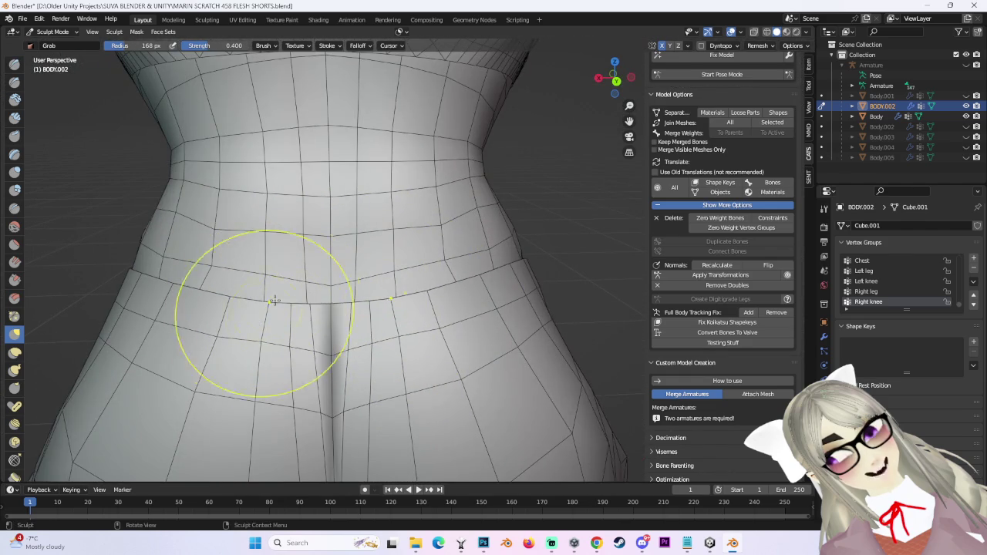
scroll(268, 302, "down", 4)
middle_click_drag(268, 303, 569, 137)
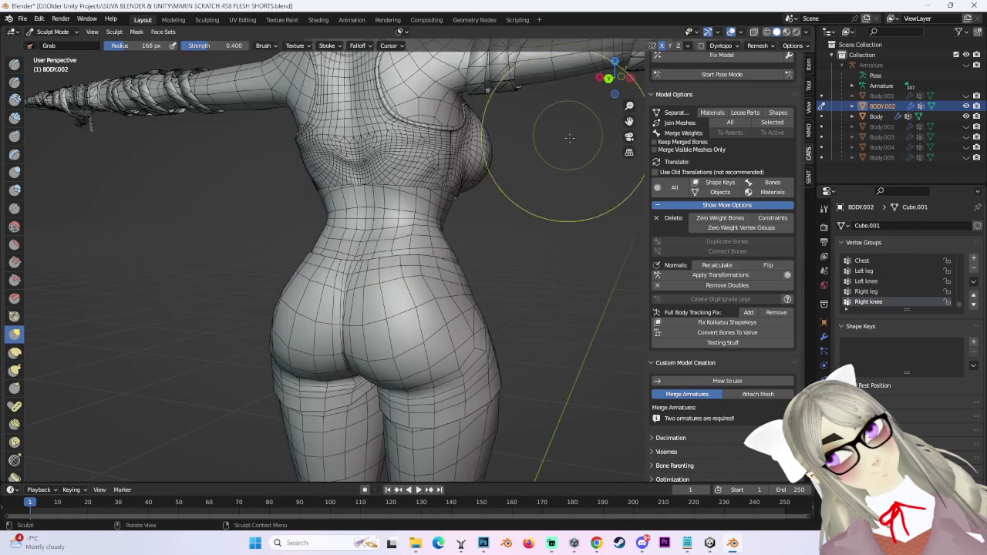
middle_click_drag(472, 278, 423, 258)
In straight left and right side views, pull the shorts' outline onto the hips and buttocks.
mouse_move(623, 82)
left_mouse_down()
mouse_move(591, 215)
mouse_move(525, 235)
left_mouse_up()
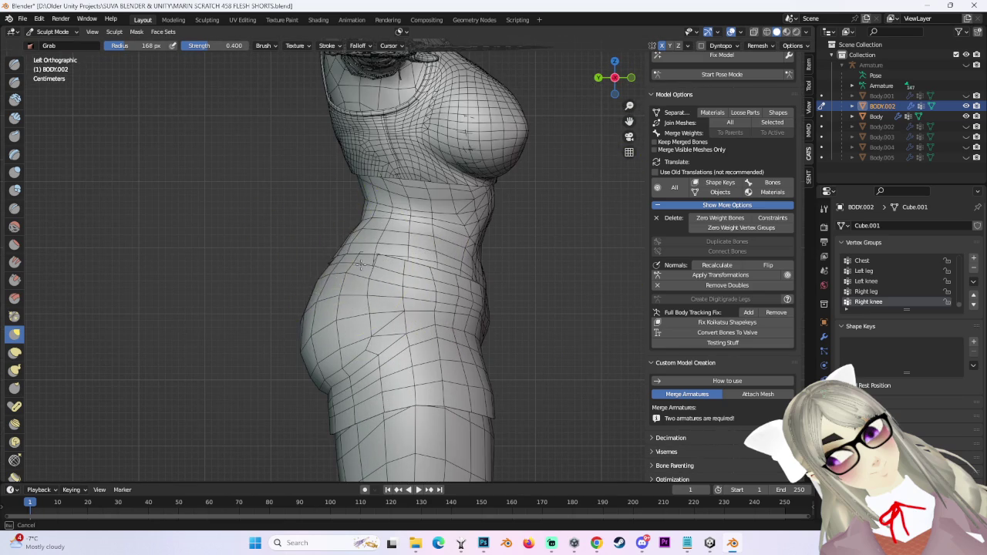
scroll(312, 276, "up", 1)
scroll(286, 279, "up", 1)
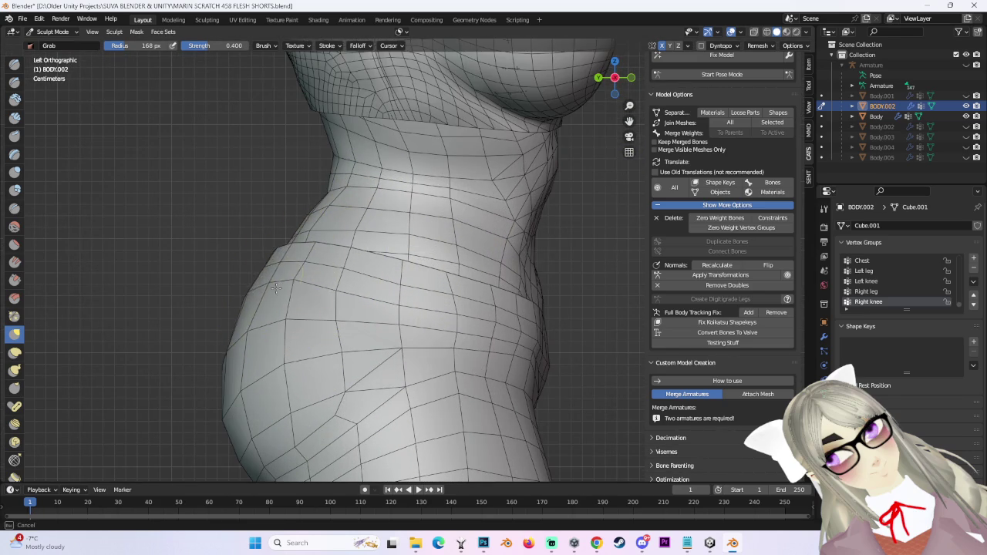
middle_click_drag(276, 288, 400, 266, "shift")
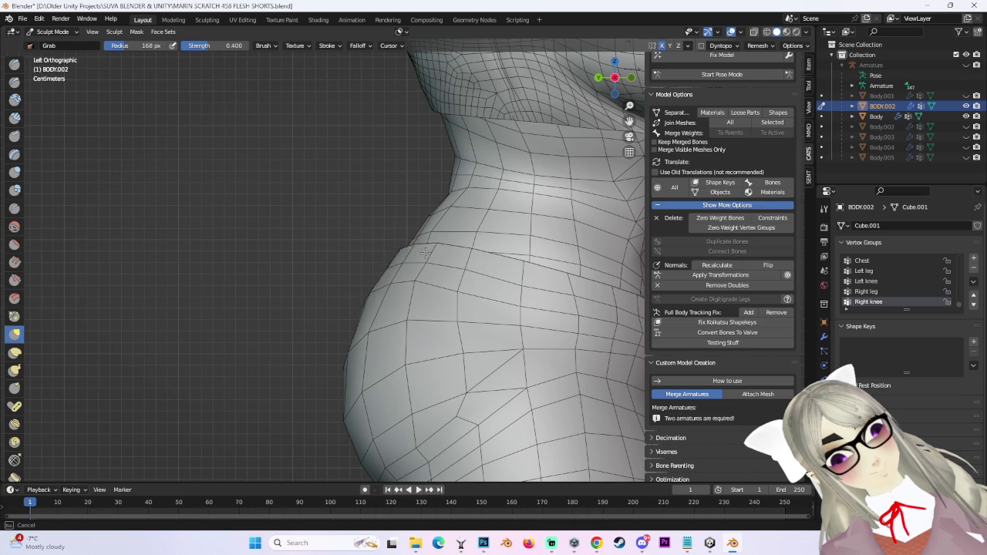
scroll(414, 252, "down", 5)
left_click(599, 78)
scroll(451, 219, "up", 3)
scroll(400, 248, "up", 2)
middle_click_drag(410, 248, 397, 304)
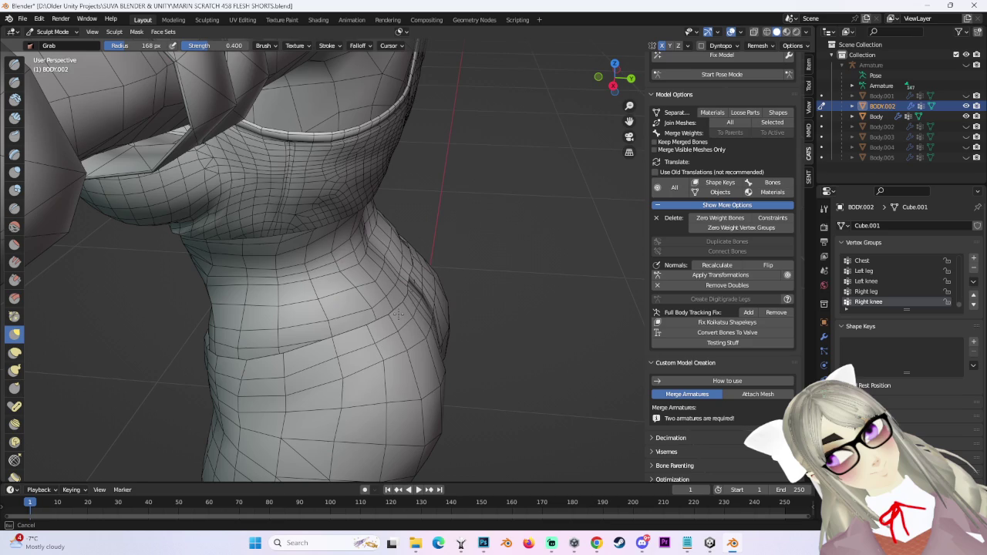
mouse_move(487, 275)
middle_mouse_down()
mouse_move(418, 286)
mouse_move(399, 322)
middle_mouse_up()
mouse_move(481, 299)
middle_mouse_down()
mouse_move(417, 309)
mouse_move(401, 282)
mouse_move(420, 331)
mouse_move(422, 317)
middle_mouse_up()
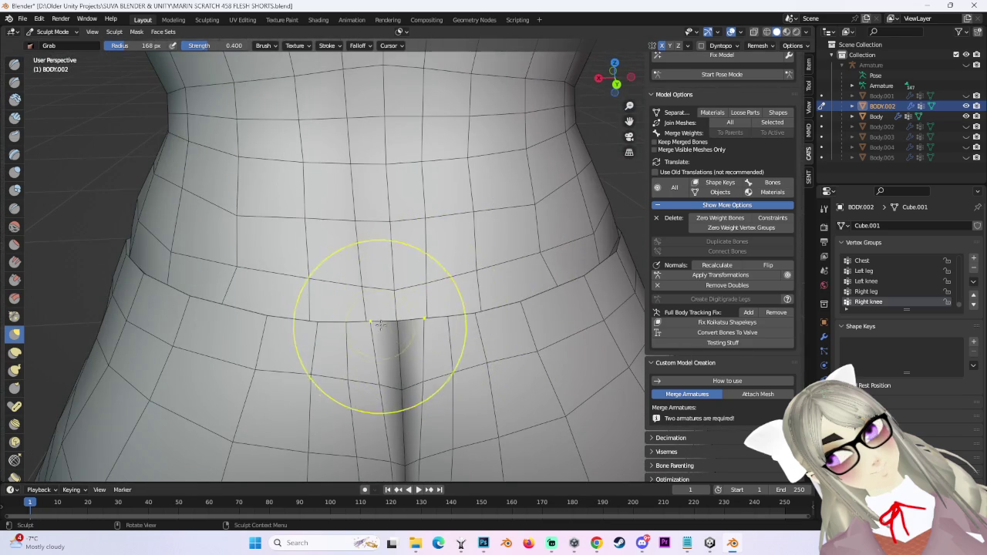
Begin saving the scene under a new file name with Save As.
scroll(396, 327, "down", 3)
mouse_move(396, 327)
middle_mouse_down()
mouse_move(503, 265)
mouse_move(454, 282)
mouse_move(533, 279)
mouse_move(506, 275)
mouse_move(518, 296)
middle_mouse_up()
scroll(401, 225, "down", 2)
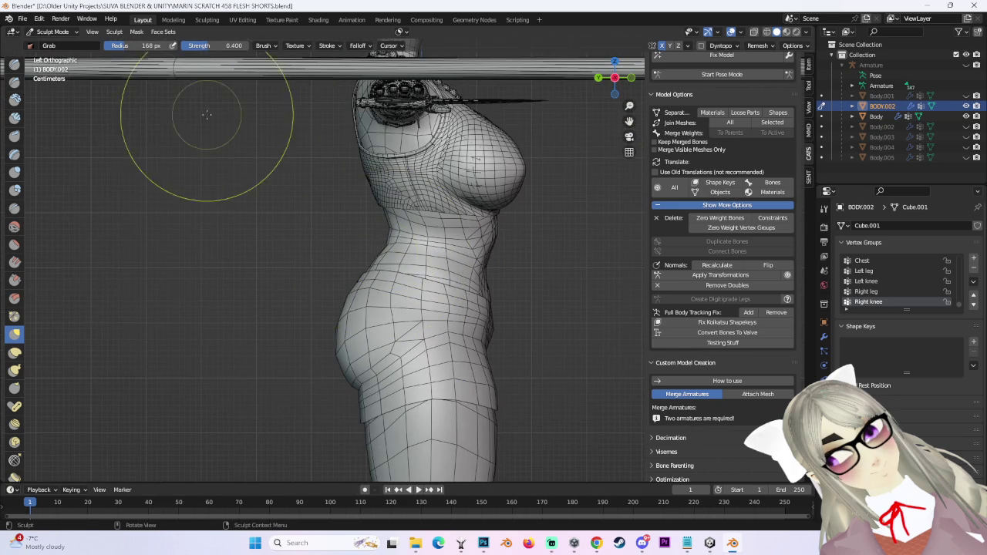
left_click(23, 18)
left_click(48, 97)
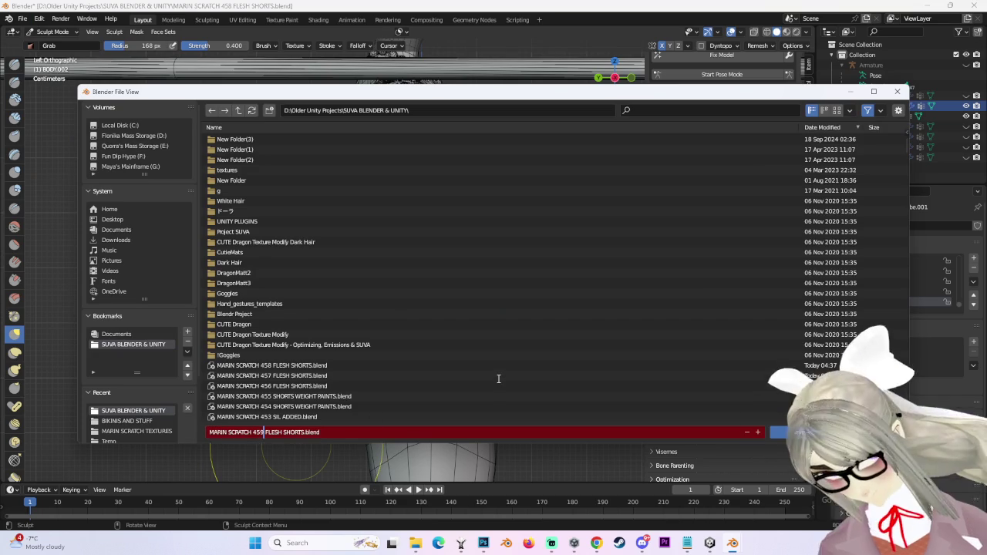
Save as MARIN SCRATCH 459 FLESH SHORTS.blend, then pull the shorts' front waist downward.
key("Return")
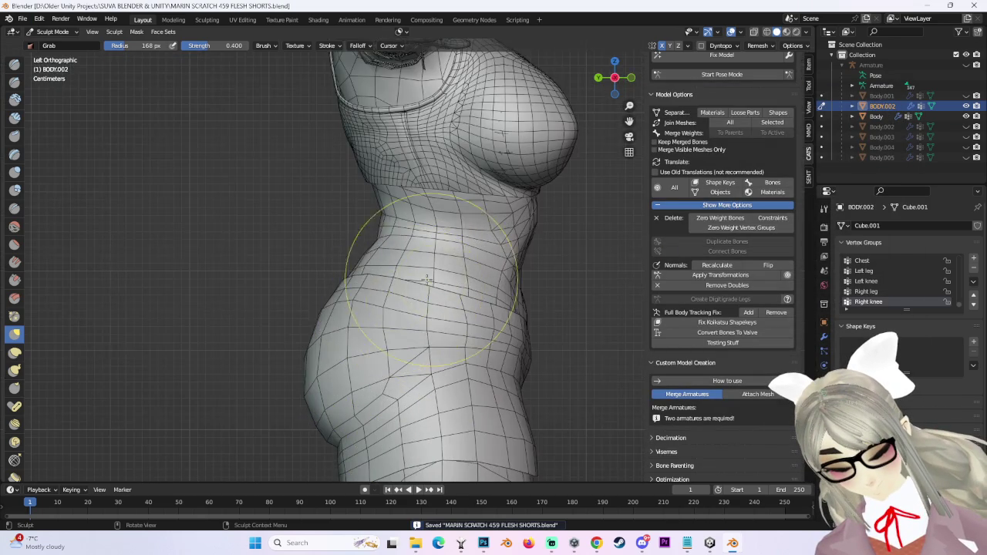
scroll(426, 269, "up", 2)
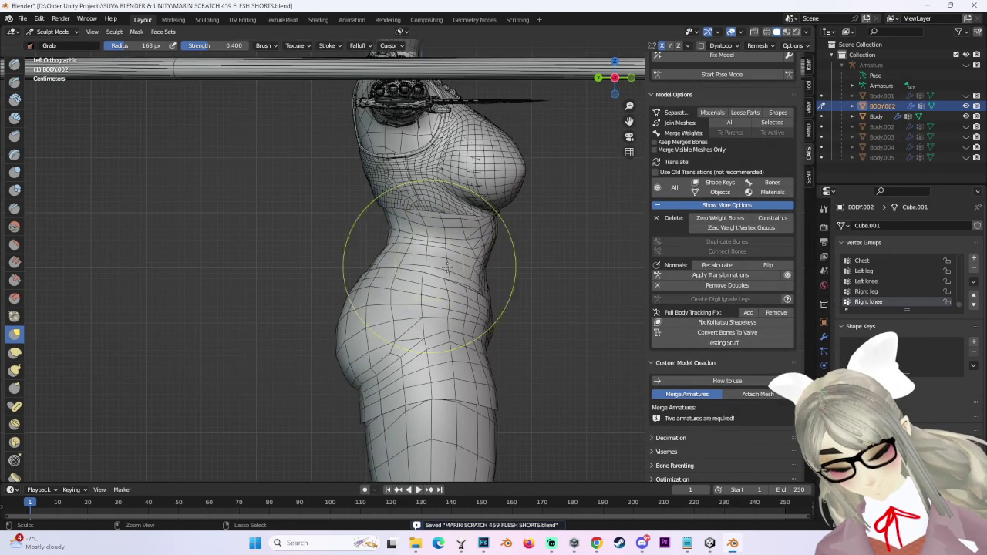
scroll(430, 289, "up", 1)
mouse_move(434, 273)
middle_mouse_down()
mouse_move(368, 354)
mouse_move(385, 307)
middle_mouse_up()
left_click_drag(384, 306, 383, 333)
From a straight right-side view, Grab the shorts on the thigh upward against the leg.
mouse_move(457, 276)
middle_mouse_down()
mouse_move(446, 303)
mouse_move(477, 315)
middle_mouse_up()
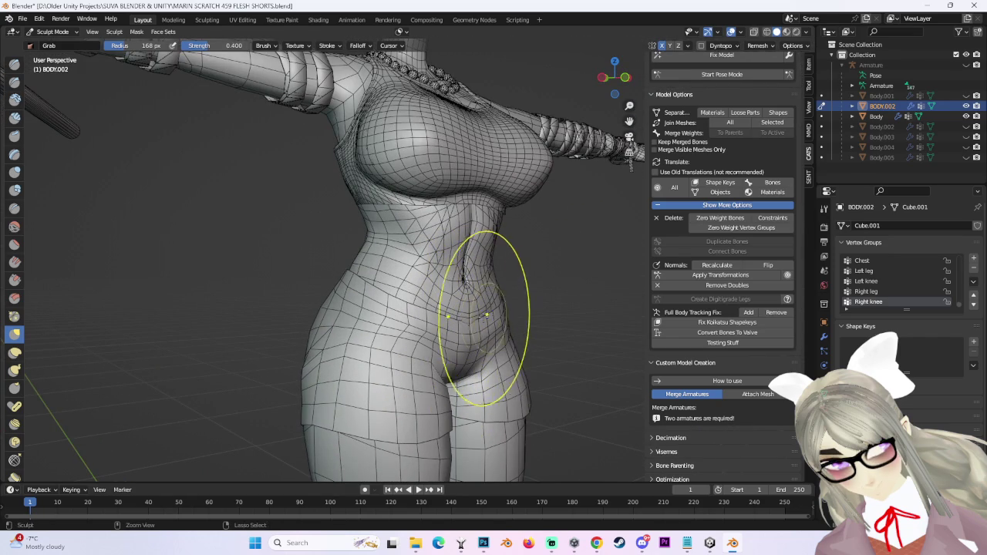
middle_click_drag(513, 312, 486, 248)
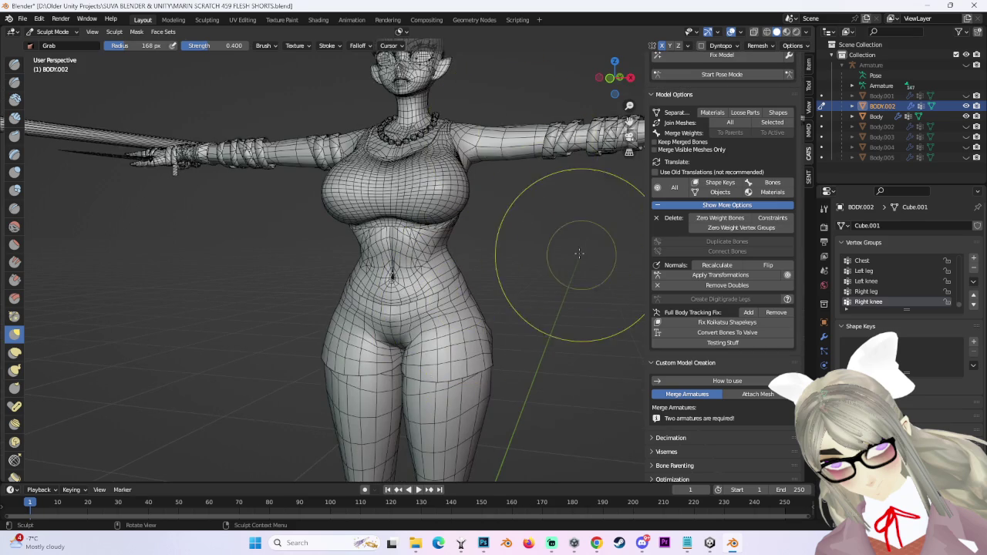
middle_click_drag(582, 255, 561, 188)
scroll(391, 275, "up", 4)
middle_click_drag(391, 276, 427, 209)
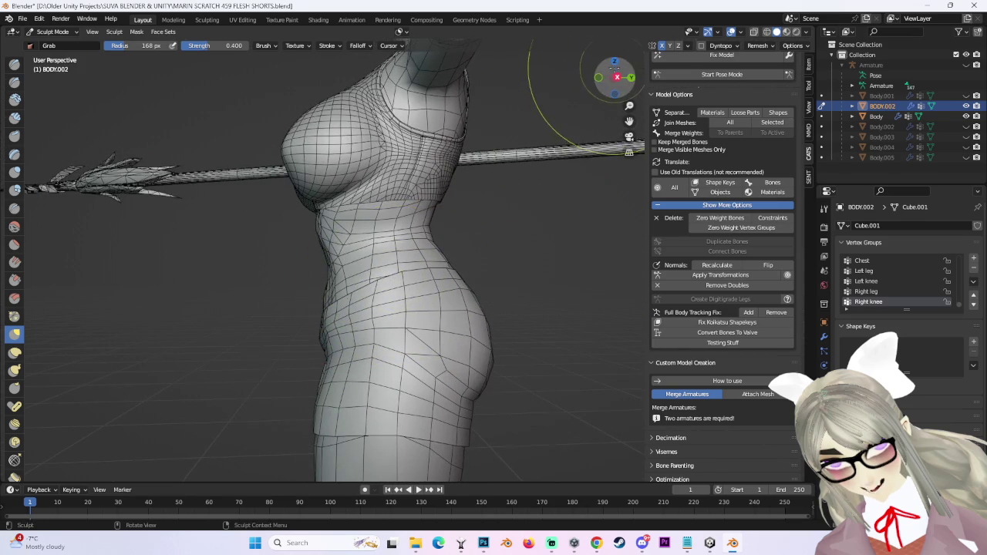
left_click(617, 77)
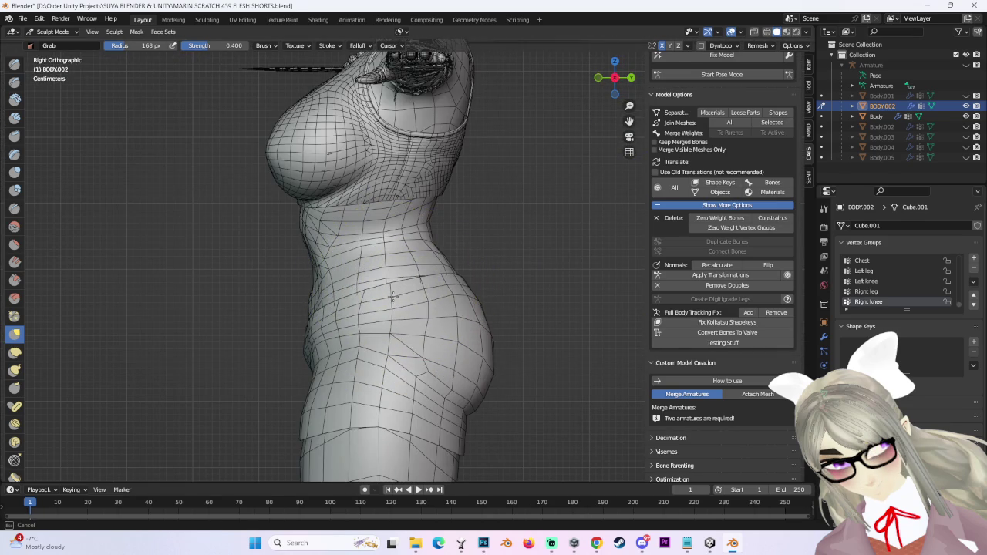
scroll(391, 295, "up", 2)
mouse_move(512, 238)
middle_mouse_down()
mouse_move(394, 295)
mouse_move(511, 262)
mouse_move(503, 269)
middle_mouse_up()
scroll(352, 330, "up", 3)
scroll(397, 301, "up", 1)
left_click_drag(523, 288, 544, 297)
scroll(544, 297, "up", 2)
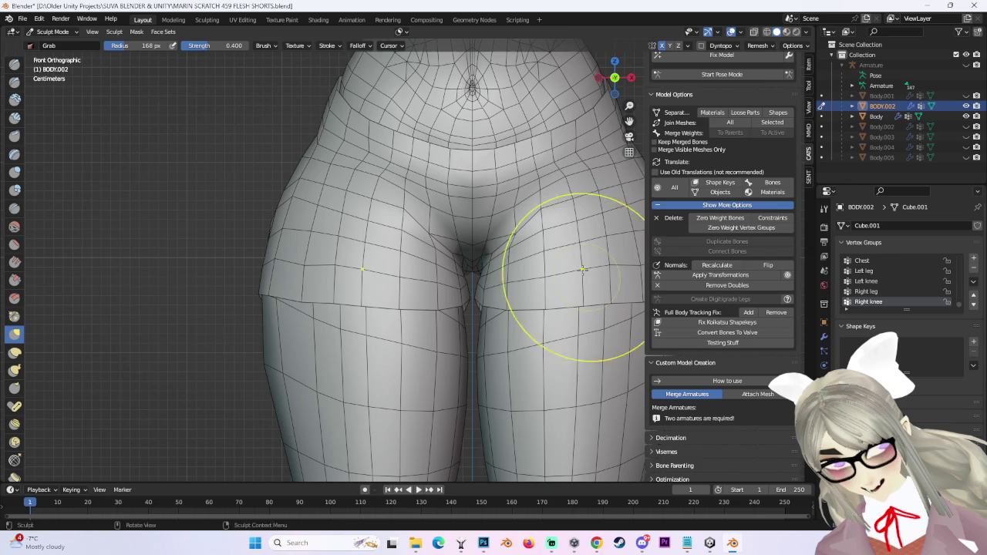
scroll(440, 363, "up", 1)
scroll(443, 308, "up", 2)
scroll(446, 173, "up", 2)
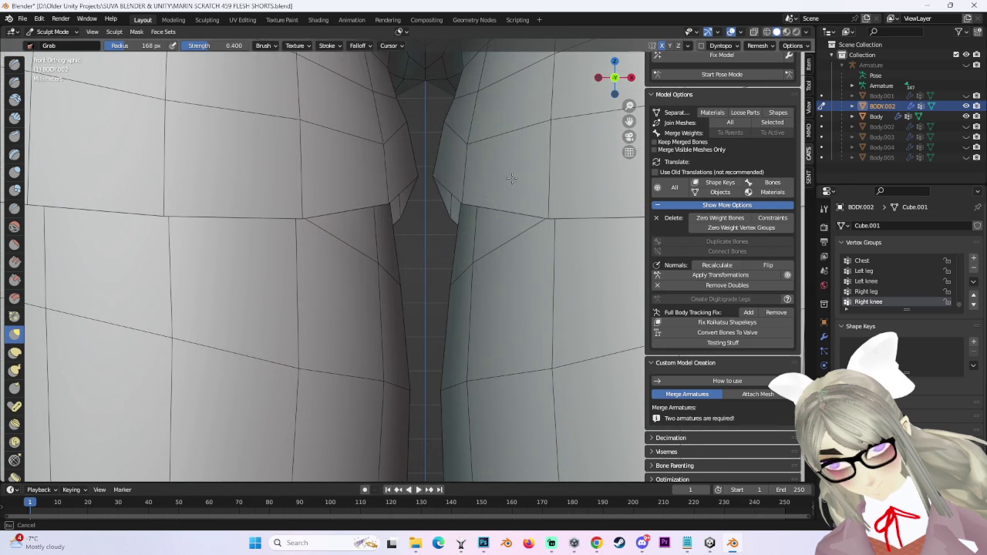
Enter Edit Mode and soft-move the crotch vertices with an enlarged proportional radius.
left_click(52, 32)
left_click(50, 56)
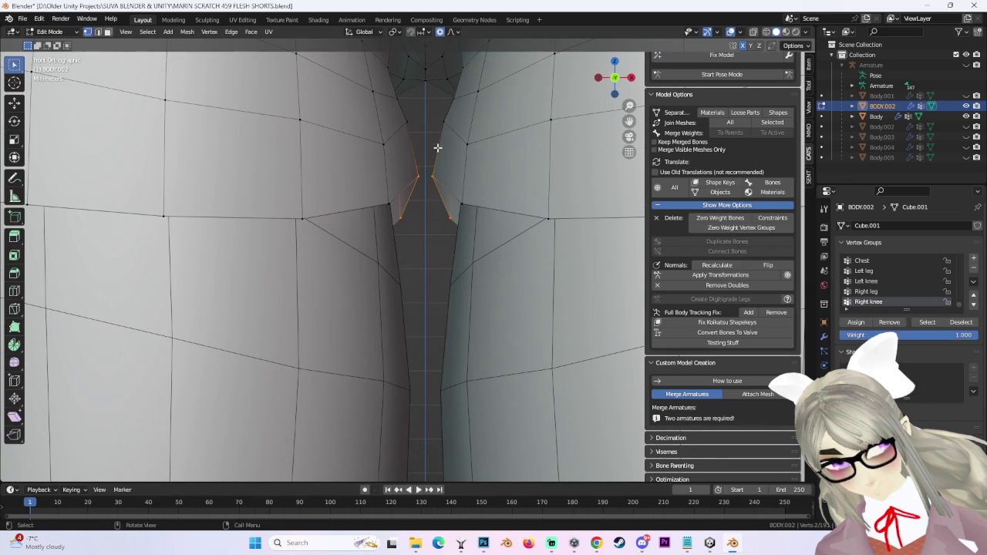
key("g")
scroll(443, 166, "up", 2)
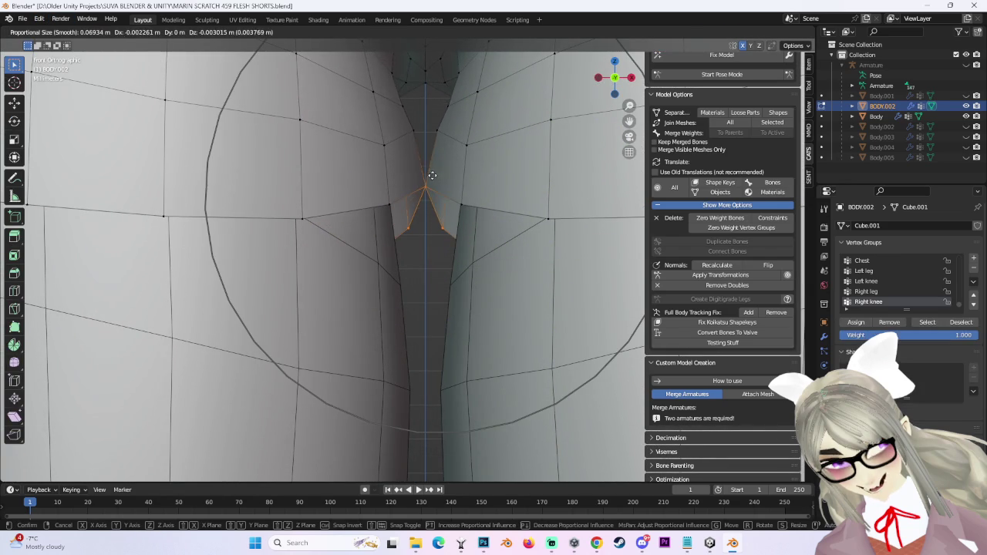
scroll(433, 176, "up", 3)
scroll(433, 178, "up", 3)
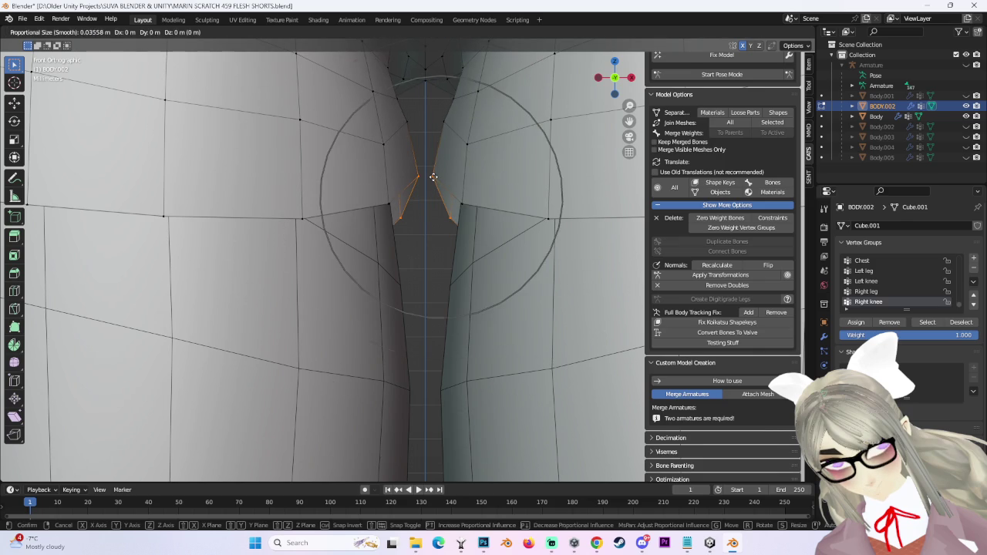
left_click(441, 176)
Nudge the crotch vertices twice more with proportional editing.
key("g")
scroll(441, 180, "up", 4)
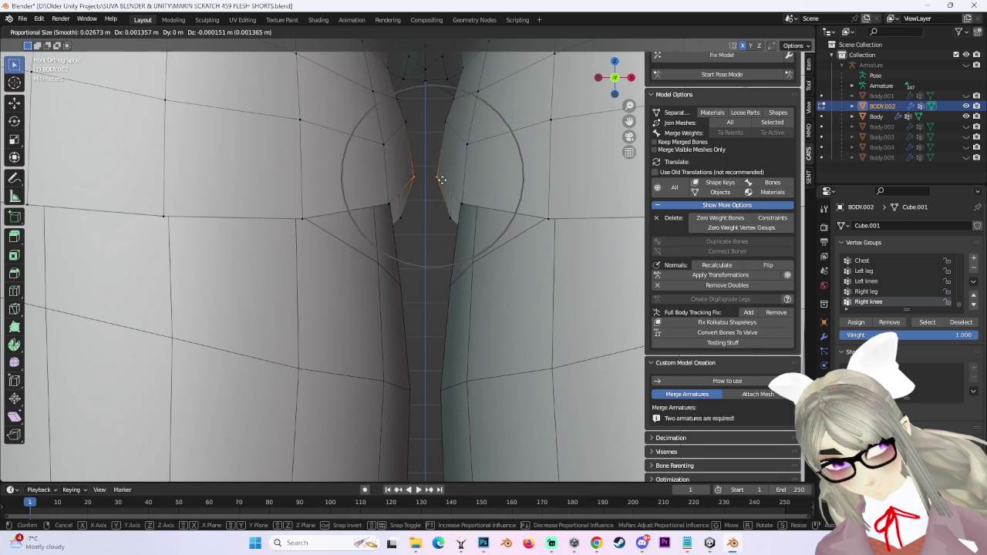
left_click(444, 180)
key("g")
left_click(447, 127)
scroll(455, 135, "down", 4)
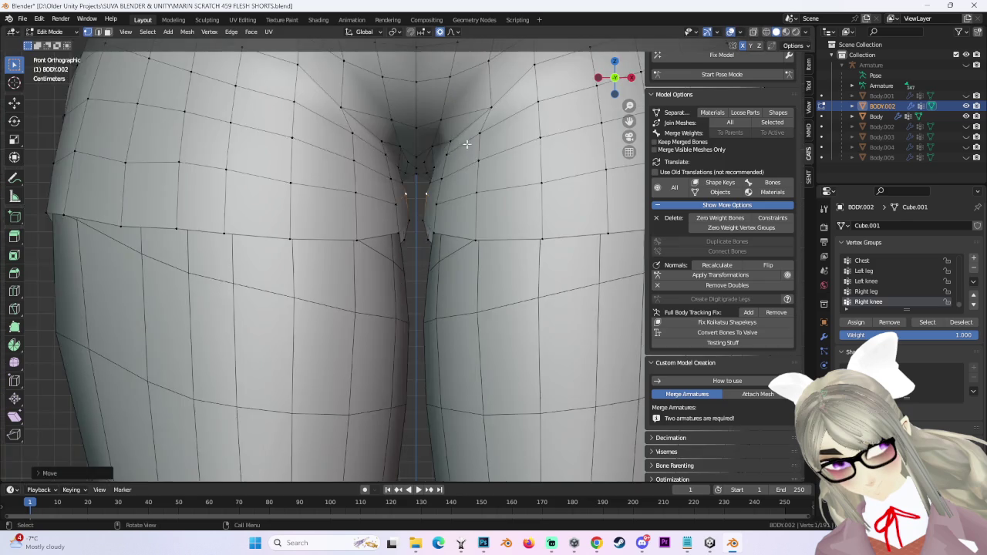
scroll(445, 200, "down", 2)
scroll(445, 199, "up", 4)
scroll(451, 262, "up", 4)
scroll(421, 232, "up", 2)
From a close-up, move the crotch vertices vertically along the Z axis.
mouse_move(416, 226)
middle_mouse_down()
mouse_move(345, 209)
mouse_move(440, 297)
mouse_move(315, 260)
mouse_move(392, 270)
mouse_move(336, 245)
mouse_move(398, 257)
mouse_move(354, 267)
mouse_move(331, 298)
middle_mouse_up()
key("g")
key("z")
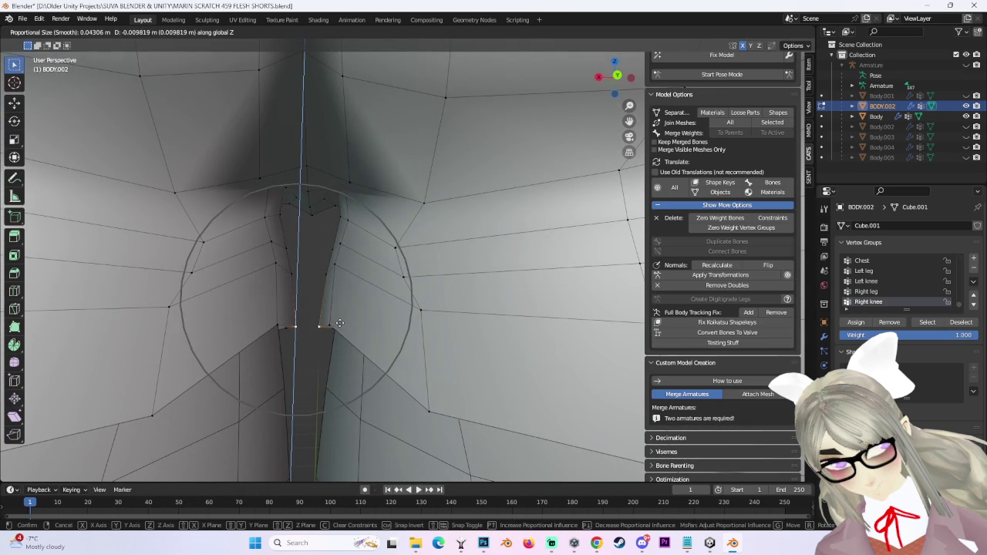
left_click(343, 339)
mouse_move(344, 339)
middle_mouse_down()
mouse_move(374, 277)
mouse_move(434, 236)
middle_mouse_up()
key("g")
key("Escape")
From a new angle, make several small adjustments to the crotch seam vertices.
mouse_move(504, 236)
middle_mouse_down()
mouse_move(498, 252)
mouse_move(429, 269)
mouse_move(389, 266)
mouse_move(389, 251)
mouse_move(478, 273)
mouse_move(430, 181)
mouse_move(432, 148)
mouse_move(353, 190)
mouse_move(396, 176)
mouse_move(462, 216)
middle_mouse_up()
key("g")
left_click(388, 286)
key("g")
left_click(389, 251)
key("g")
left_click(389, 251)
Refine the crotch seam further with three more soft vertex moves.
key("g")
left_click(423, 271)
key("g")
left_click(457, 285)
key("g")
left_click(514, 238)
Shift the vertices between the legs and along the leg edge into place.
mouse_move(514, 238)
middle_mouse_down()
mouse_move(496, 244)
mouse_move(492, 348)
mouse_move(286, 258)
mouse_move(449, 266)
mouse_move(425, 280)
mouse_move(425, 327)
mouse_move(415, 322)
mouse_move(439, 289)
mouse_move(467, 286)
mouse_move(398, 242)
mouse_move(504, 255)
mouse_move(478, 242)
mouse_move(414, 260)
mouse_move(425, 251)
mouse_move(399, 245)
mouse_move(427, 247)
mouse_move(410, 244)
mouse_move(437, 223)
mouse_move(381, 221)
mouse_move(400, 225)
middle_mouse_up()
key("g")
left_click(389, 256)
key("g")
left_click(403, 247)
key("g")
left_click(430, 203)
Smooth the hip-edge vertices with soft moves, then return to Object Mode.
scroll(463, 208, "down", 4)
mouse_move(463, 208)
middle_mouse_down()
mouse_move(548, 214)
mouse_move(493, 232)
mouse_move(521, 264)
mouse_move(487, 231)
middle_mouse_up()
scroll(518, 202, "up", 2)
scroll(518, 202, "up", 2)
scroll(520, 264, "up", 3)
mouse_move(545, 265)
middle_mouse_down()
mouse_move(533, 246)
mouse_move(512, 270)
middle_mouse_up()
scroll(497, 255, "up", 3)
key("g")
left_click(471, 224)
mouse_move(147, 301)
middle_mouse_down()
mouse_move(205, 264)
mouse_move(392, 265)
middle_mouse_up()
key("g")
left_click(430, 303)
key("Tab")
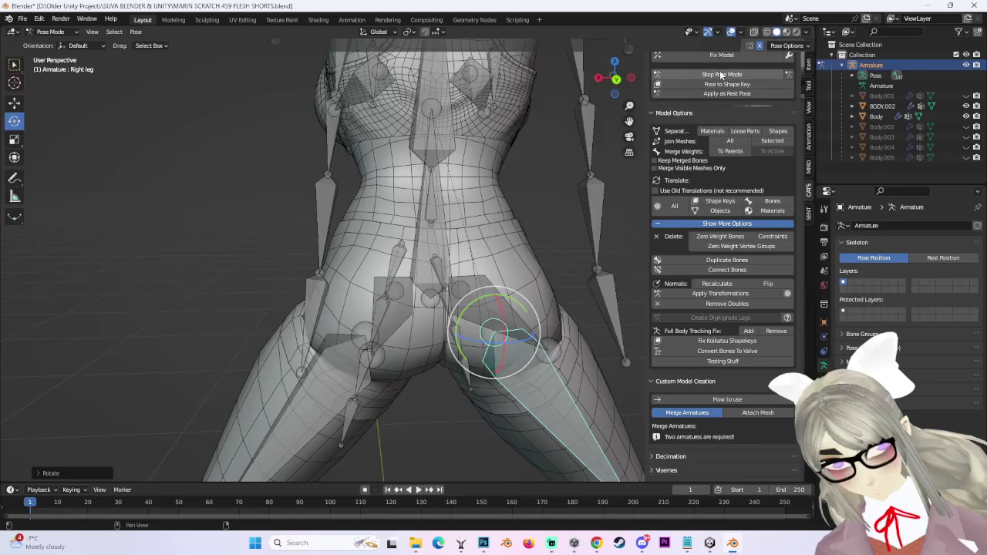
Deselect the armature, select the shorts mesh and frame it in front view.
mouse_move(462, 309)
middle_mouse_down()
mouse_move(520, 307)
mouse_move(654, 133)
middle_mouse_up()
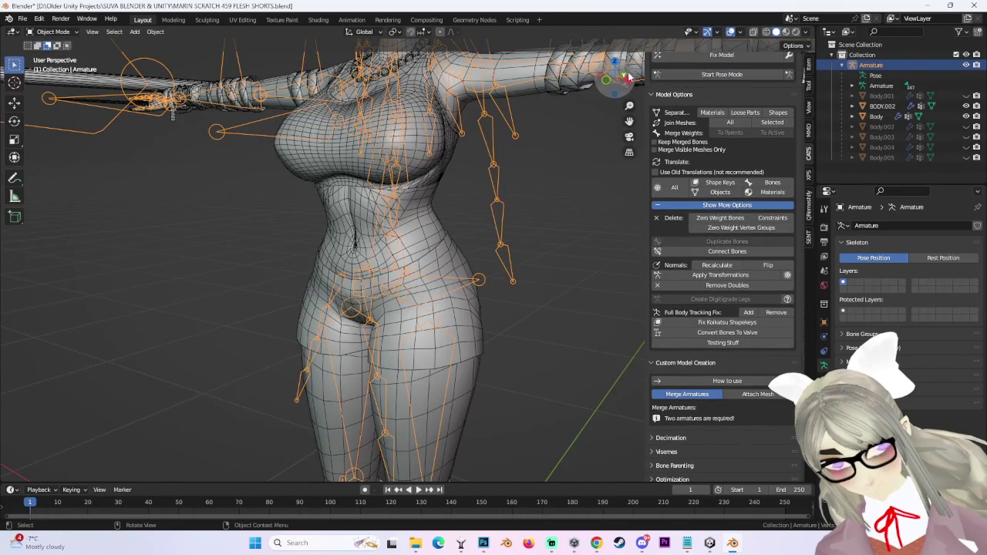
left_click(628, 77)
left_click(599, 78)
left_click(494, 277)
scroll(368, 288, "up", 2)
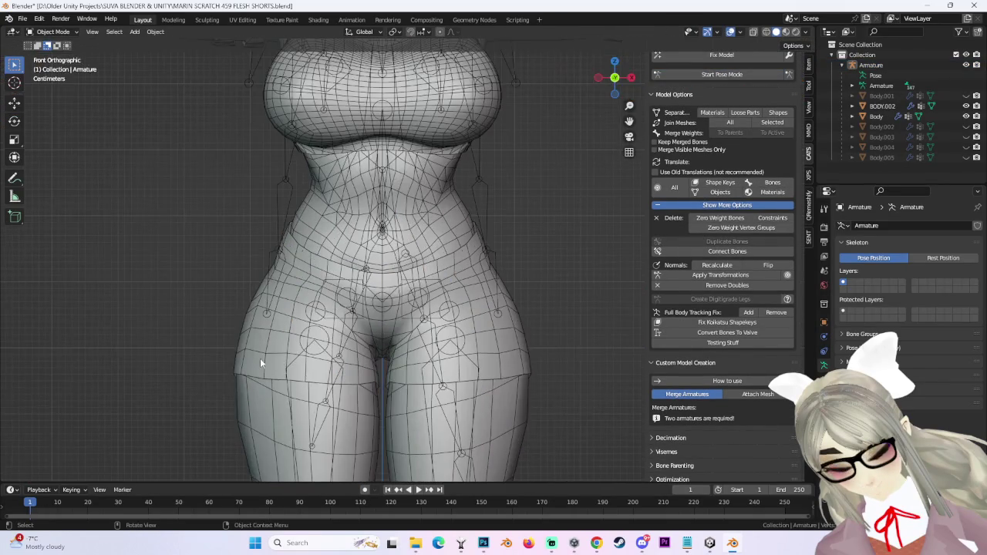
scroll(401, 233, "up", 2)
left_click(382, 256)
mouse_move(383, 256)
middle_mouse_down()
mouse_move(537, 257)
mouse_move(450, 222)
middle_mouse_up()
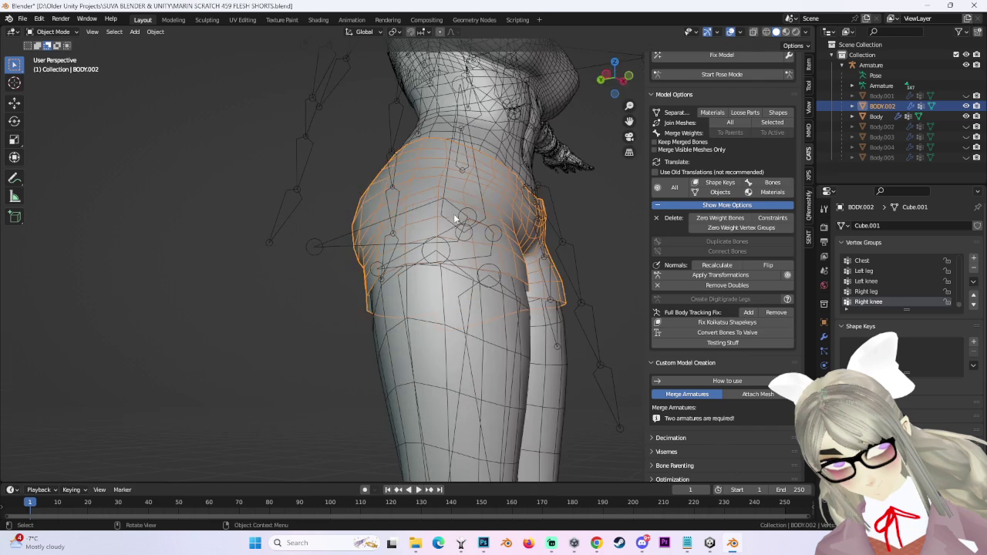
left_click(629, 77)
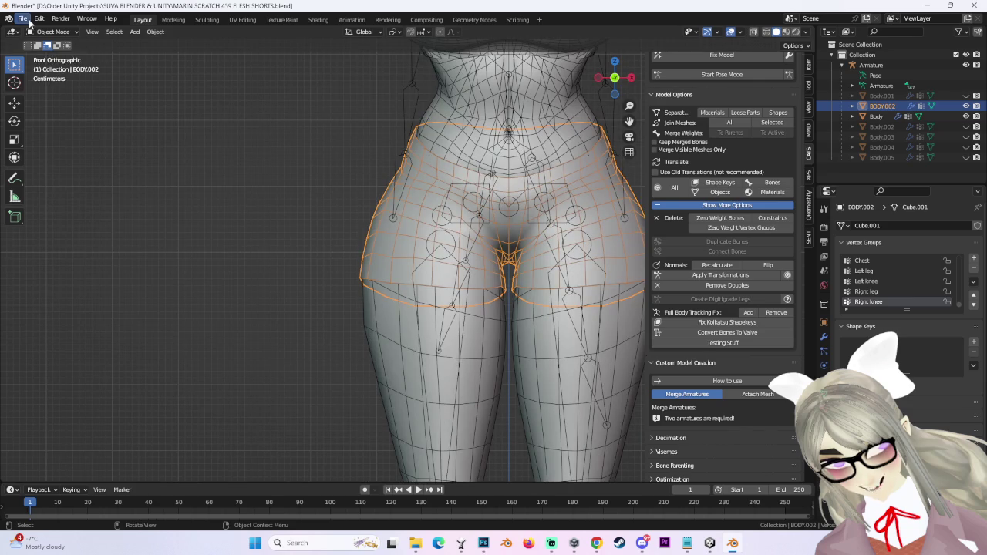
Save the file as MARIN SCRATCH 460 FLESH SHORTS.blend.
left_click(23, 18)
left_click(52, 97)
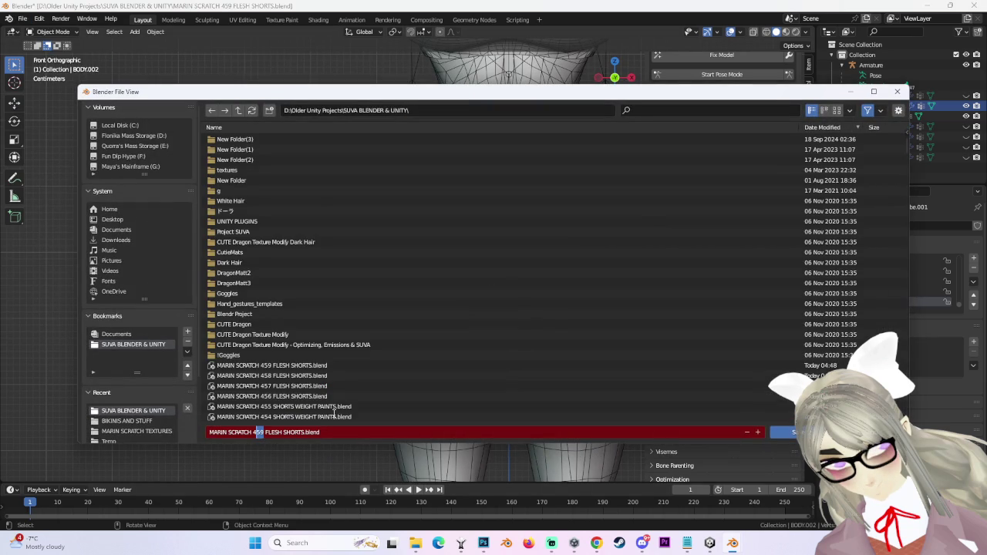
type("460")
key("Return")
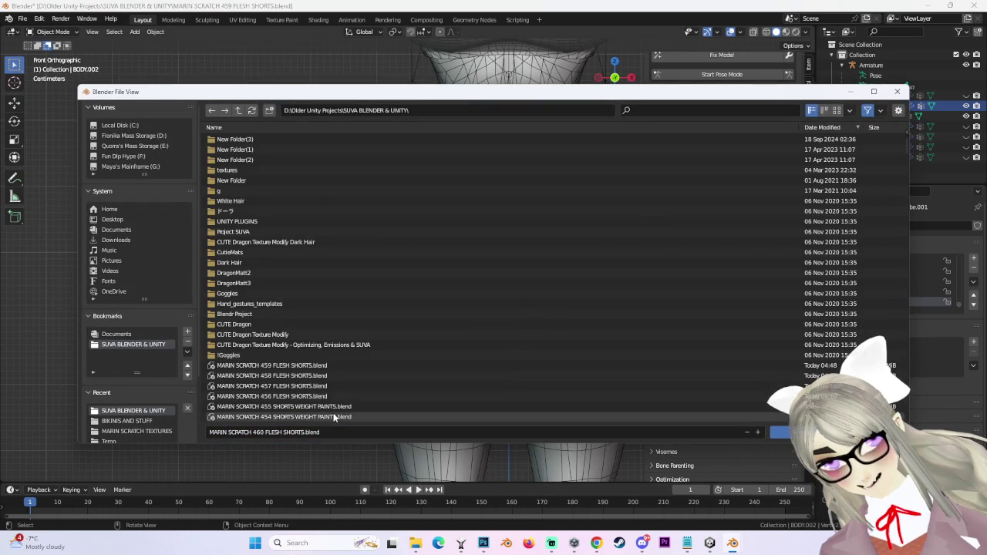
key("Return")
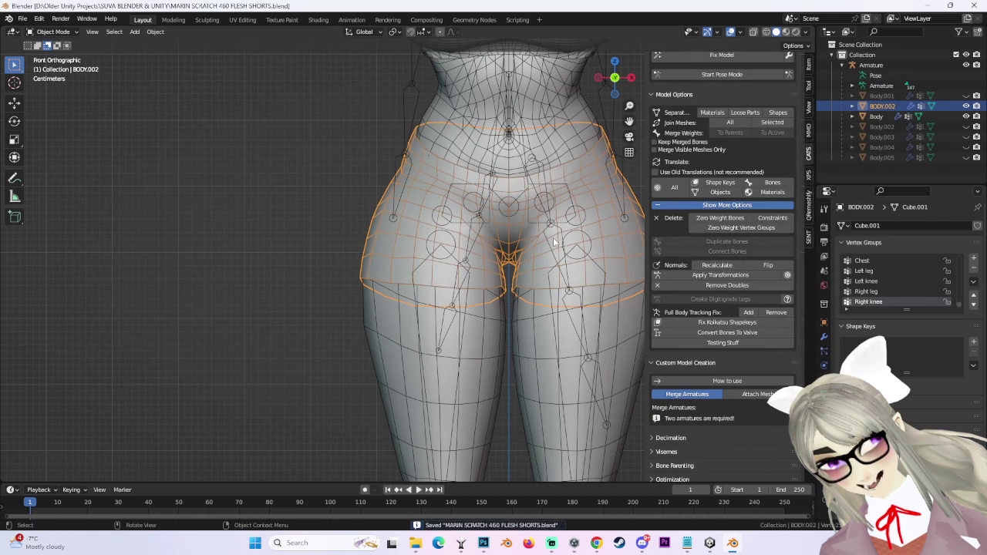
mouse_move(603, 160)
middle_mouse_down()
mouse_move(512, 230)
mouse_move(558, 226)
mouse_move(521, 217)
mouse_move(538, 237)
mouse_move(438, 247)
middle_mouse_up()
Inspect the shorts from angled and straight back views, then the front.
scroll(520, 217, "down", 3)
mouse_move(613, 86)
middle_mouse_down()
mouse_move(509, 285)
mouse_move(441, 282)
mouse_move(491, 293)
mouse_move(501, 316)
middle_mouse_up()
scroll(509, 286, "up", 3)
scroll(507, 328, "up", 2)
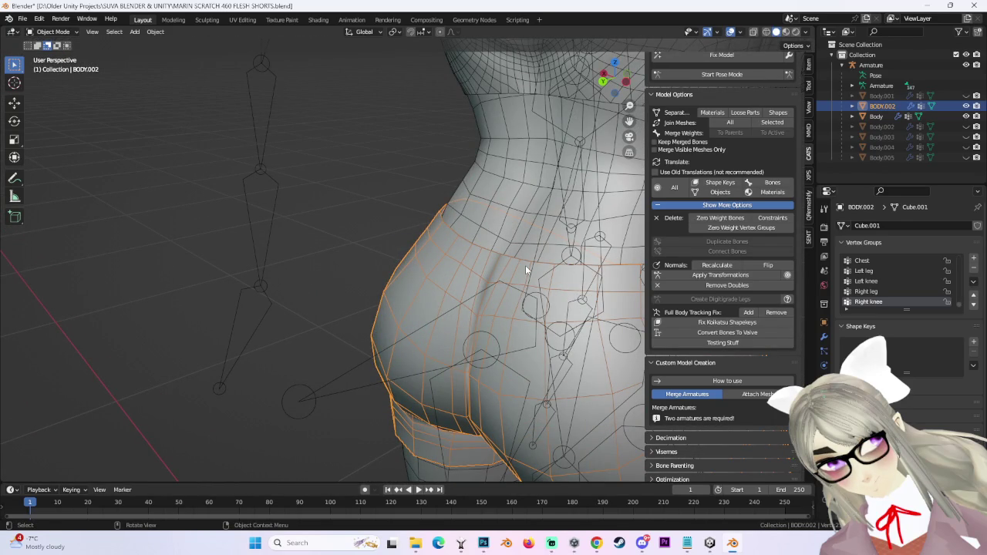
mouse_move(525, 265)
middle_mouse_down()
mouse_move(439, 209)
mouse_move(517, 256)
middle_mouse_up()
scroll(518, 256, "down", 2)
left_click(612, 80)
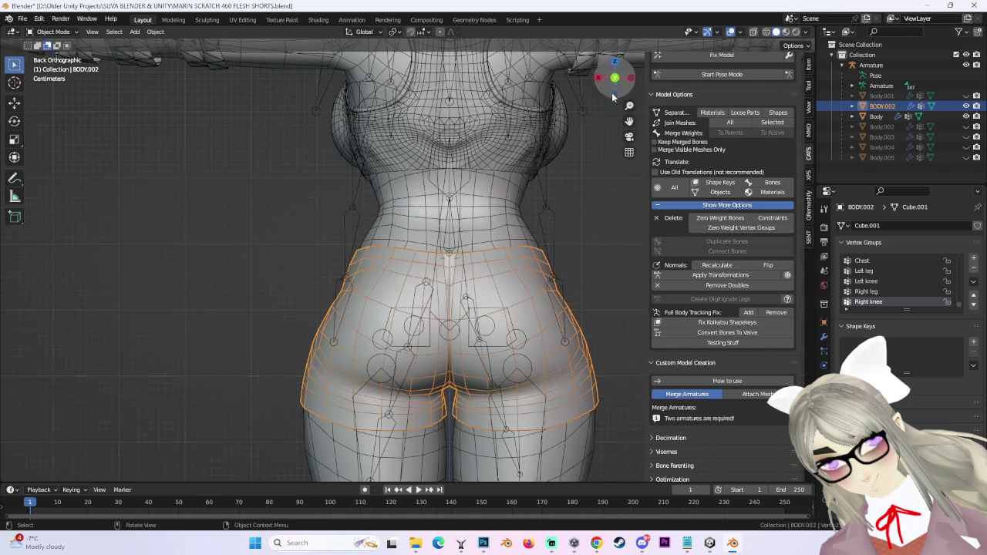
middle_click_drag(563, 310, 561, 322)
scroll(519, 292, "down", 2)
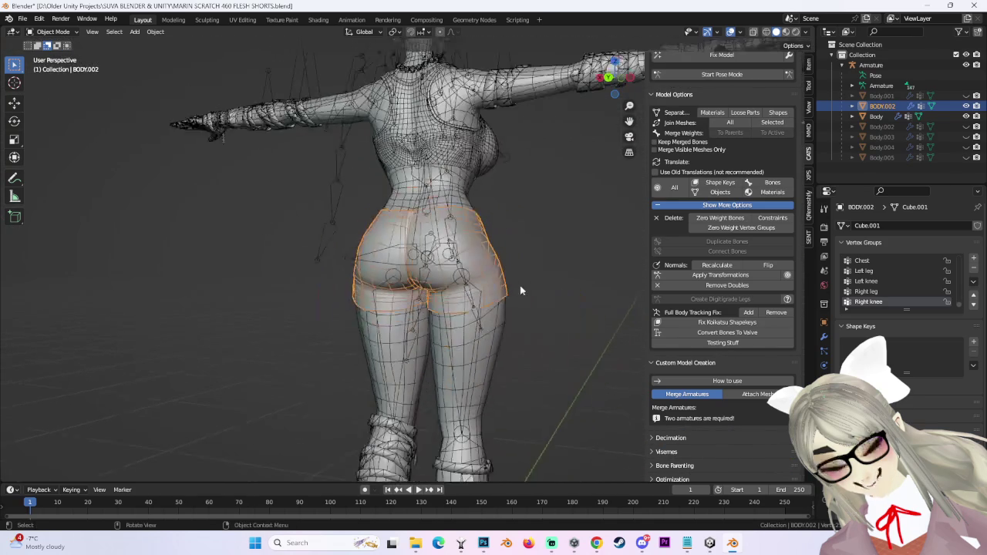
left_click(612, 79)
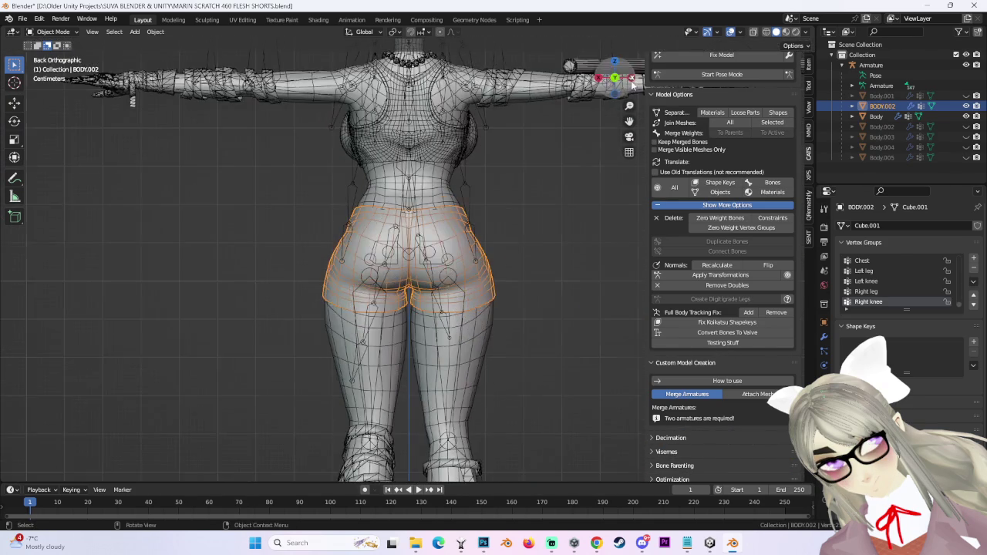
left_click(612, 79)
scroll(458, 311, "up", 3)
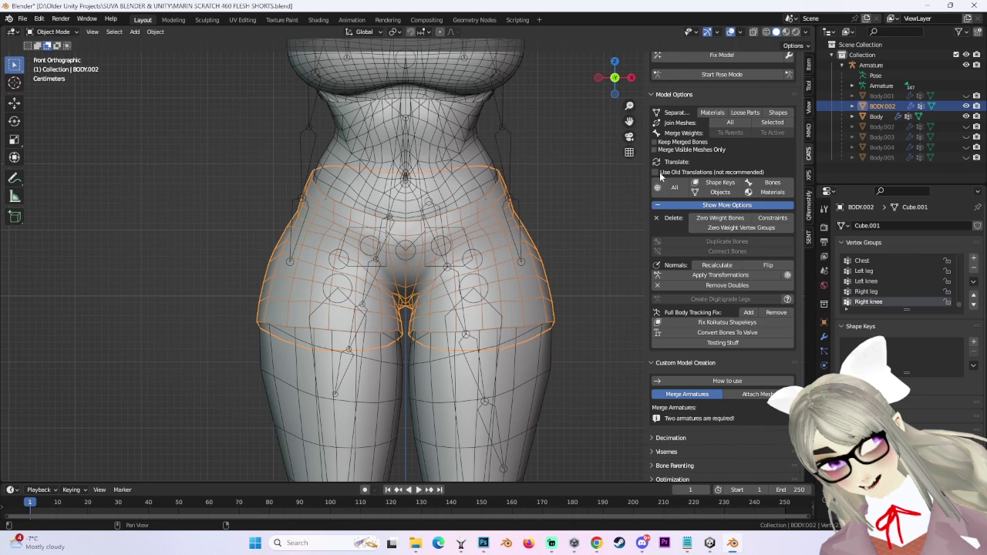
Check the shorts from the right side, then return to a front view.
mouse_move(569, 173)
middle_mouse_down()
mouse_move(515, 181)
mouse_move(629, 102)
middle_mouse_up()
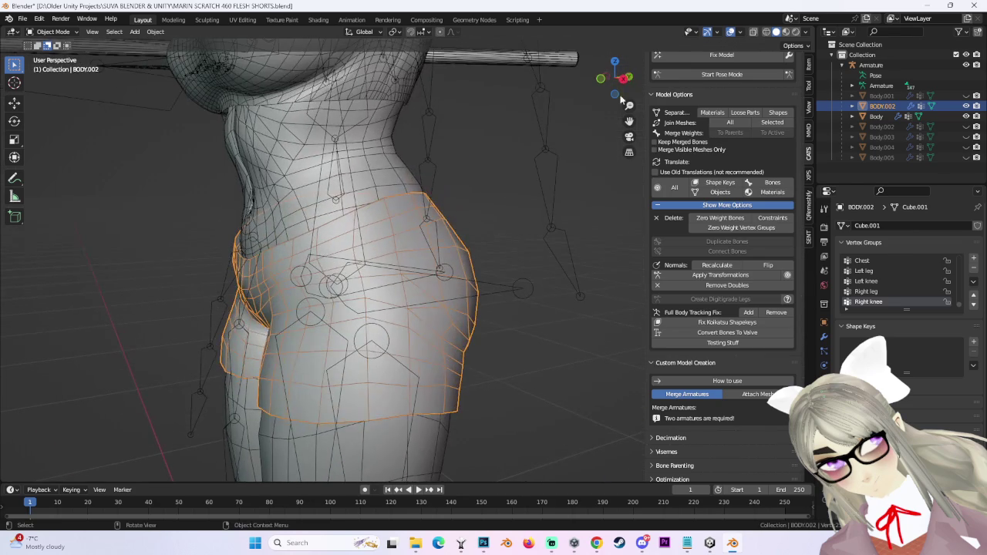
scroll(453, 296, "up", 5)
left_click(623, 79)
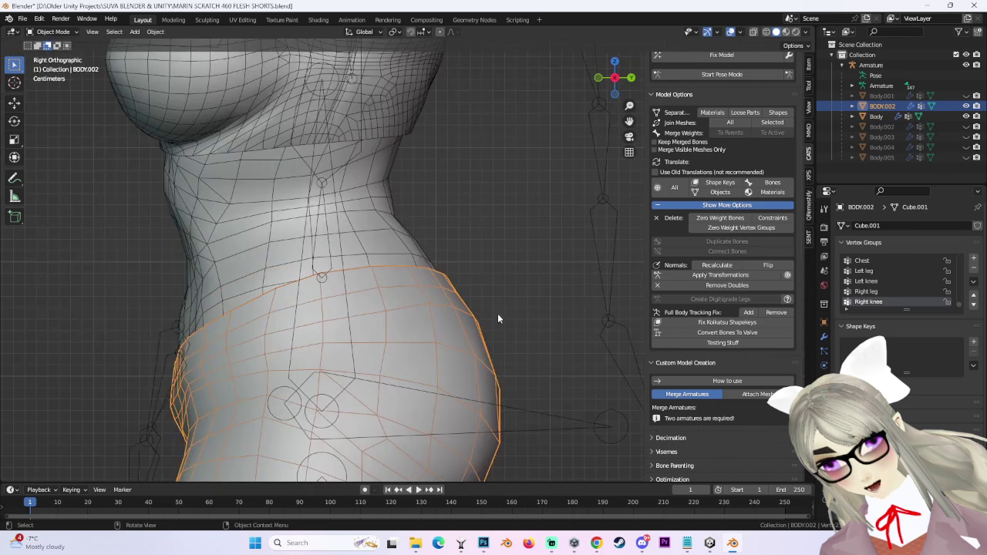
middle_click_drag(402, 273, 399, 275)
key("KP_1")
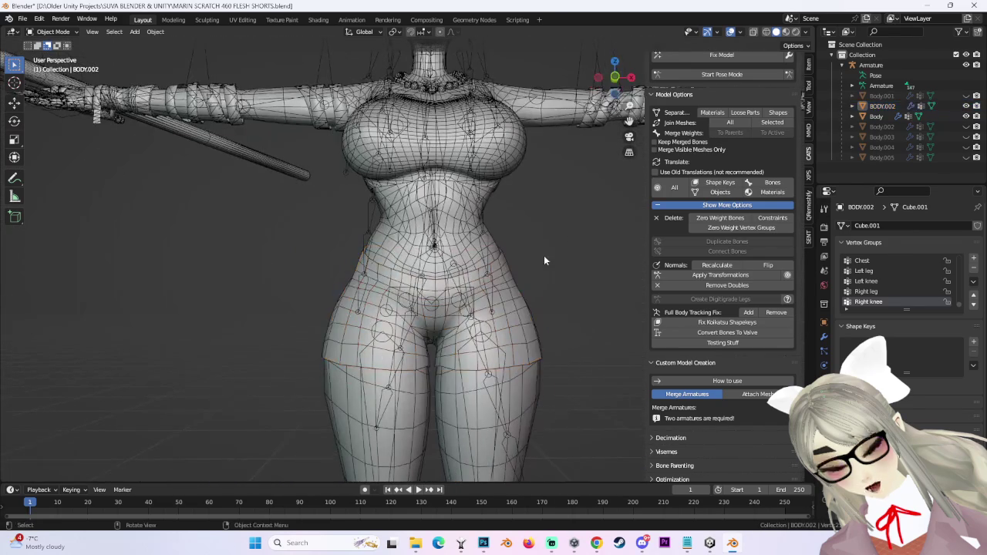
scroll(555, 277, "up", 4)
scroll(560, 291, "down", 3)
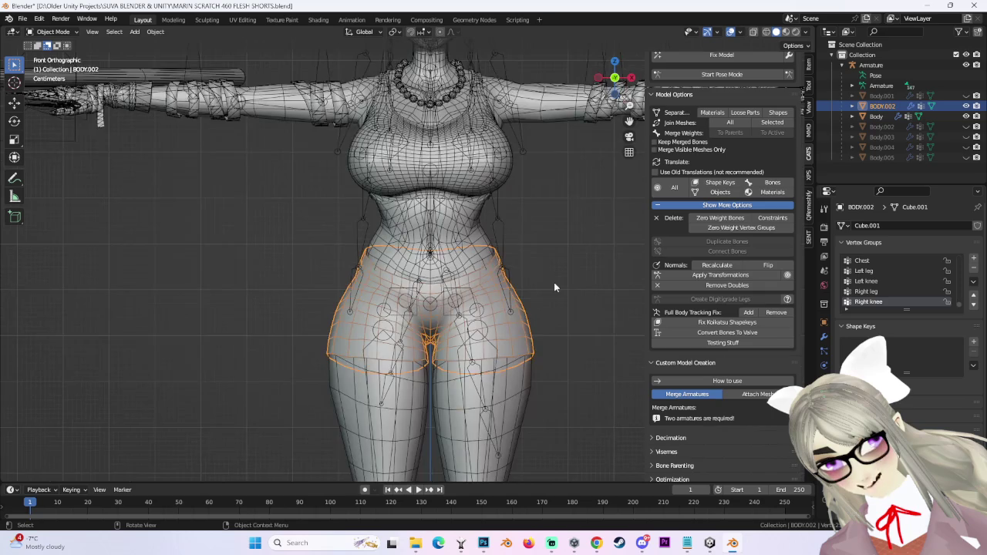
scroll(553, 282, "up", 2)
Select the shorts mesh BODY.002 instead of the armature or Body mesh.
left_click(547, 269)
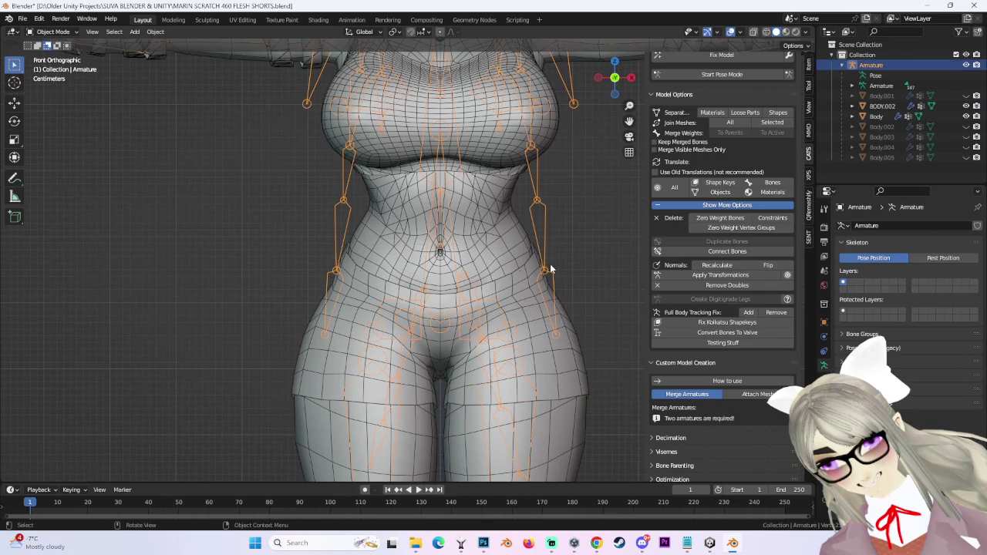
left_click(975, 80)
scroll(527, 208, "down", 3)
scroll(527, 208, "up", 3)
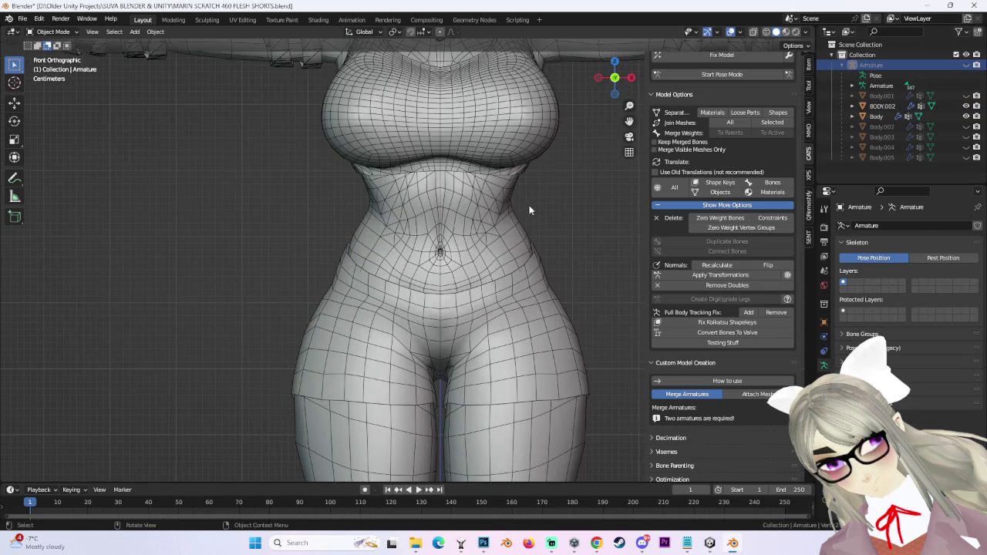
scroll(549, 165, "down", 2)
left_click(518, 165)
scroll(515, 192, "down", 1)
middle_click_drag(514, 218, 552, 353)
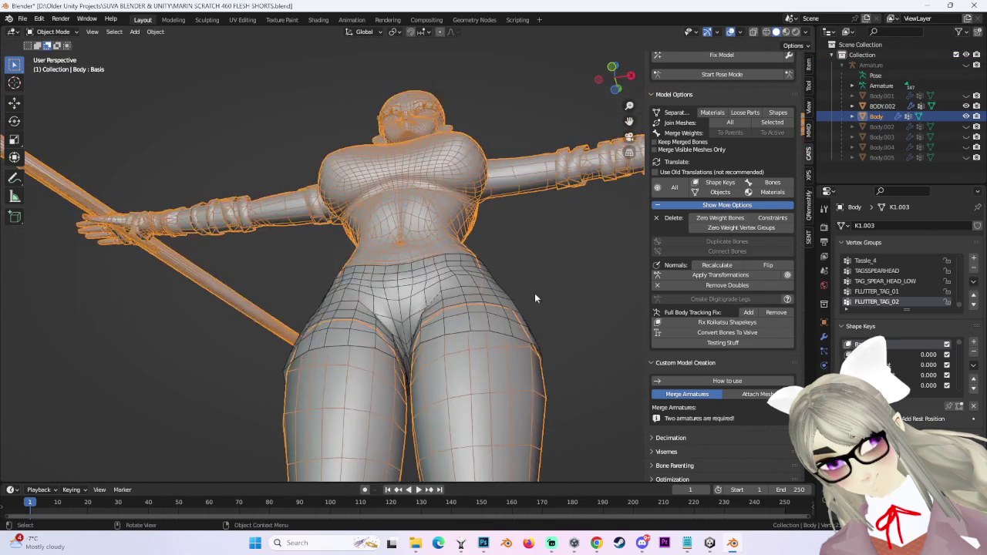
middle_click_drag(558, 283, 609, 85)
left_click(614, 80)
scroll(532, 276, "up", 2)
left_click(511, 279)
scroll(509, 278, "up", 3)
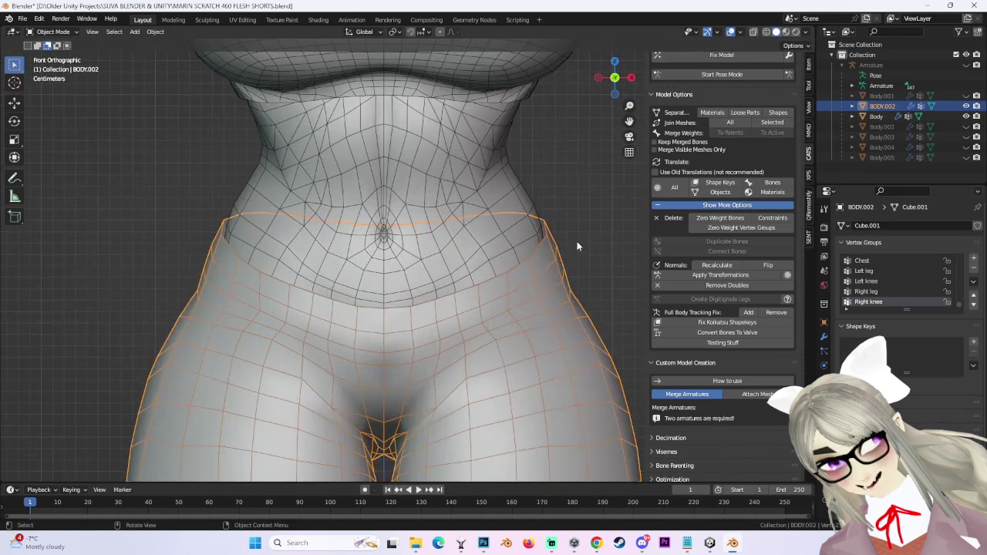
scroll(509, 270, "down", 3)
Examine the hips of the shorts close up in side and front views.
mouse_move(470, 254)
middle_mouse_down()
mouse_move(540, 242)
mouse_move(471, 254)
middle_mouse_up()
left_click(419, 259)
left_click(617, 77)
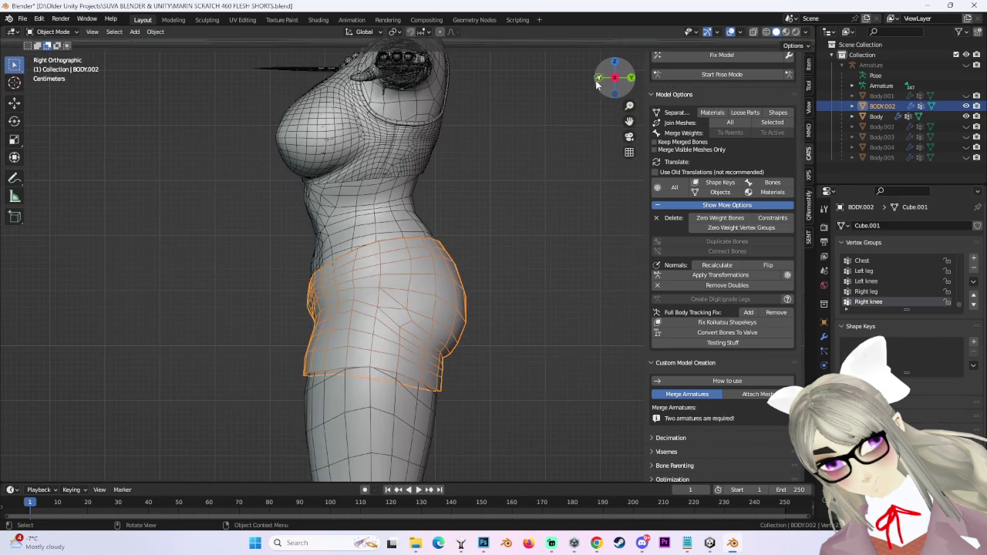
left_click(599, 80)
scroll(496, 241, "up", 3)
scroll(432, 336, "down", 2)
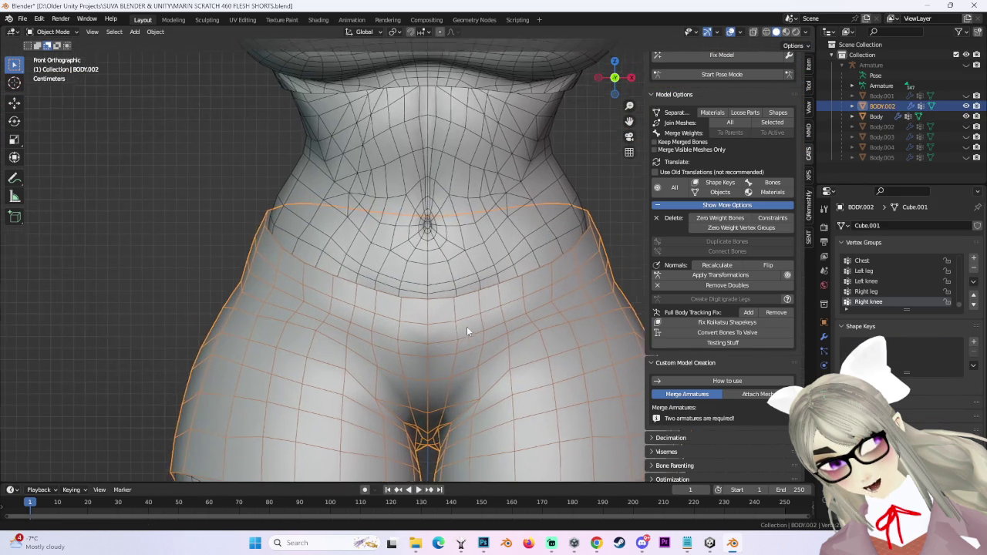
scroll(462, 324, "down", 1)
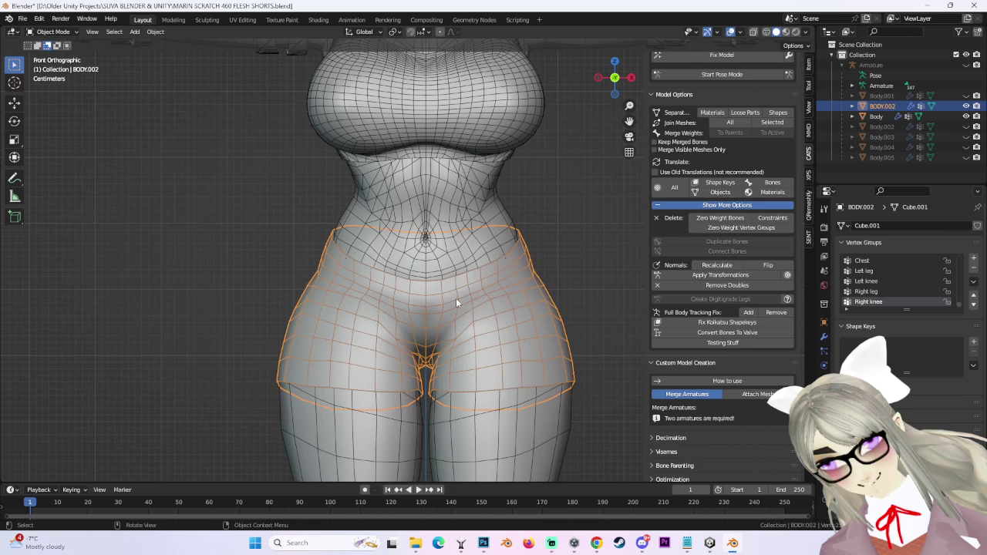
scroll(453, 297, "up", 3)
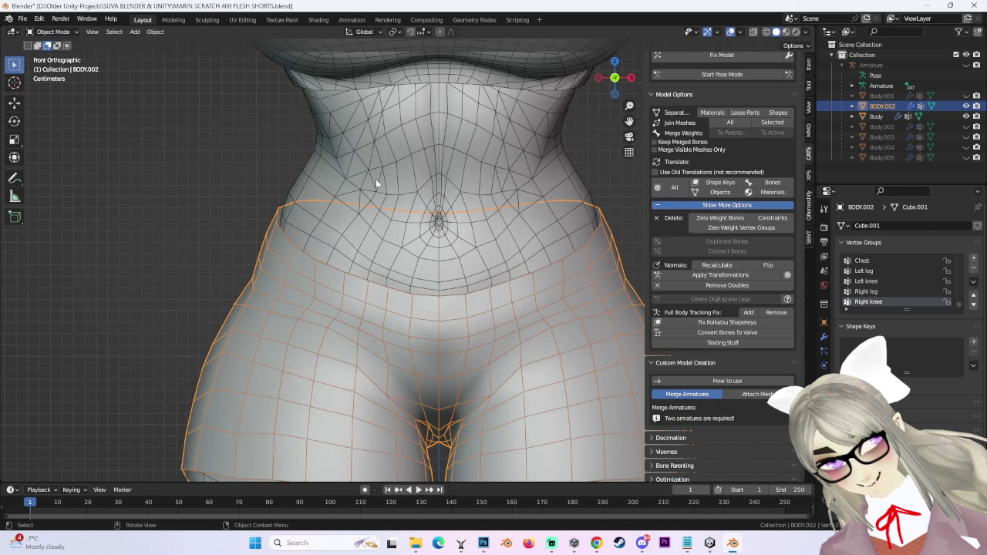
scroll(376, 184, "down", 2)
scroll(472, 389, "up", 1)
scroll(487, 331, "up", 1)
scroll(482, 313, "down", 2)
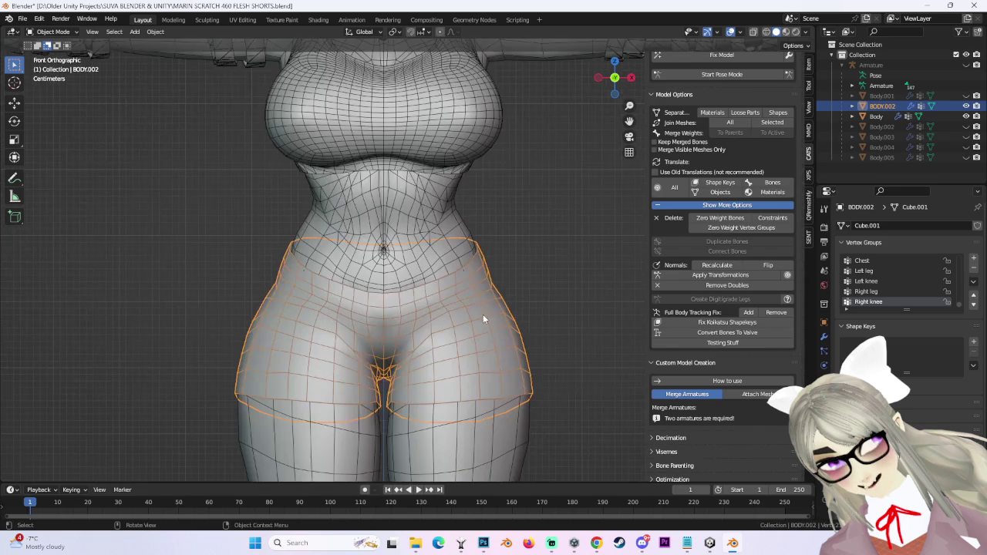
Review the whole body from the right side, then the front.
middle_click_drag(483, 318, 626, 85)
left_click(618, 78)
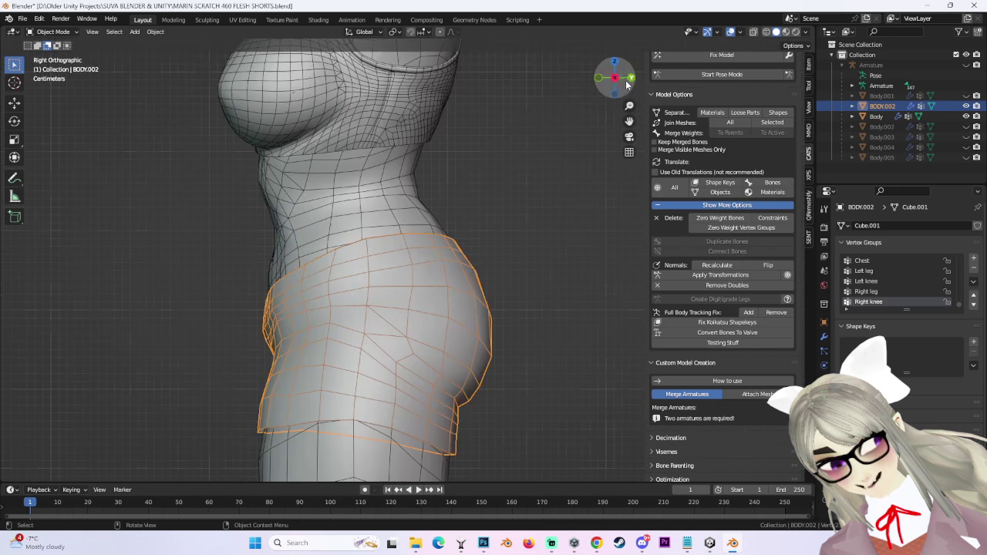
scroll(409, 263, "up", 2)
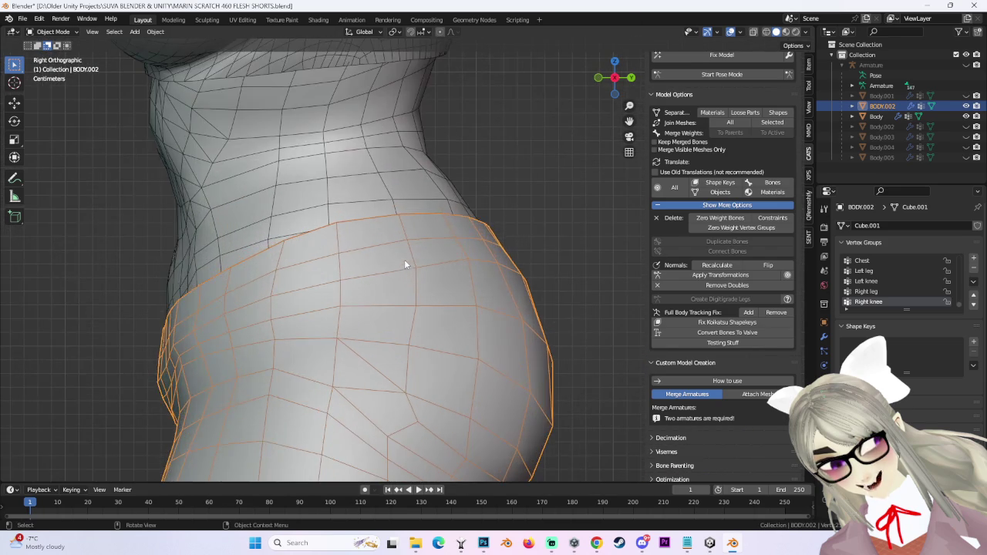
scroll(404, 259, "down", 2)
mouse_move(388, 255)
middle_mouse_down()
mouse_move(476, 264)
mouse_move(528, 256)
middle_mouse_up()
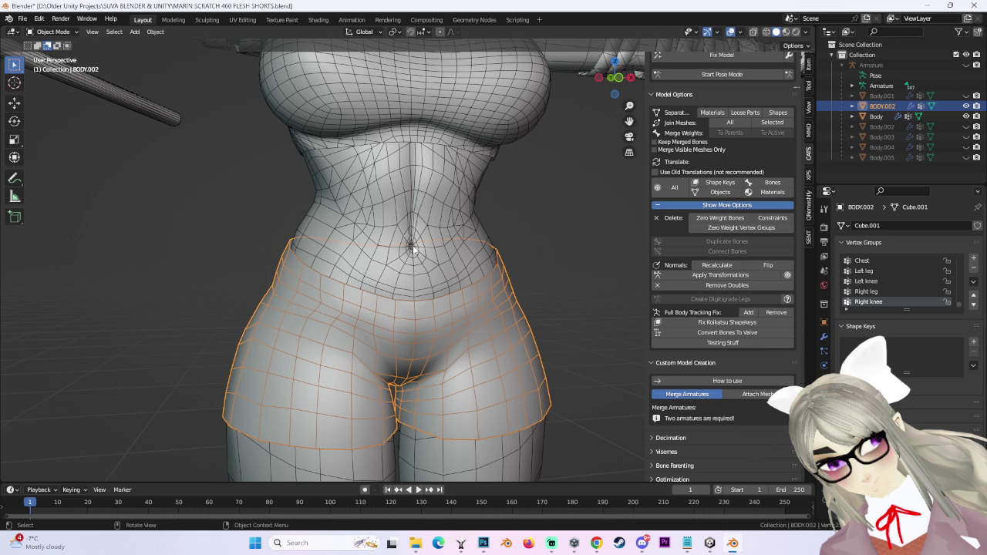
left_click(617, 78)
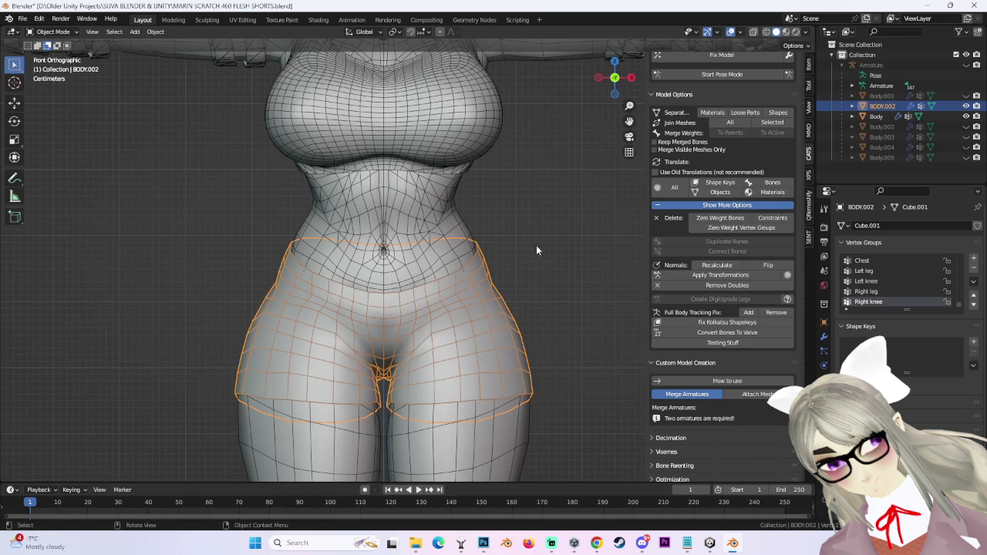
Save the file as MARIN SCRATCH 461 FLESH SHORTS.blend.
left_click(23, 19)
left_click(58, 98)
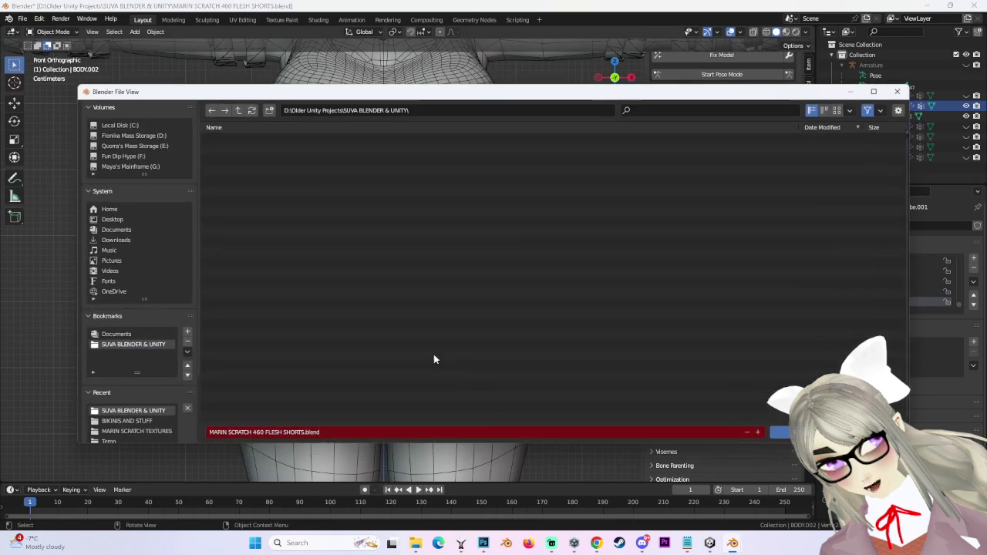
left_click(261, 433)
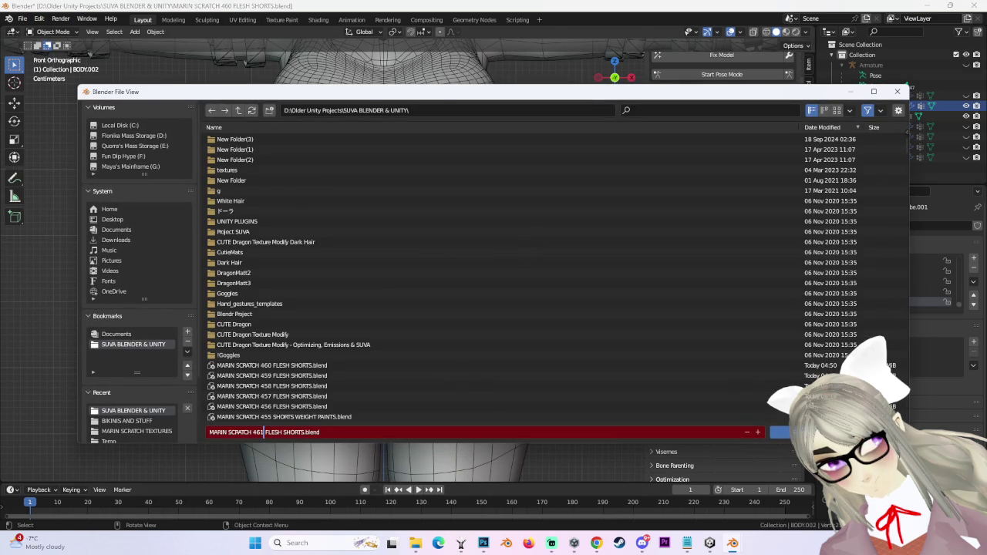
type("1")
key("Return")
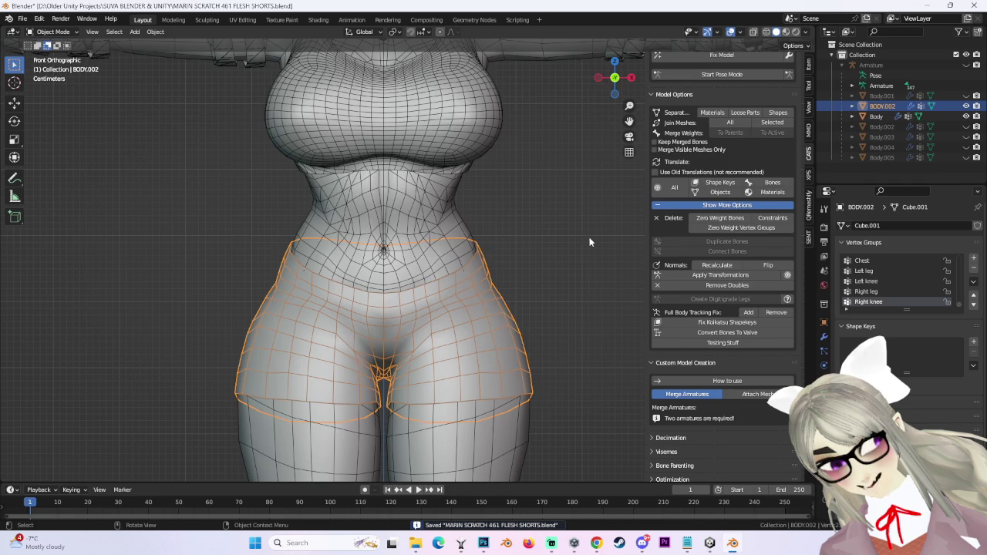
middle_click_drag(589, 243, 549, 269)
Turn to a right side view of the shorts and put BODY.002 into Edit Mode.
mouse_move(561, 341)
middle_mouse_down()
mouse_move(507, 286)
mouse_move(380, 340)
middle_mouse_up()
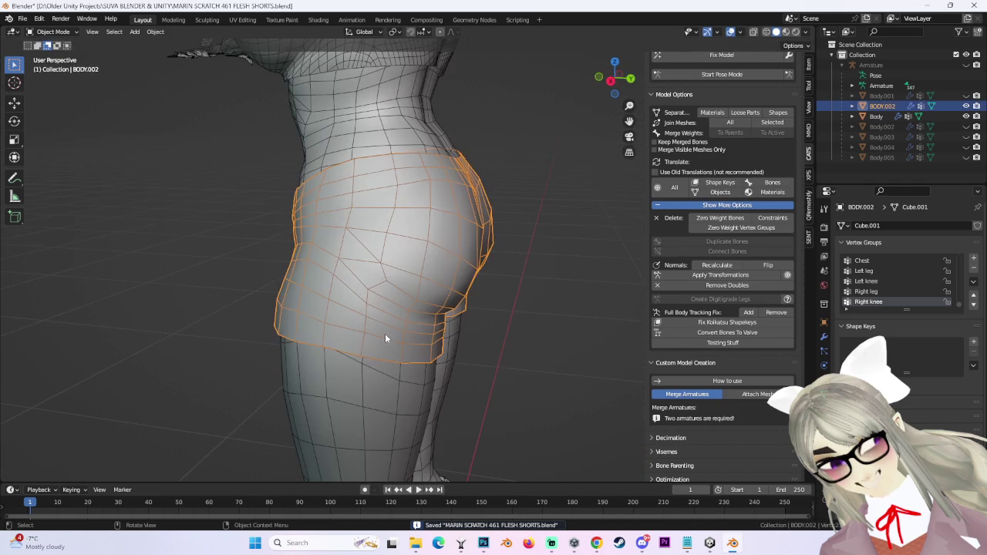
left_click_drag(614, 81, 609, 84)
left_click(614, 77)
scroll(426, 362, "up", 3)
scroll(384, 302, "down", 3)
left_click(52, 32)
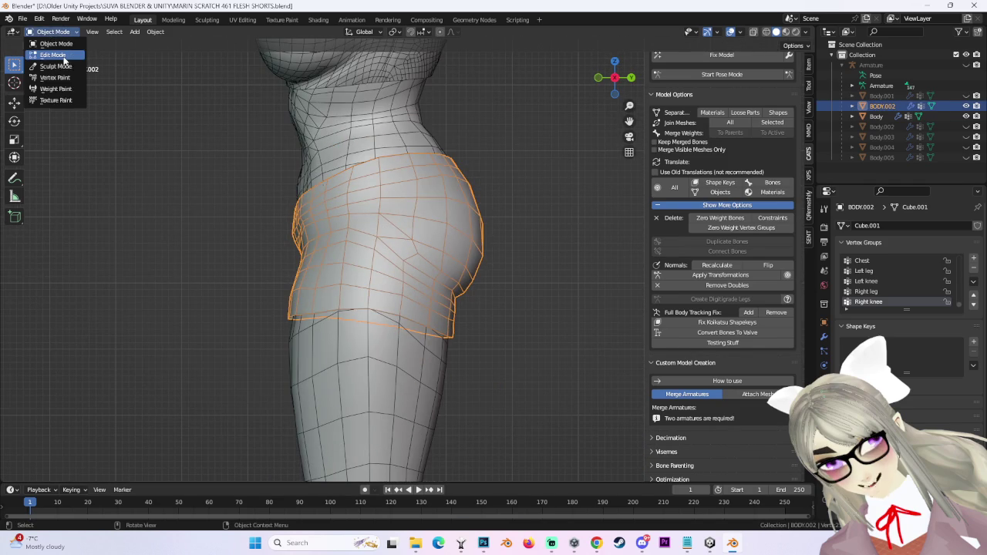
left_click(44, 55)
Raise the hip vertices over the seat with two proportional-falloff moves.
key("g")
scroll(367, 282, "up", 3)
middle_click_drag(367, 282, 413, 241)
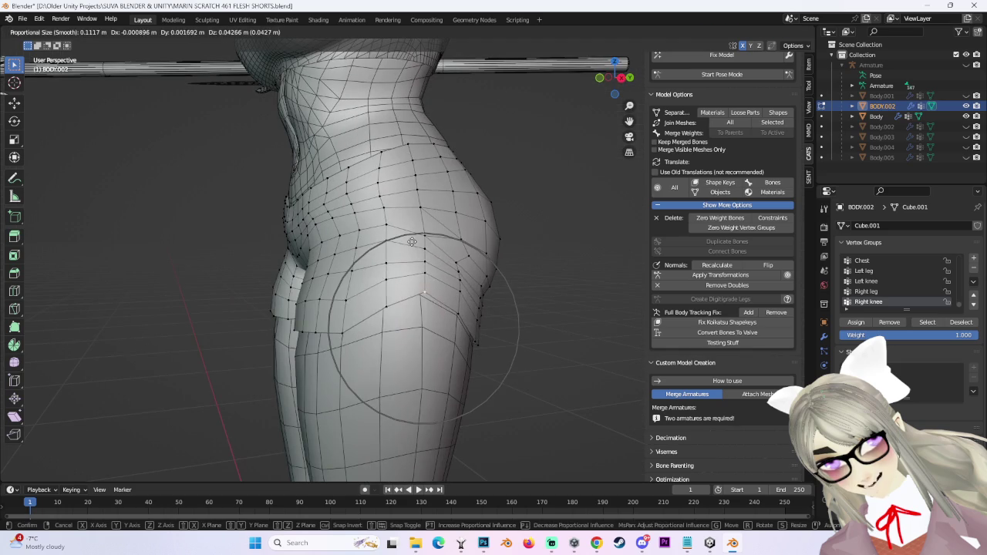
left_click(412, 241)
key("g")
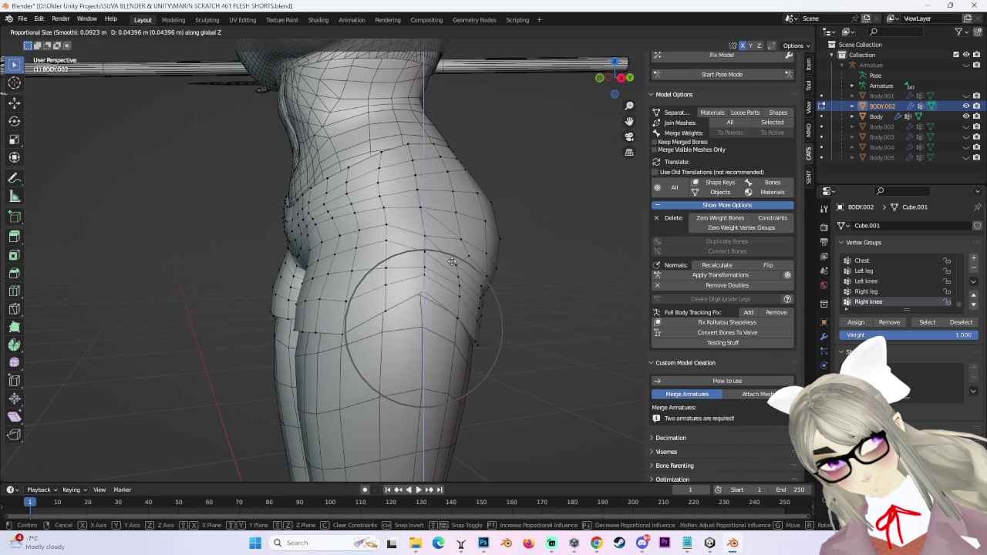
left_click(451, 295)
middle_click_drag(451, 294, 437, 285)
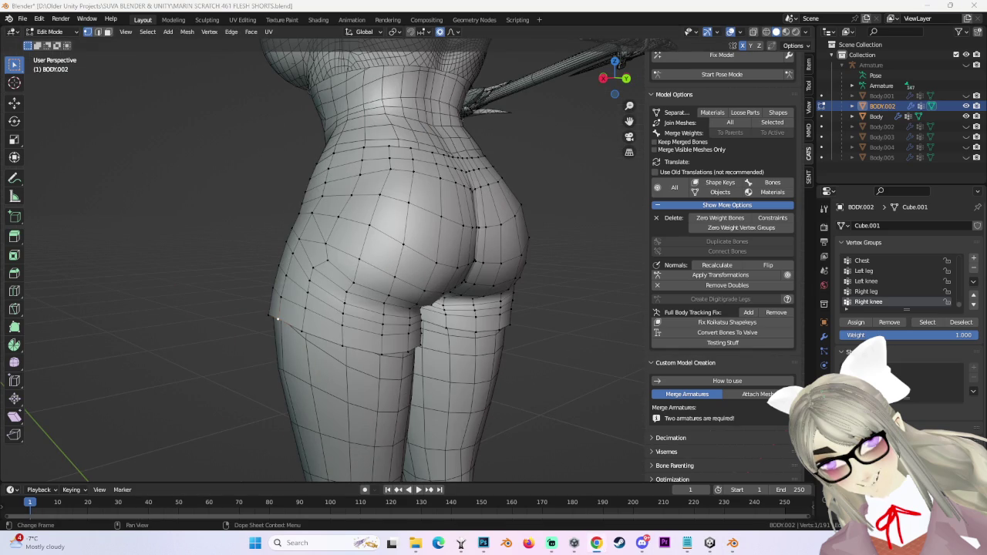
Switch over to the Chrome window showing YouTube.
key("alt+Tab")
scroll(584, 415, "down", 3)
scroll(583, 415, "up", 2)
scroll(584, 414, "up", 3)
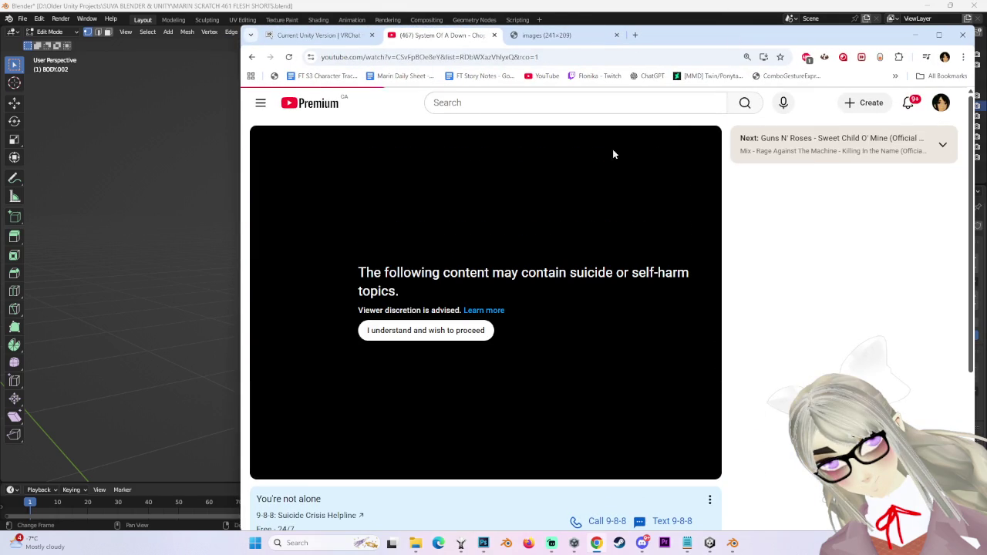
Accept the content warning and play the Industry Baby video on YouTube.
left_click(334, 115)
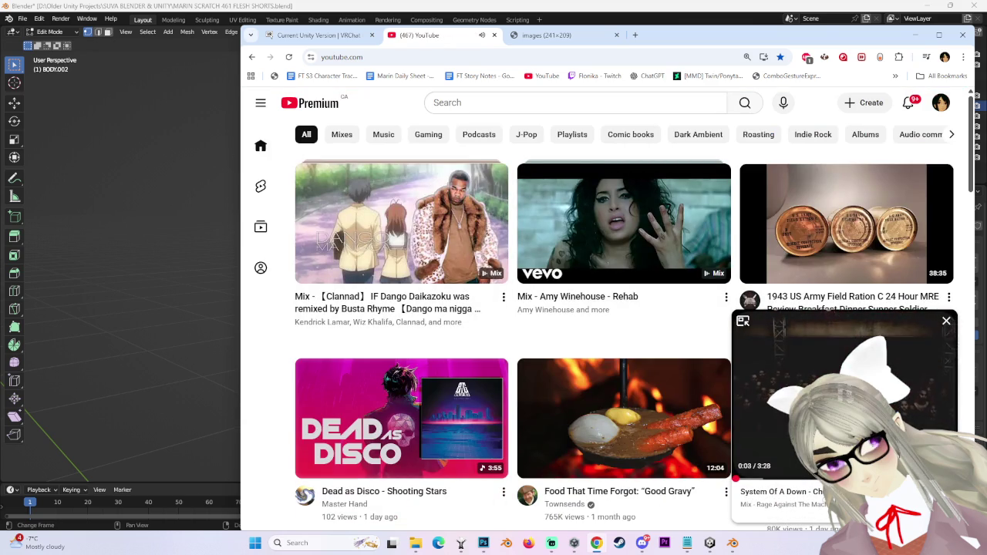
scroll(417, 285, "down", 1)
scroll(462, 308, "down", 4)
scroll(501, 324, "down", 3)
scroll(533, 345, "up", 2)
left_click(401, 308)
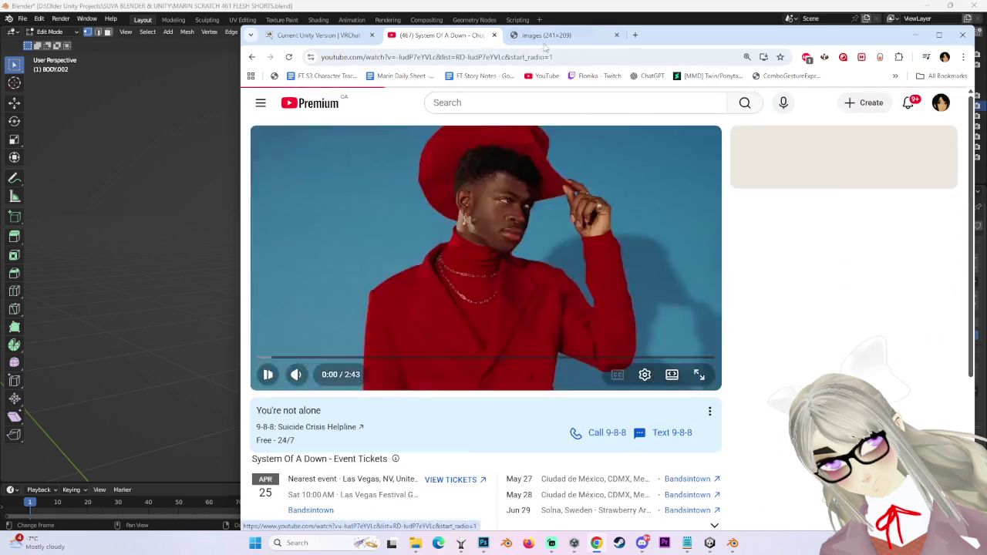
Search Google for 'kick boxer shorts'.
left_click(546, 34)
left_click(540, 56)
type("kick boxer short")
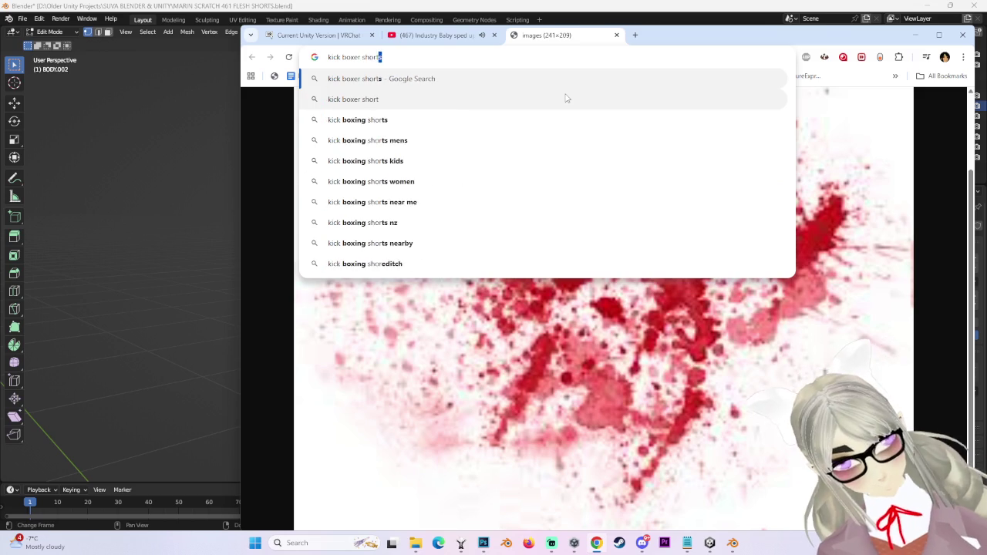
type("s")
key("Return")
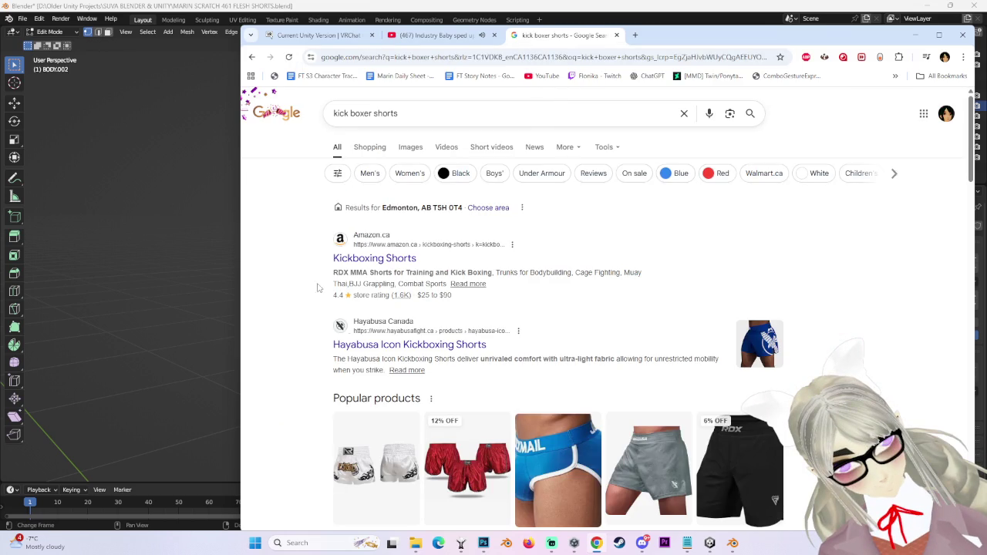
Scroll through the Shopping results for kick boxer shorts, then return to Blender.
left_click(370, 148)
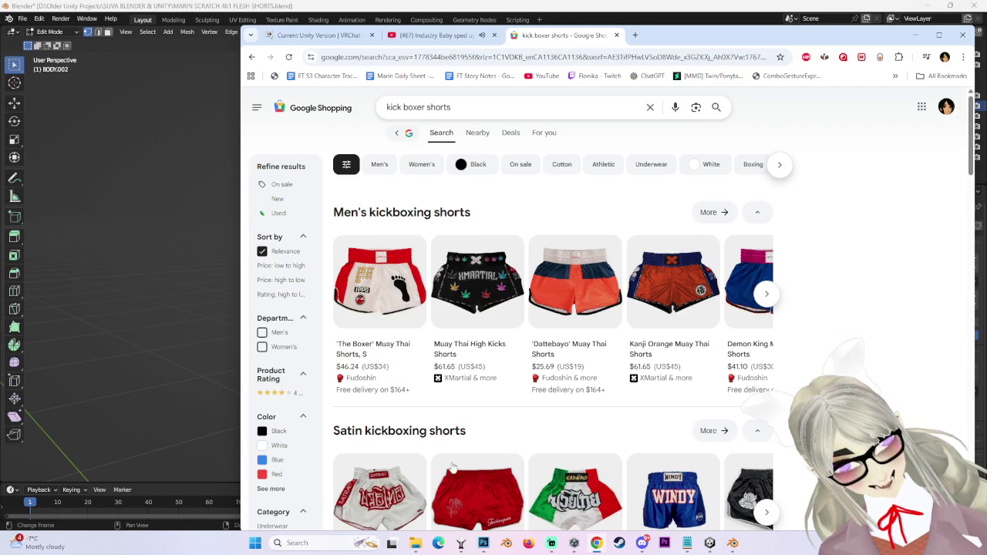
scroll(528, 420, "down", 2)
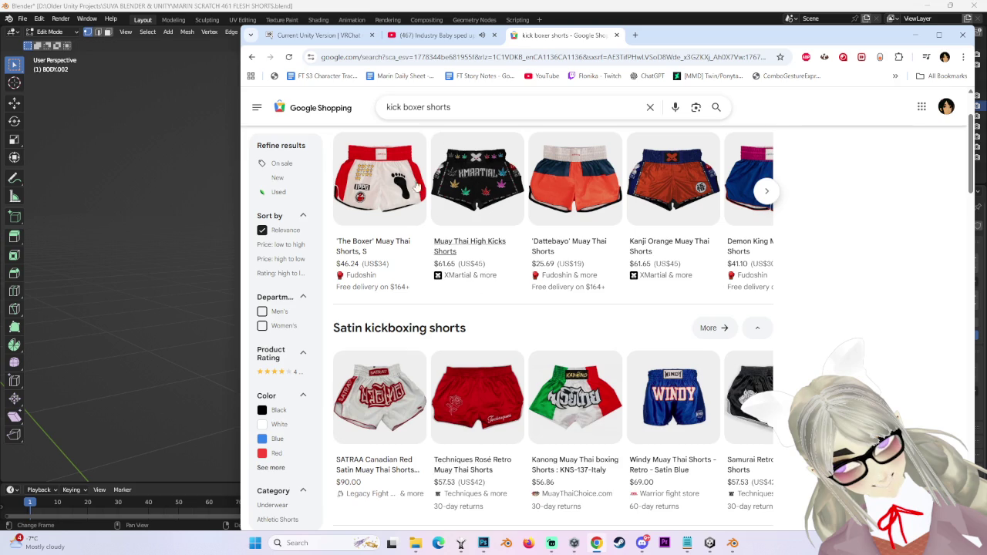
scroll(463, 424, "down", 5)
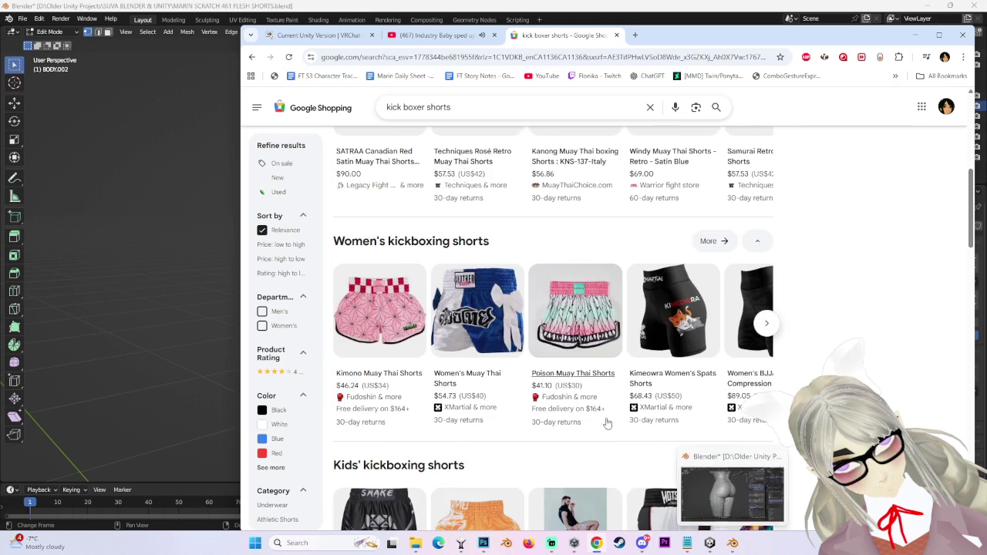
scroll(458, 340, "down", 3)
scroll(468, 426, "down", 3)
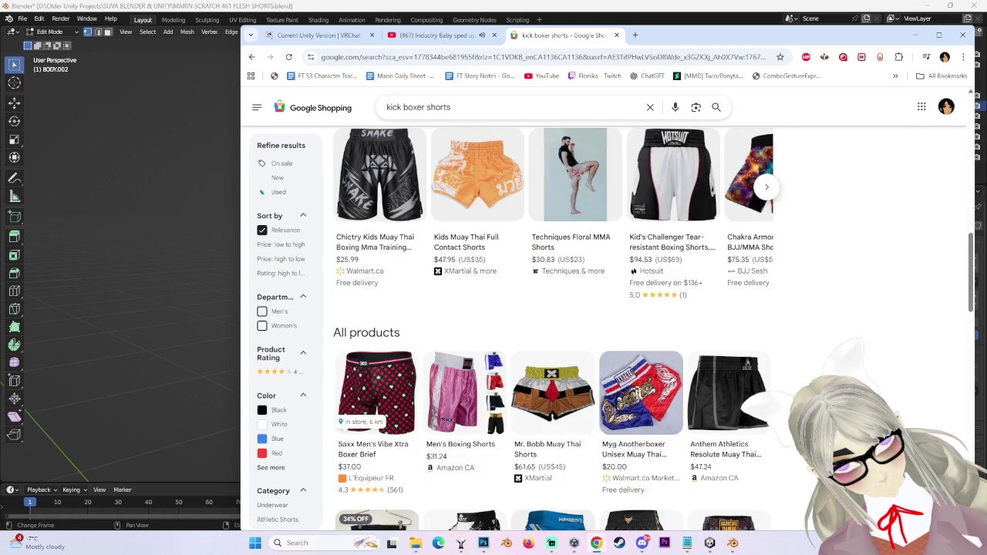
left_click(733, 543)
Raise the hip vertices with a Z-locked soft-falloff move, checking from the side.
mouse_move(473, 270)
middle_mouse_down()
mouse_move(474, 279)
mouse_move(642, 306)
middle_mouse_up()
key("g")
key("z")
left_click(478, 265)
left_click(630, 78)
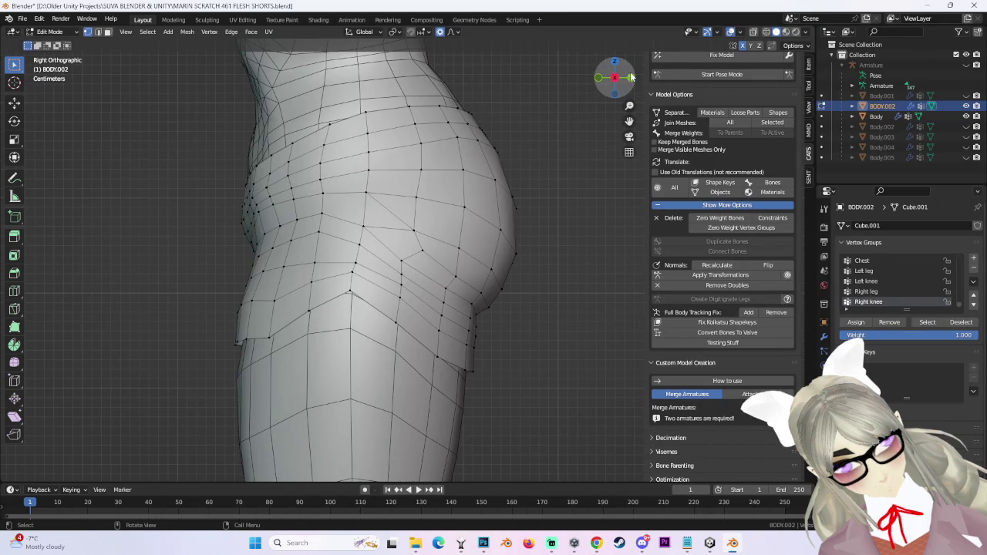
left_click(631, 78)
scroll(589, 273, "up", 3)
Reshape the seat and a hip vertex with soft-falloff moves.
key("g")
left_click(578, 274)
mouse_move(578, 274)
middle_mouse_down()
mouse_move(396, 333)
mouse_move(320, 336)
mouse_move(312, 289)
mouse_move(260, 295)
mouse_move(273, 303)
mouse_move(379, 282)
mouse_move(331, 308)
mouse_move(363, 301)
mouse_move(644, 64)
middle_mouse_up()
key("g")
right_click(273, 288)
key("g")
left_click(363, 286)
From the right side view, reposition seat vertices with soft-falloff moves.
left_click(612, 83)
key("g")
right_click(476, 279)
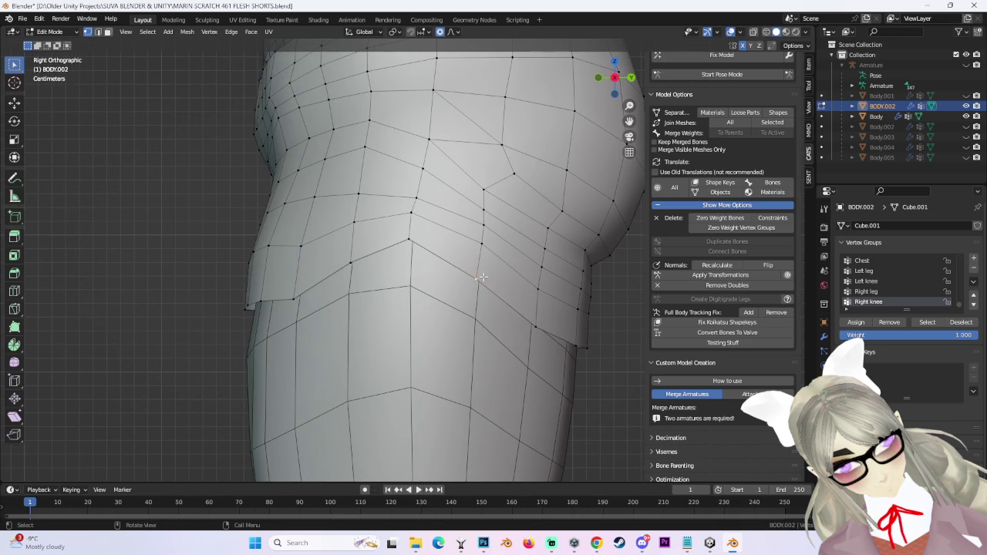
key("g")
left_click(480, 293)
key("g")
left_click(348, 265)
mouse_move(348, 265)
middle_mouse_down()
mouse_move(418, 246)
mouse_move(409, 221)
mouse_move(498, 235)
middle_mouse_up()
Pick and move individual vertices along the shorts' side and hem.
left_click(409, 221)
key("g")
left_click(407, 221)
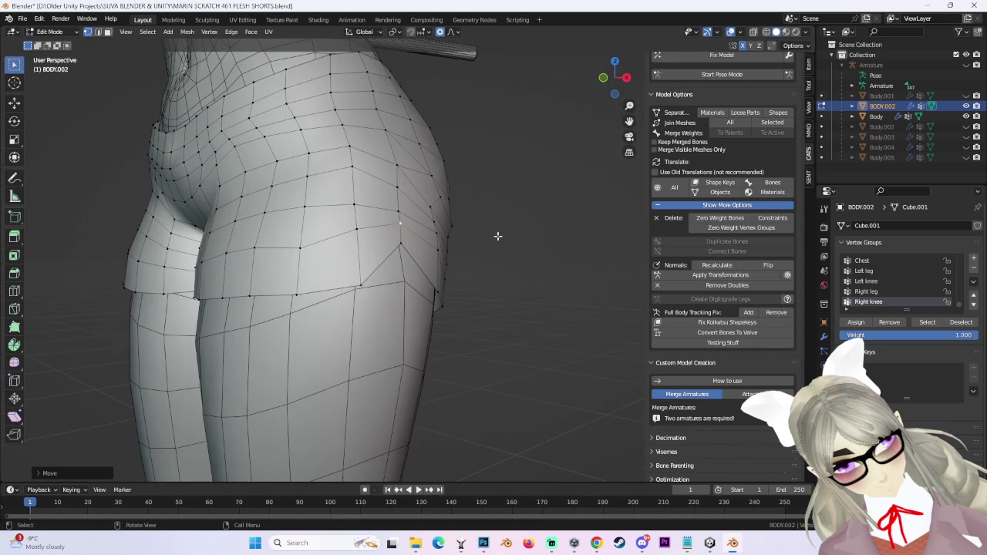
key("g")
left_click(359, 286)
mouse_move(359, 285)
middle_mouse_down()
mouse_move(441, 291)
mouse_move(530, 274)
middle_mouse_up()
left_click(442, 290)
key("g")
left_click(442, 291)
scroll(527, 280, "down", 3)
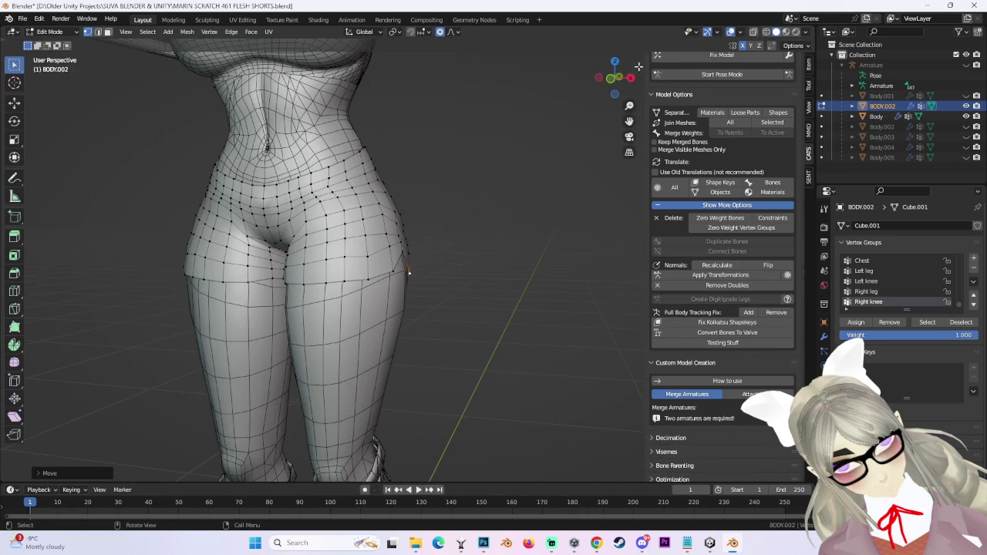
From the right side view, reshape the hip with another soft-falloff move.
left_click(631, 77)
scroll(523, 194, "down", 2)
scroll(601, 223, "up", 3)
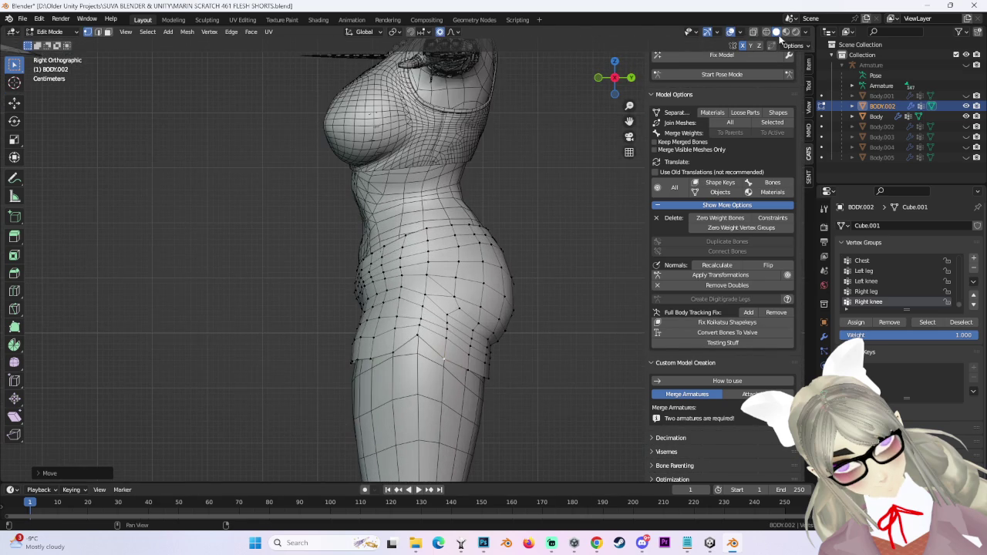
scroll(401, 318, "up", 2)
scroll(402, 319, "up", 2)
key("g")
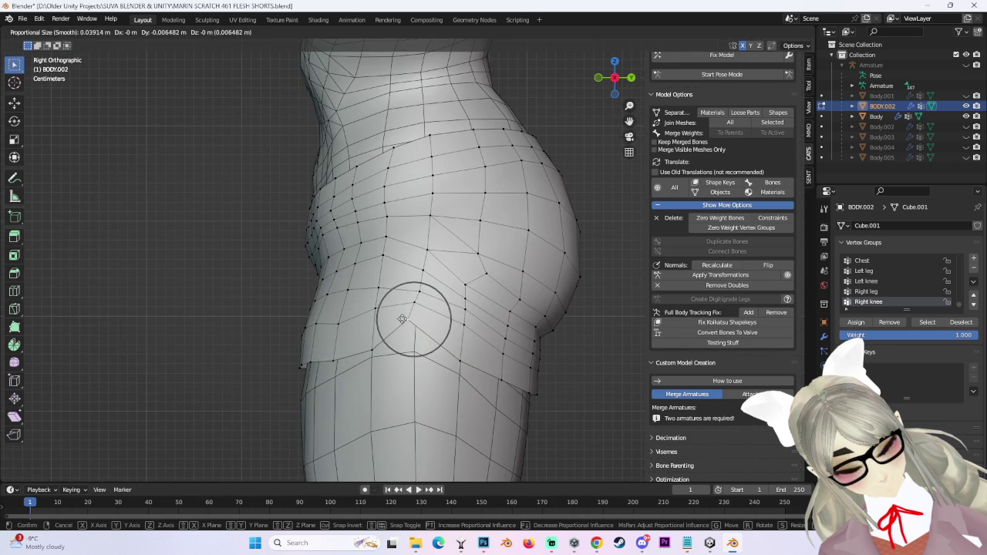
left_click(401, 319)
scroll(401, 318, "down", 2)
scroll(402, 318, "down", 2)
mouse_move(401, 318)
middle_mouse_down()
mouse_move(452, 260)
mouse_move(473, 279)
mouse_move(407, 285)
mouse_move(430, 286)
mouse_move(461, 263)
mouse_move(430, 276)
mouse_move(455, 303)
mouse_move(397, 272)
middle_mouse_up()
Lift the hip vertices with a Z-locked move, then begin an X-locked adjustment.
key("g")
key("z")
scroll(464, 256, "up", 2)
left_click(420, 278)
key("g")
key("x")
scroll(434, 309, "up", 2)
Vertex-slide three hip and hem vertices along their edges.
key("g")
left_click(439, 295)
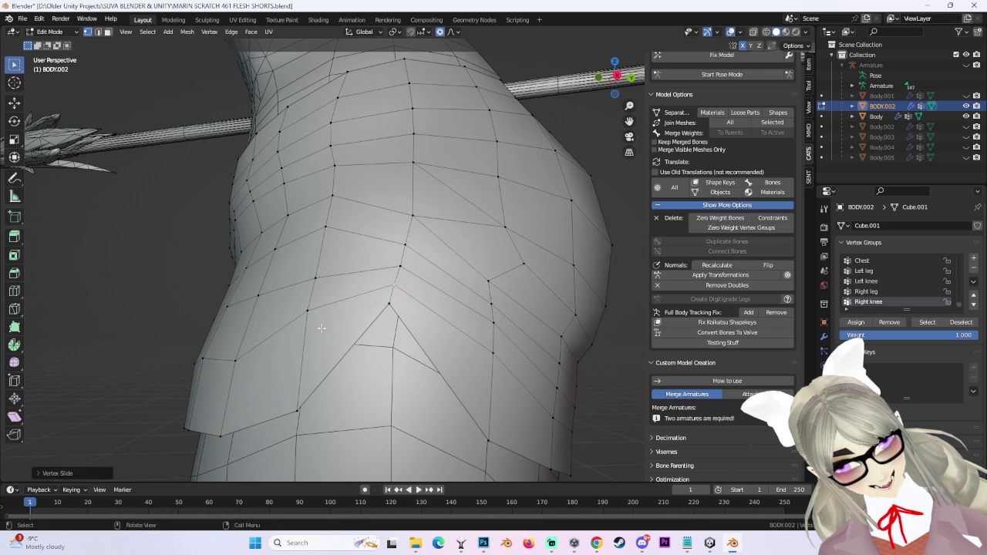
key("g")
key("g")
left_click(308, 310)
middle_click_drag(309, 310, 471, 323)
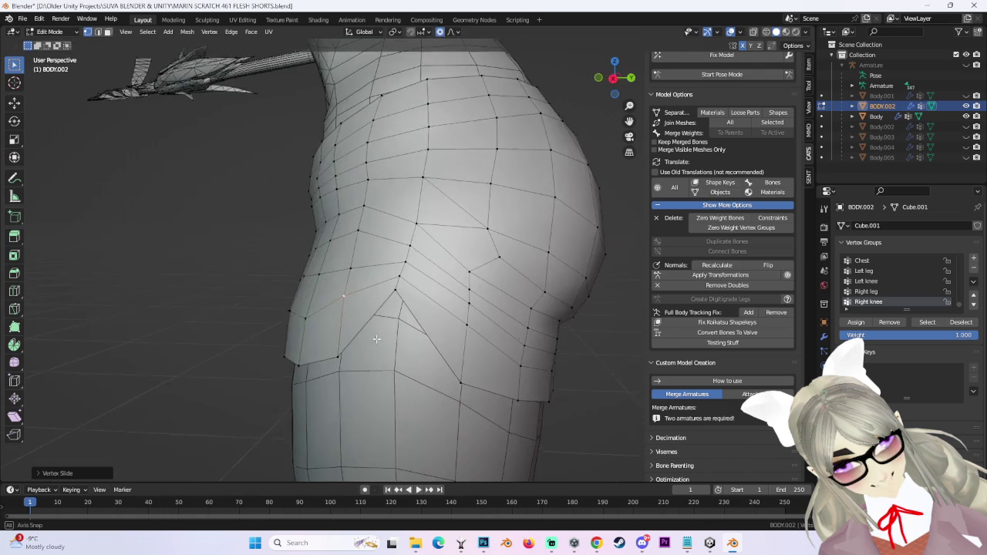
mouse_move(513, 240)
middle_mouse_down()
mouse_move(520, 255)
mouse_move(344, 278)
mouse_move(359, 264)
middle_mouse_up()
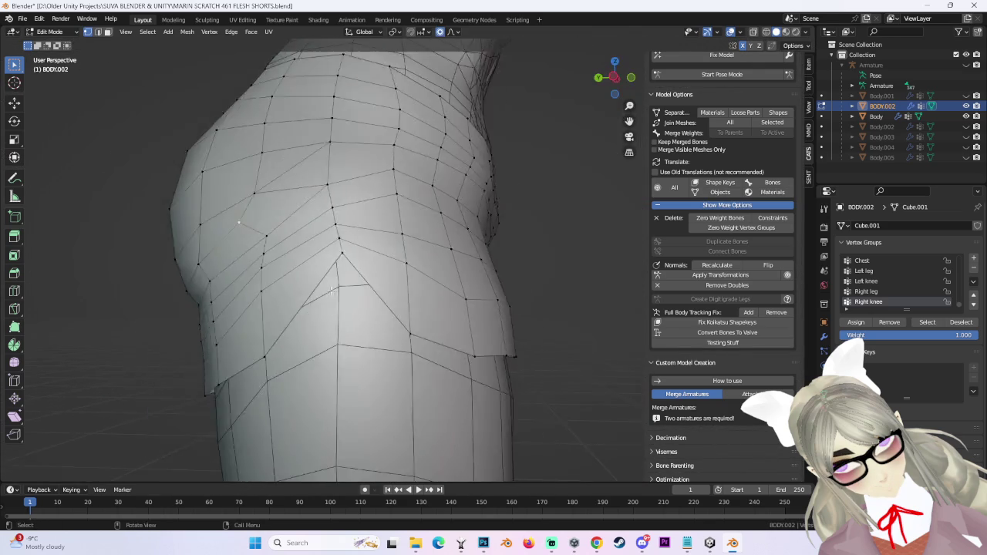
key("g")
key("g")
left_click(353, 263)
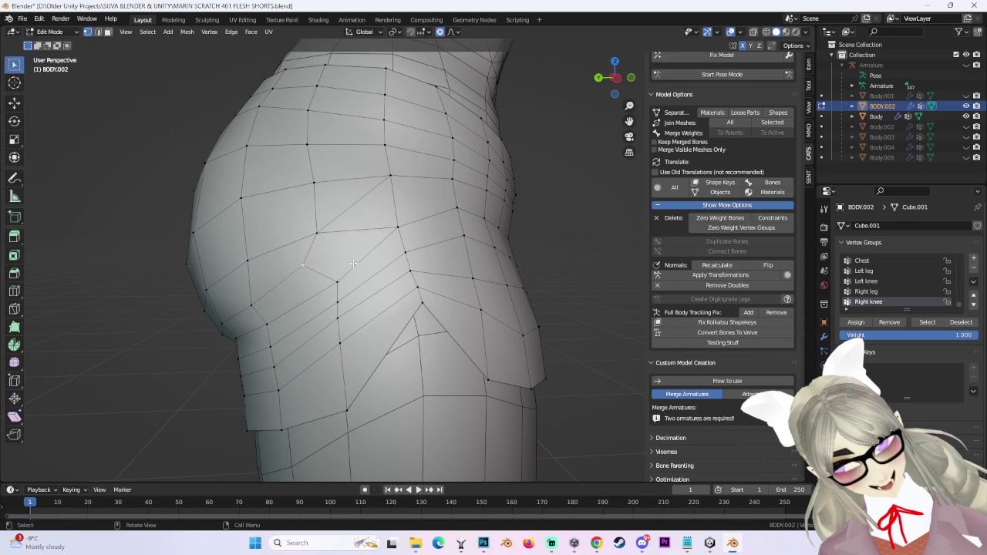
From the left side view, nudge a hip vertex with soft falloff.
left_click(609, 75)
key("g")
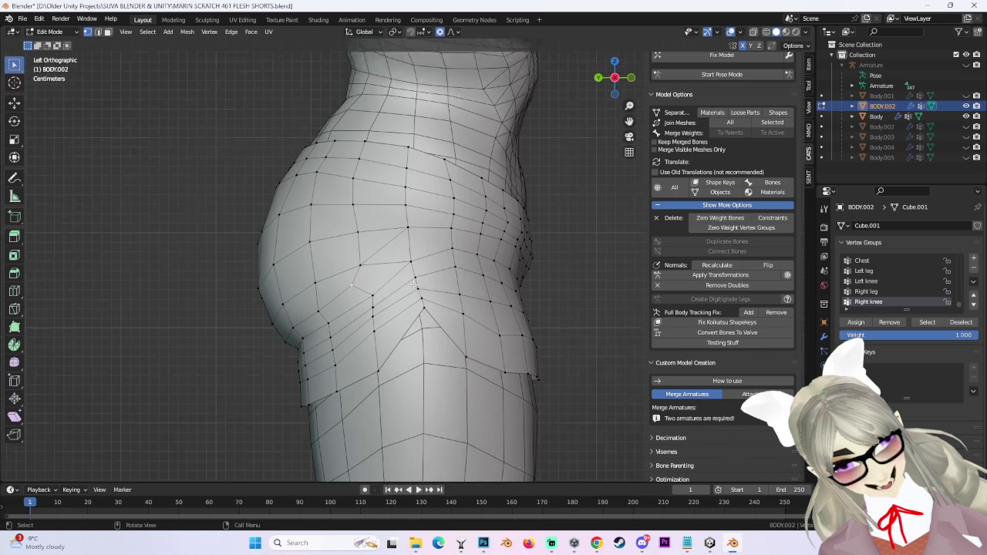
scroll(385, 267, "up", 3)
key("g")
left_click(461, 261)
mouse_move(461, 261)
middle_mouse_down()
mouse_move(473, 244)
mouse_move(355, 335)
mouse_move(293, 352)
middle_mouse_up()
key("c")
key("Escape")
scroll(355, 335, "up", 3)
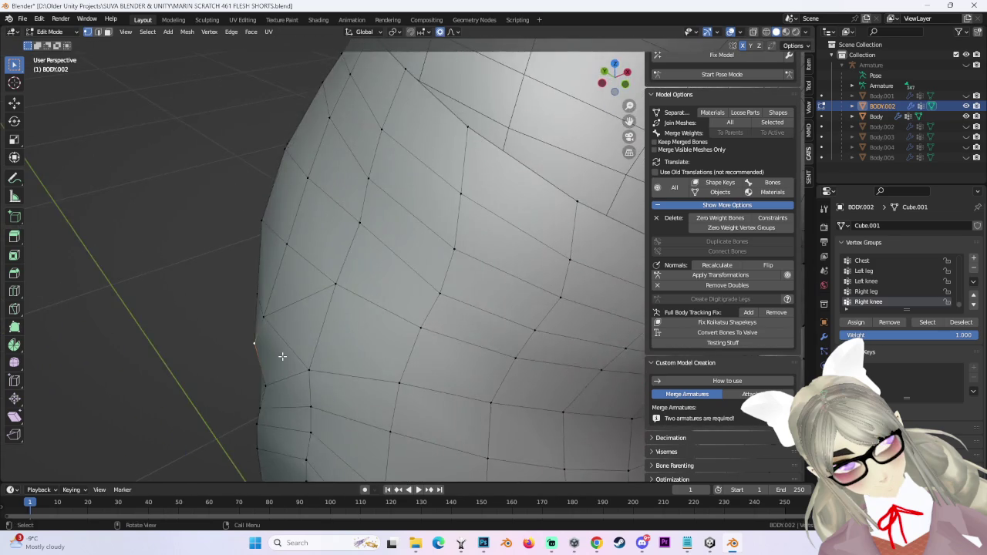
Move a hip-edge vertex, then orbit in closer to the hip edge.
key("g")
left_click(346, 319)
middle_click_drag(330, 309, 242, 320)
scroll(242, 319, "down", 3)
middle_click_drag(456, 249, 480, 239)
scroll(479, 239, "up", 3)
scroll(477, 282, "up", 2)
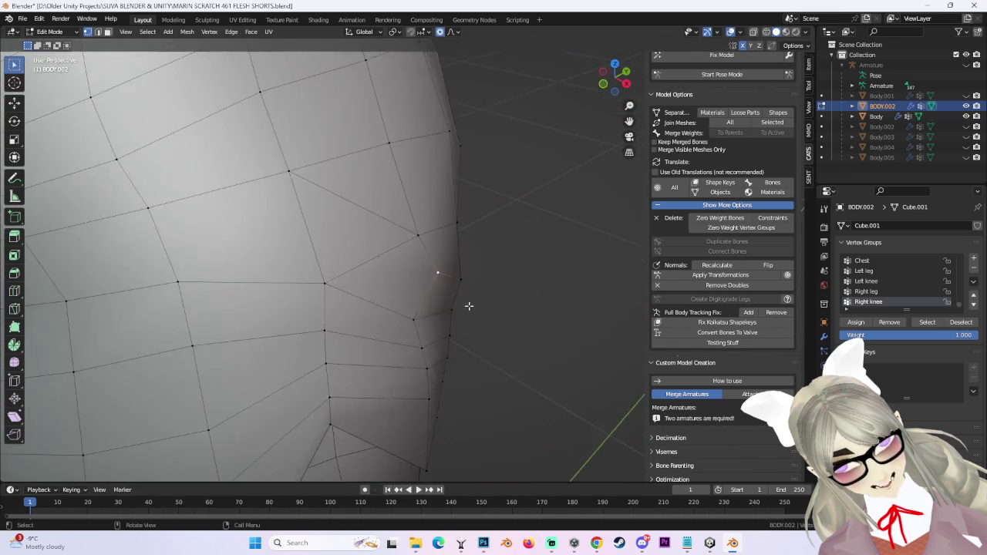
middle_click_drag(463, 304, 482, 293)
Adjust two more hip-edge vertices with soft-falloff moves.
key("g")
left_click(449, 312)
middle_click_drag(432, 339, 469, 324)
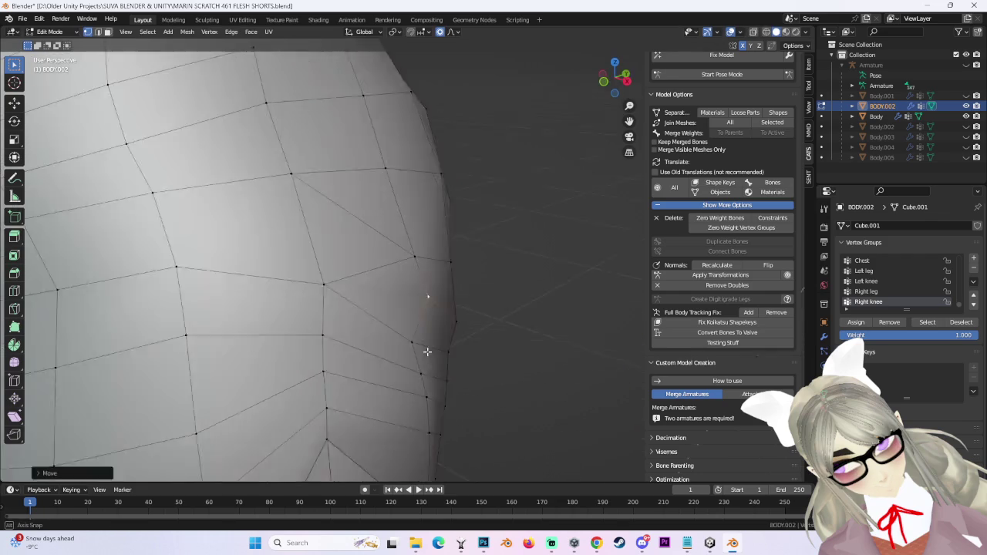
key("g")
left_click(453, 337)
Refine three outline vertices so the hip edge flows into the thigh.
scroll(453, 337, "down", 3)
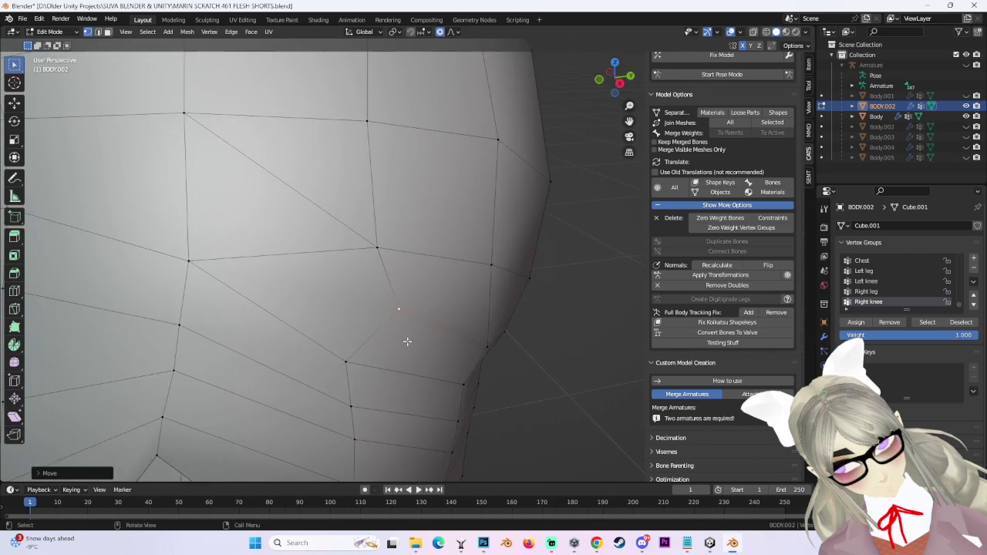
middle_click_drag(342, 337, 499, 315)
scroll(486, 324, "up", 3)
key("g")
left_click(451, 332)
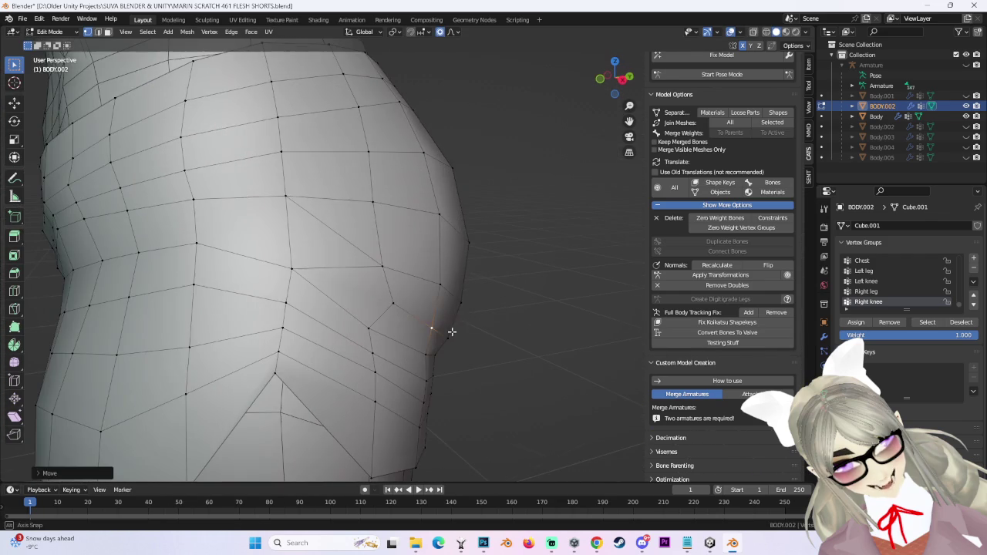
left_click(481, 297)
key("g")
left_click(485, 331)
mouse_move(485, 331)
middle_mouse_down()
mouse_move(437, 321)
mouse_move(456, 331)
mouse_move(417, 277)
middle_mouse_up()
key("g")
left_click(463, 315)
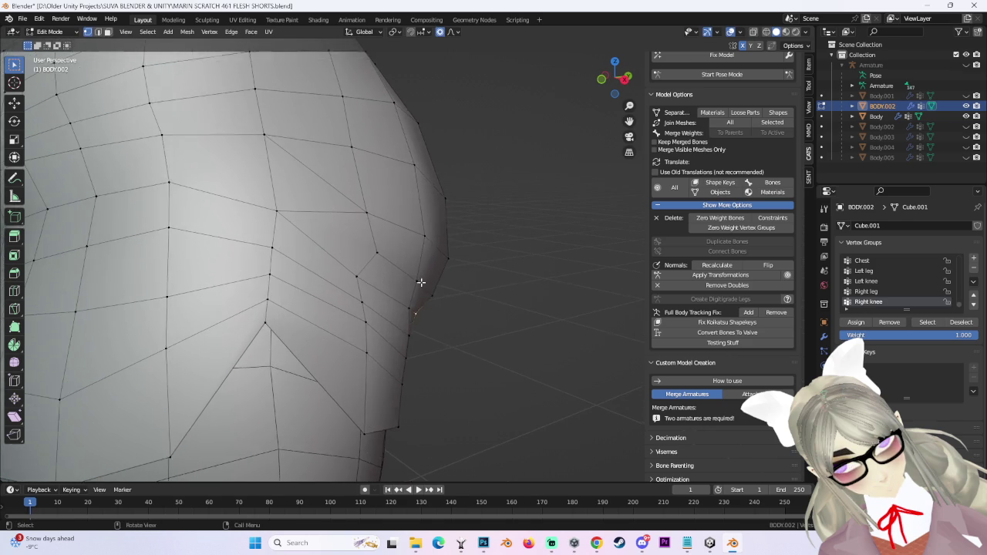
scroll(417, 278, "down", 5)
Inspect the reshaped hip and seat from right, rear and front views.
mouse_move(544, 255)
middle_mouse_down()
mouse_move(442, 287)
mouse_move(314, 289)
mouse_move(380, 278)
middle_mouse_up()
mouse_move(461, 280)
middle_mouse_down()
mouse_move(502, 293)
mouse_move(472, 276)
middle_mouse_up()
key("c")
key("Escape")
left_click(626, 80)
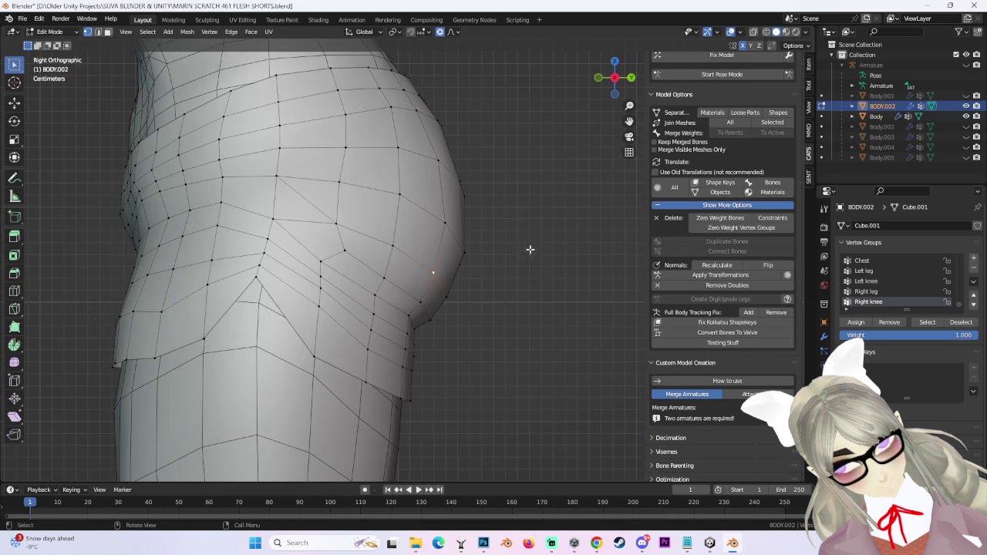
mouse_move(518, 239)
middle_mouse_down()
mouse_move(405, 244)
mouse_move(494, 236)
mouse_move(526, 246)
mouse_move(508, 249)
mouse_move(532, 239)
mouse_move(453, 253)
mouse_move(534, 250)
middle_mouse_up()
left_click(611, 90)
left_click(619, 86)
left_click(625, 81)
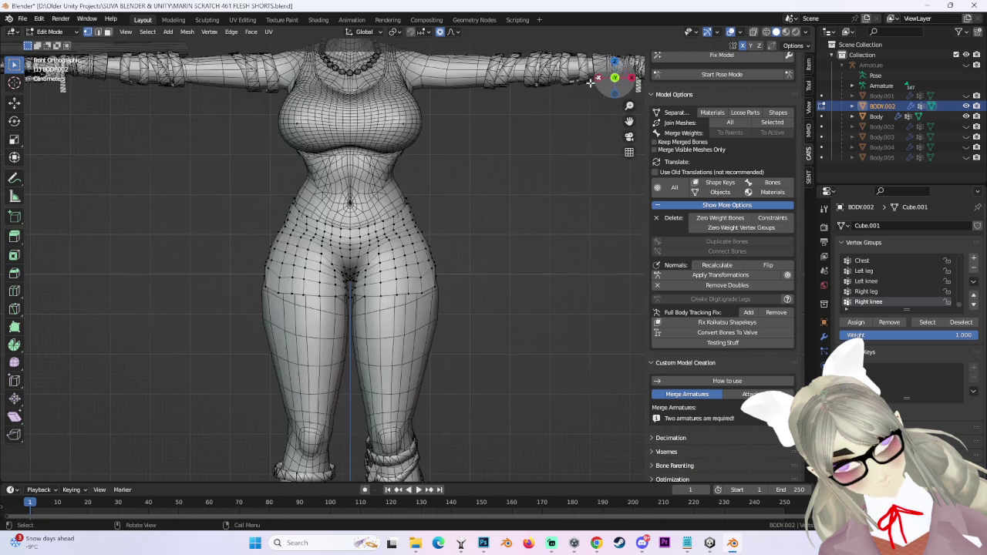
Try a soft-falloff move of the hip vertices in perspective, cancelling the one that distorts.
scroll(485, 238, "up", 3)
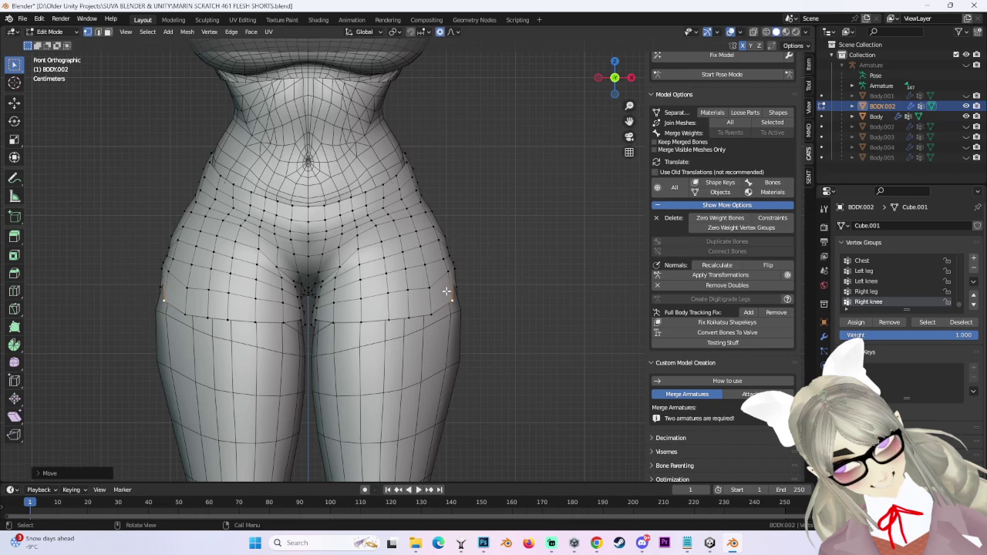
scroll(447, 292, "up", 3)
key("c")
mouse_move(513, 322)
middle_mouse_down()
mouse_move(490, 311)
mouse_move(378, 332)
mouse_move(386, 314)
mouse_move(529, 280)
mouse_move(548, 255)
mouse_move(499, 293)
middle_mouse_up()
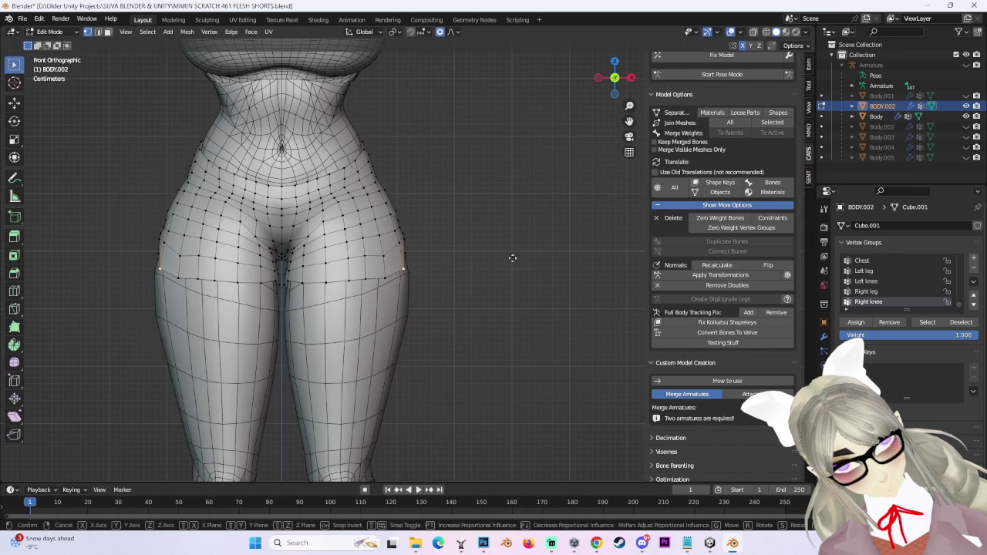
left_click(522, 258)
scroll(425, 183, "up", 2)
scroll(392, 220, "up", 2)
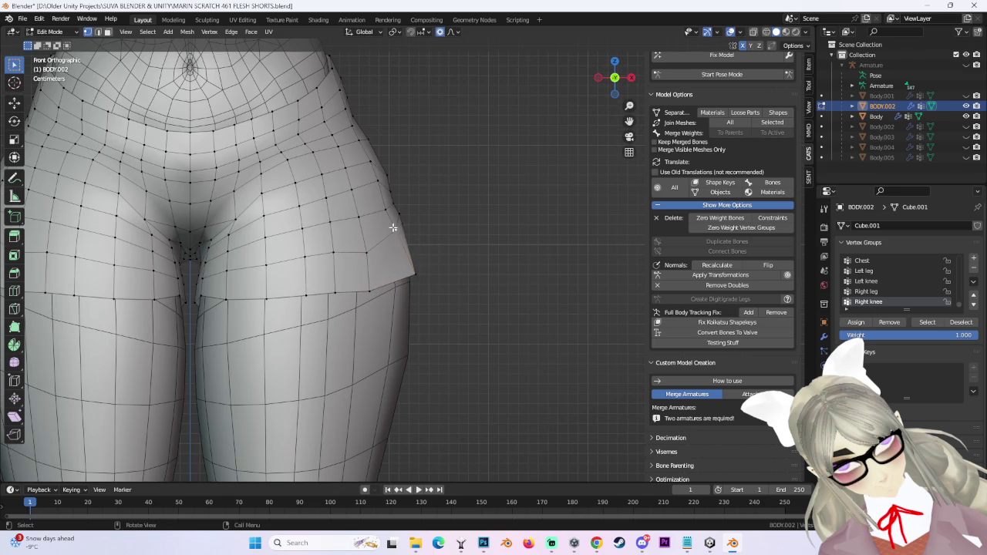
mouse_move(387, 227)
middle_mouse_down()
mouse_move(395, 281)
mouse_move(379, 167)
mouse_move(476, 280)
middle_mouse_up()
right_click(380, 178)
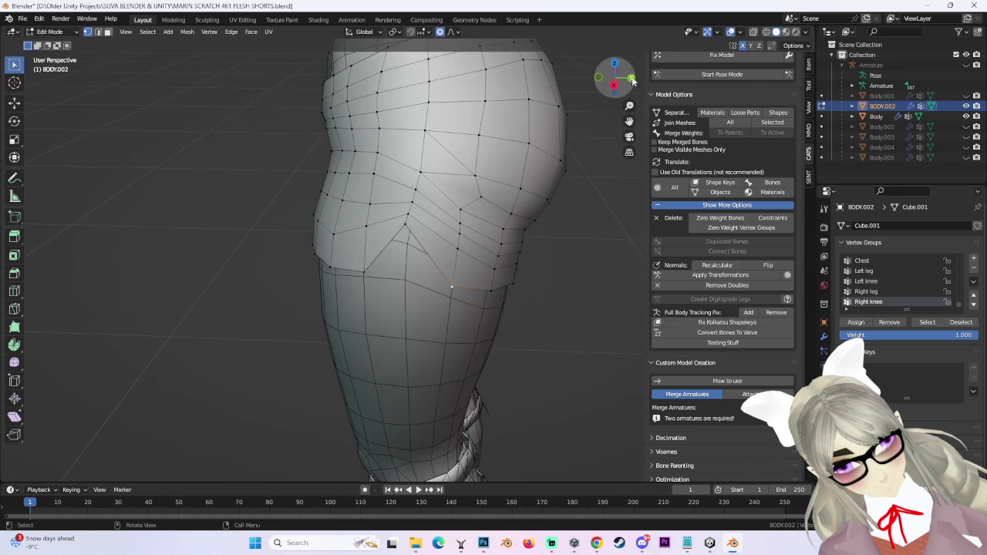
Starting from the back view, pull the hip vertices in with proportional falloff.
left_click(632, 79)
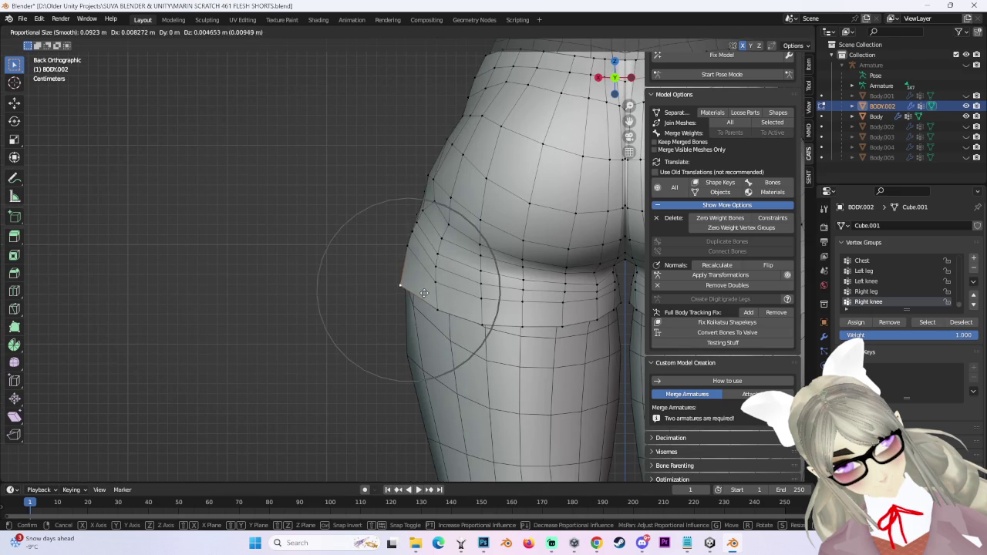
mouse_move(424, 293)
middle_mouse_down()
mouse_move(525, 270)
mouse_move(486, 216)
middle_mouse_up()
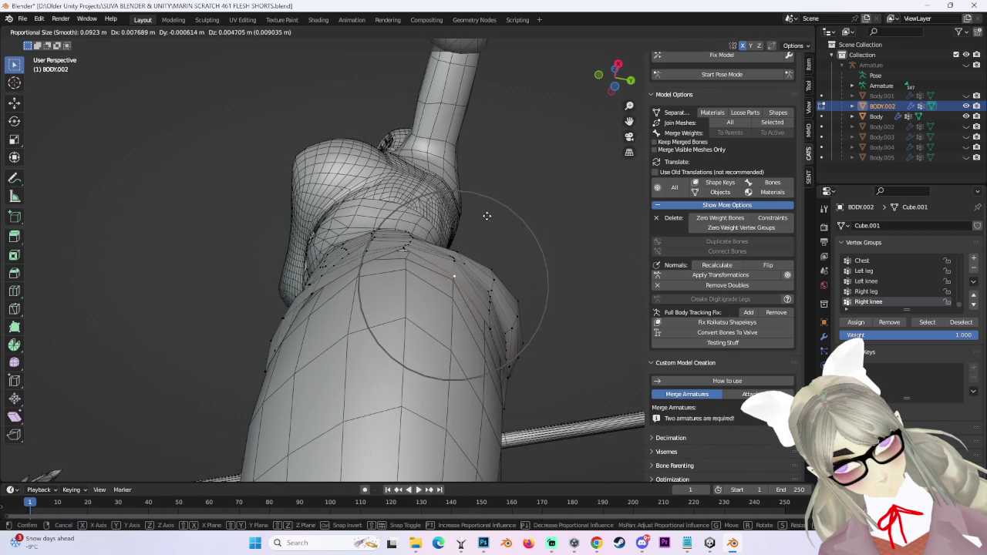
right_click(487, 216)
mouse_move(486, 251)
middle_mouse_down()
mouse_move(494, 280)
mouse_move(489, 252)
mouse_move(407, 232)
middle_mouse_up()
left_click(484, 256)
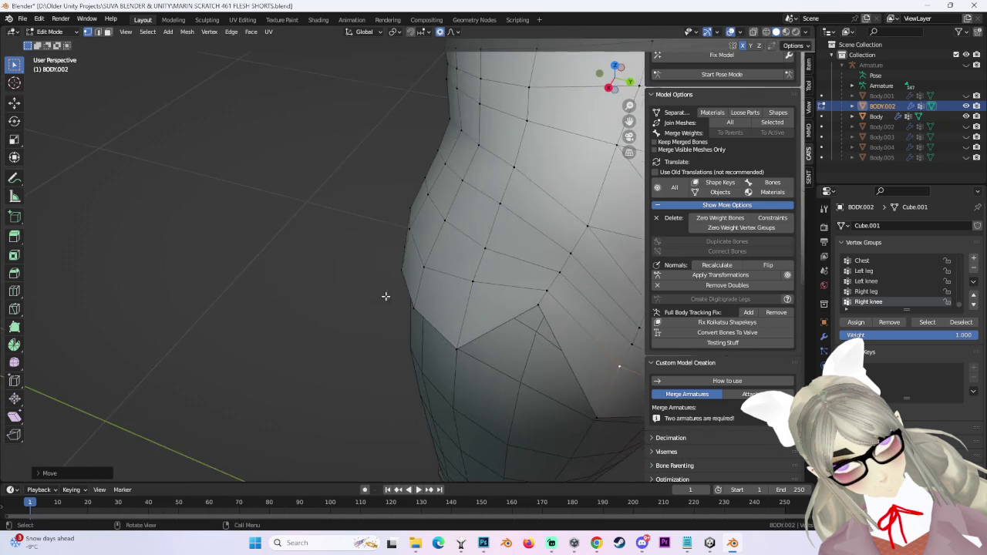
left_click(415, 224)
Make a second proportional move on the hip vertices and check it from several angles.
key("g")
left_click(452, 226)
mouse_move(452, 227)
middle_mouse_down()
mouse_move(535, 253)
mouse_move(412, 351)
mouse_move(423, 308)
mouse_move(412, 330)
mouse_move(400, 269)
mouse_move(409, 201)
middle_mouse_up()
left_click(411, 243)
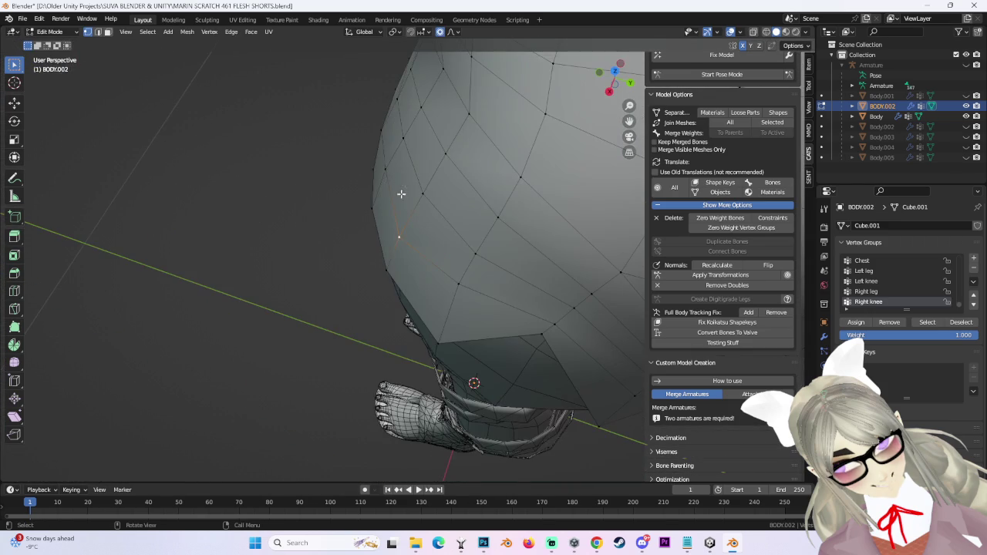
left_click(391, 170)
middle_click_drag(423, 194, 455, 254)
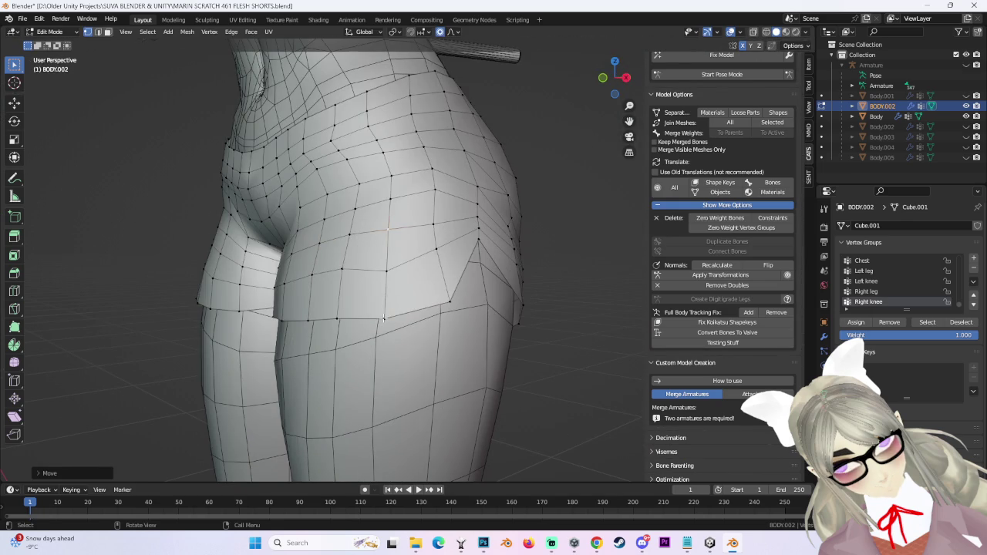
middle_click_drag(446, 299, 413, 286)
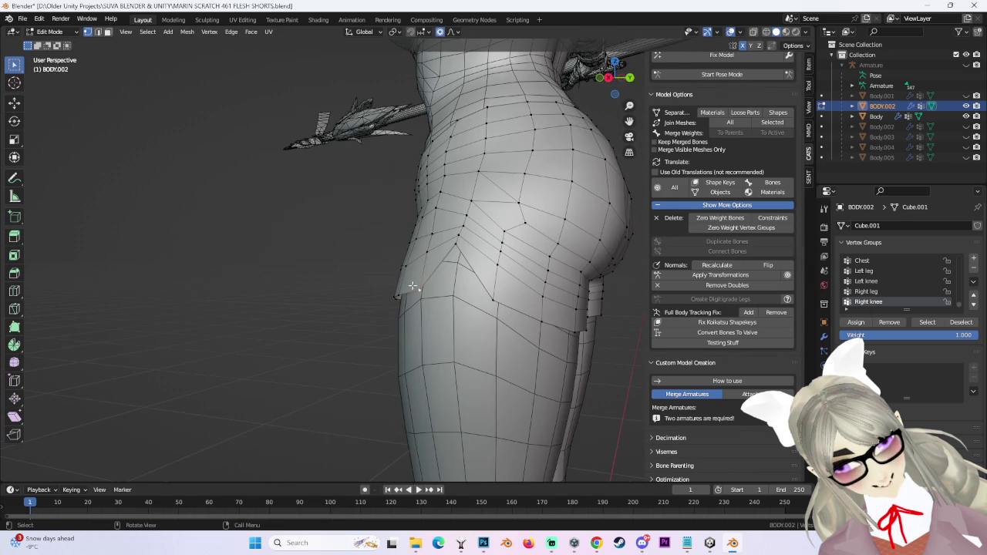
middle_click_drag(463, 267, 545, 261)
Slide the selected hem vertex along its edge, then check it from the front.
key("c")
key("Escape")
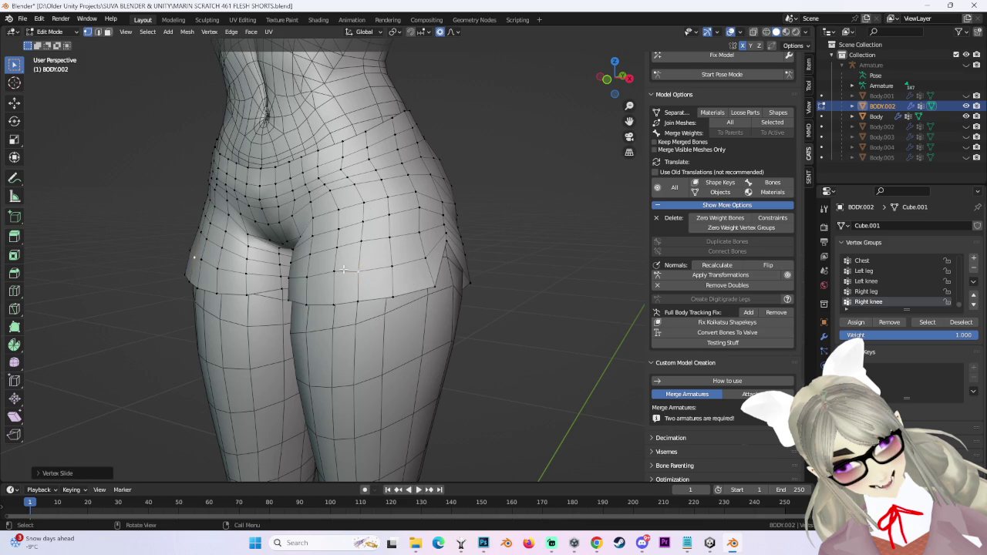
left_click(343, 270)
middle_click_drag(343, 270, 337, 265)
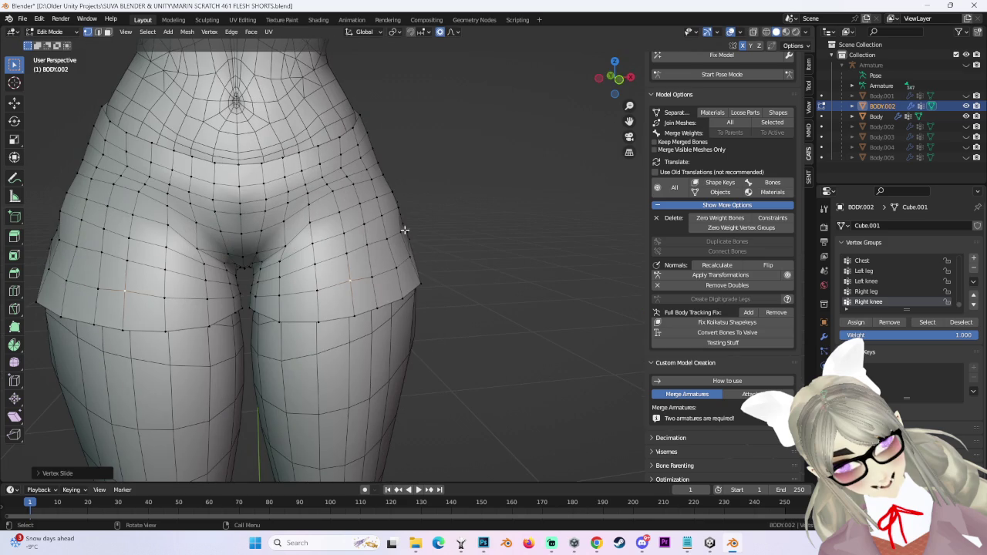
left_click(618, 80)
Raise several waistline vertices one after another with proportional falloff.
key("g")
left_click(416, 223)
scroll(420, 227, "up", 3)
key("g")
left_click(423, 231)
key("g")
scroll(391, 256, "down", 2)
left_click(391, 252)
left_click(338, 262)
key("g")
left_click(316, 259)
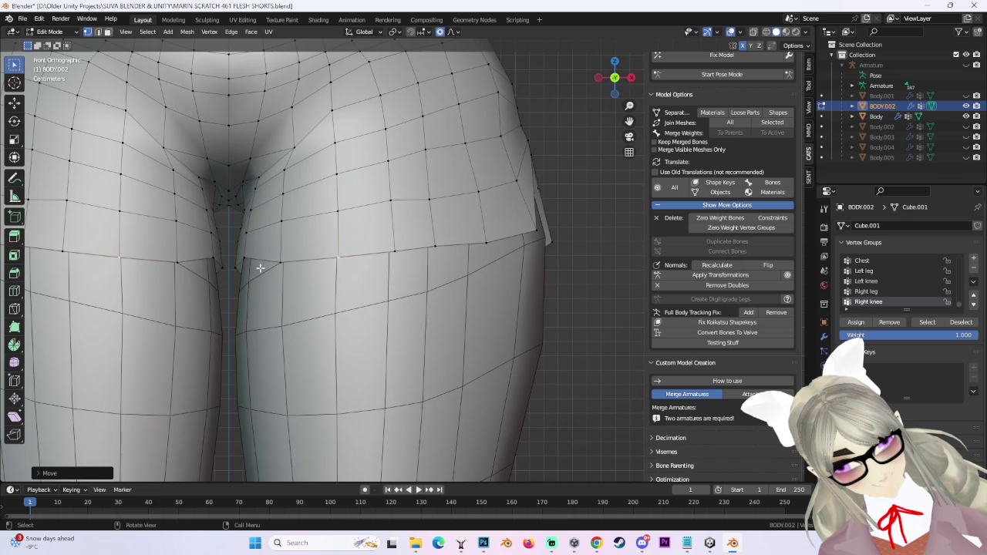
From behind, pull another hip vertex in with soft falloff, then check from the side.
middle_click_drag(259, 268, 535, 229)
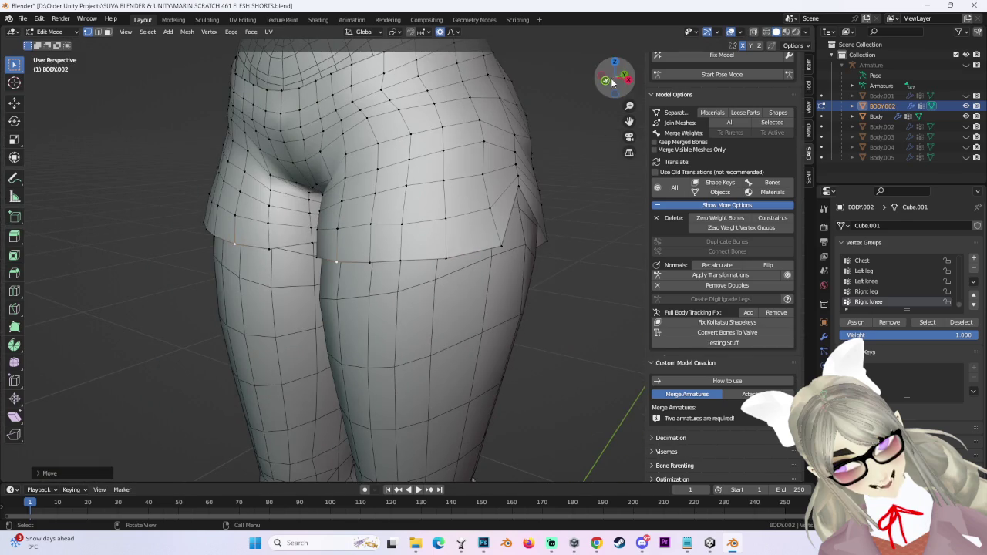
left_click(612, 84)
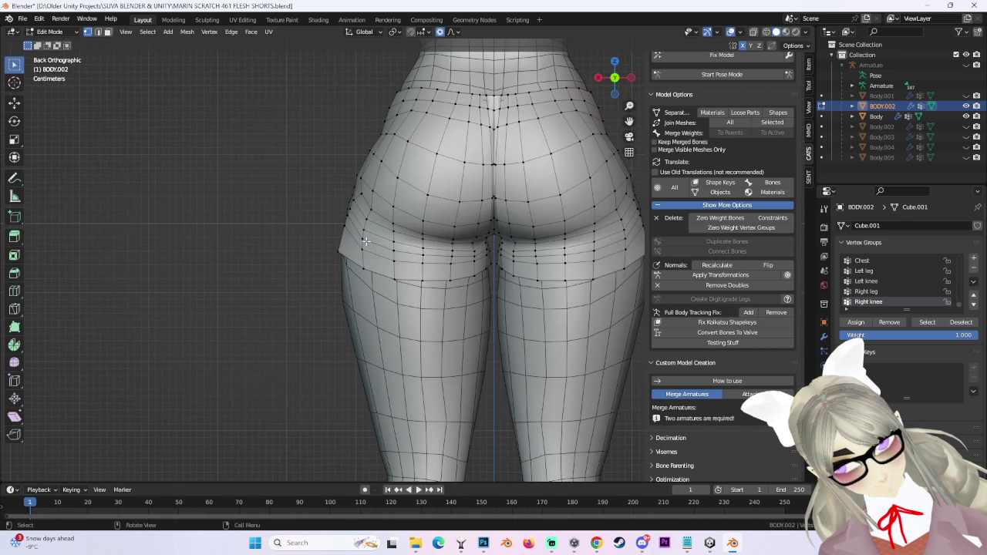
middle_click_drag(371, 242, 326, 275)
scroll(359, 216, "up", 2)
scroll(374, 290, "up", 3)
key("g")
left_click(377, 286)
scroll(411, 151, "down", 3)
scroll(512, 156, "down", 2)
left_click(625, 85)
scroll(506, 219, "up", 4)
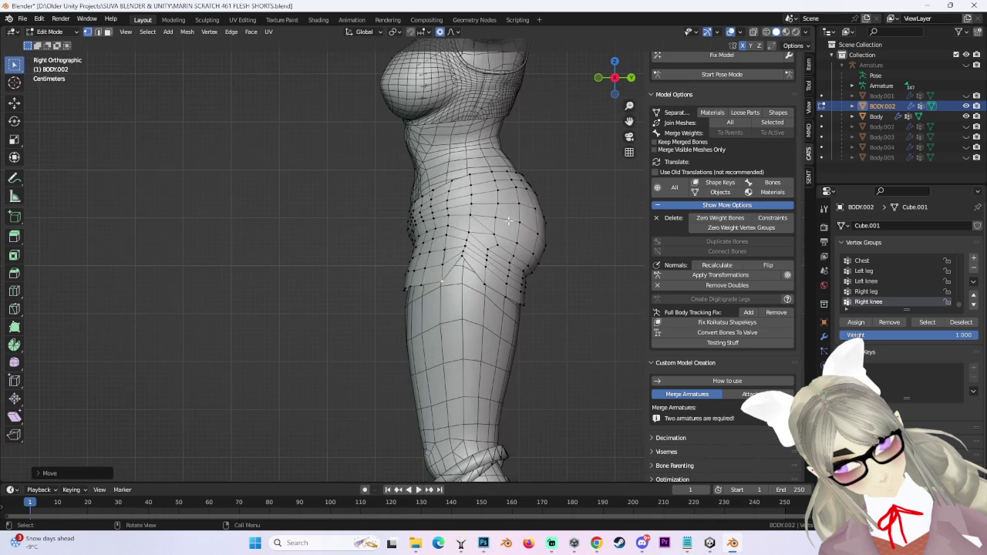
Hide the viewport overlays and view the shorts from the front, close on the thigh.
left_click(729, 31)
left_click(630, 77)
scroll(427, 268, "up", 1)
scroll(426, 268, "up", 2)
middle_click_drag(426, 268, 286, 269)
Smooth the hip and thigh side edge with several proportional vertex moves from side angles.
scroll(218, 200, "down", 1)
middle_click_drag(218, 200, 585, 230)
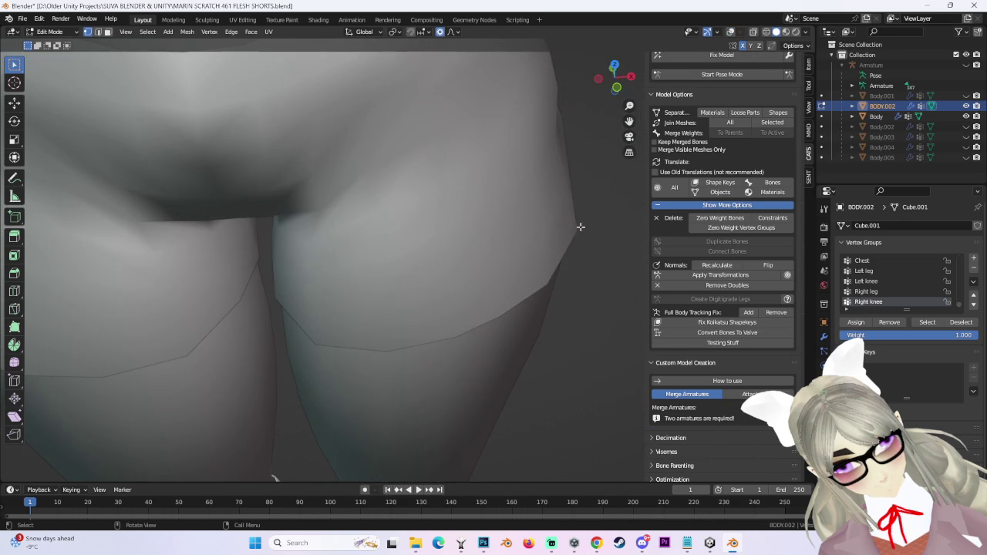
mouse_move(456, 231)
middle_mouse_down()
mouse_move(568, 236)
mouse_move(473, 202)
mouse_move(452, 160)
mouse_move(450, 206)
middle_mouse_up()
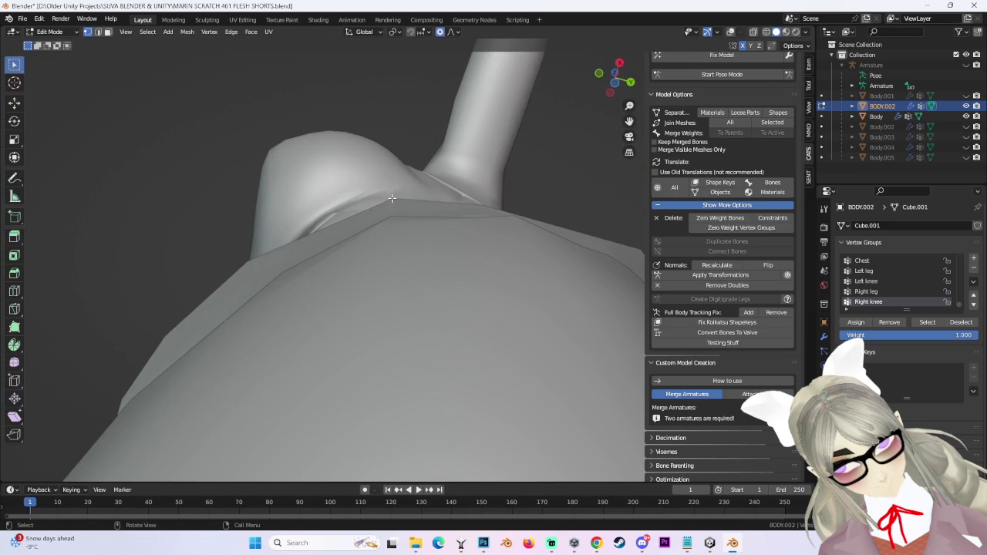
key("g")
left_click(455, 231)
mouse_move(454, 231)
middle_mouse_down()
mouse_move(561, 296)
mouse_move(454, 212)
mouse_move(375, 194)
middle_mouse_up()
left_click(464, 207)
key("g")
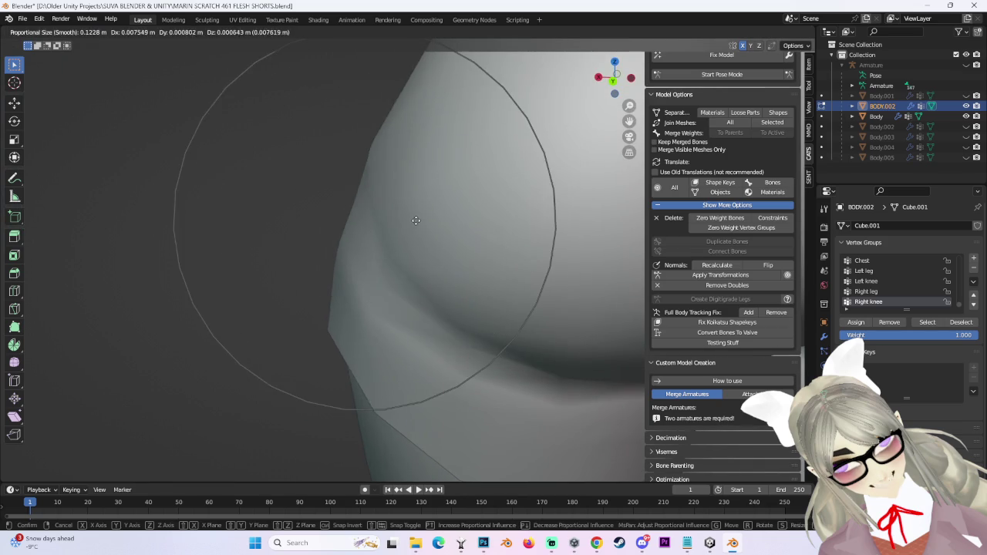
left_click(474, 197)
mouse_move(474, 197)
middle_mouse_down()
mouse_move(432, 269)
mouse_move(529, 216)
mouse_move(533, 304)
mouse_move(453, 343)
mouse_move(498, 350)
mouse_move(606, 273)
mouse_move(559, 310)
mouse_move(455, 219)
middle_mouse_up()
key("g")
left_click(431, 263)
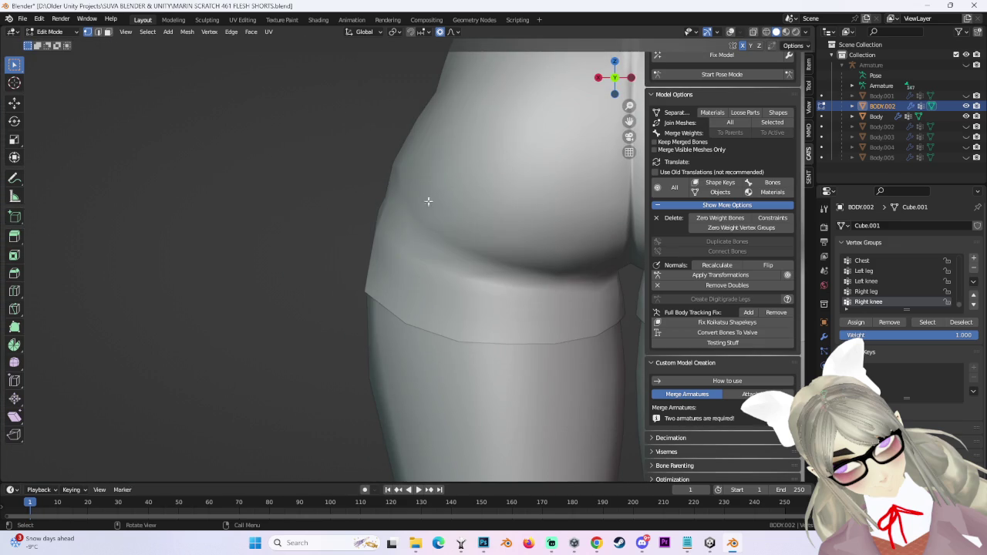
Cancel a bad hip deformation, then redo the hip and make small thigh-edge adjustments.
key("g")
right_click(381, 203)
mouse_move(381, 203)
middle_mouse_down()
mouse_move(409, 242)
mouse_move(370, 221)
mouse_move(524, 249)
mouse_move(518, 208)
mouse_move(553, 326)
mouse_move(476, 308)
mouse_move(447, 284)
mouse_move(614, 69)
mouse_move(424, 220)
mouse_move(381, 291)
middle_mouse_up()
key("g")
left_click(419, 227)
key("g")
left_click(521, 201)
key("g")
left_click(534, 202)
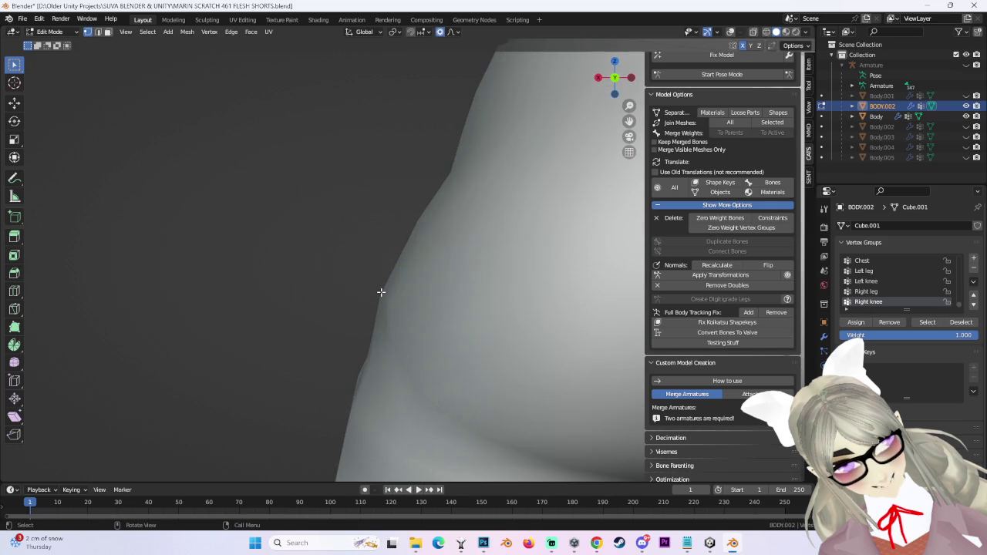
key("g")
left_click(396, 291)
From the rear view, tuck the hip edge vertices in with proportional moves.
key("ctrl+KP_1")
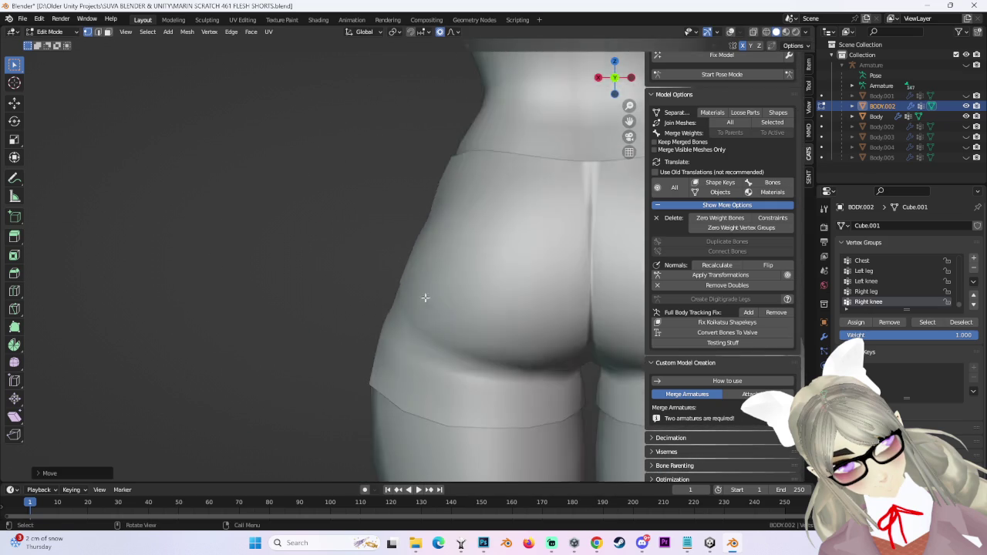
scroll(583, 280, "down", 3)
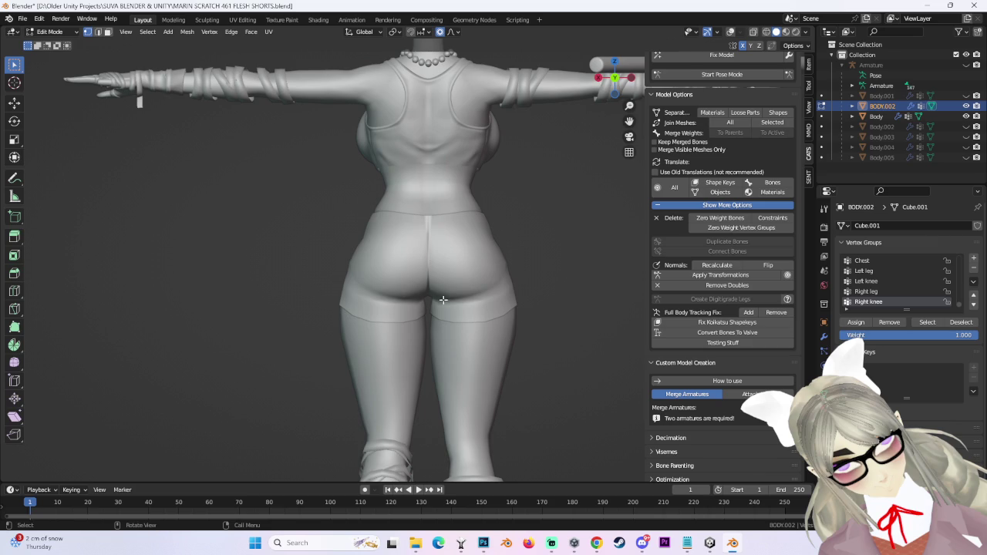
scroll(333, 285, "up", 3)
scroll(424, 283, "up", 3)
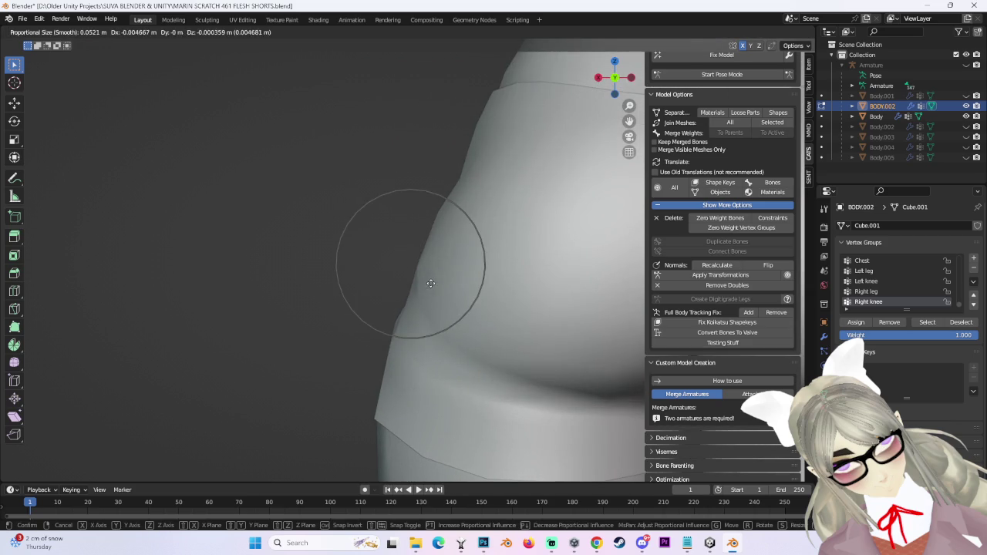
left_click(430, 282)
scroll(494, 289, "down", 3)
scroll(532, 291, "up", 1)
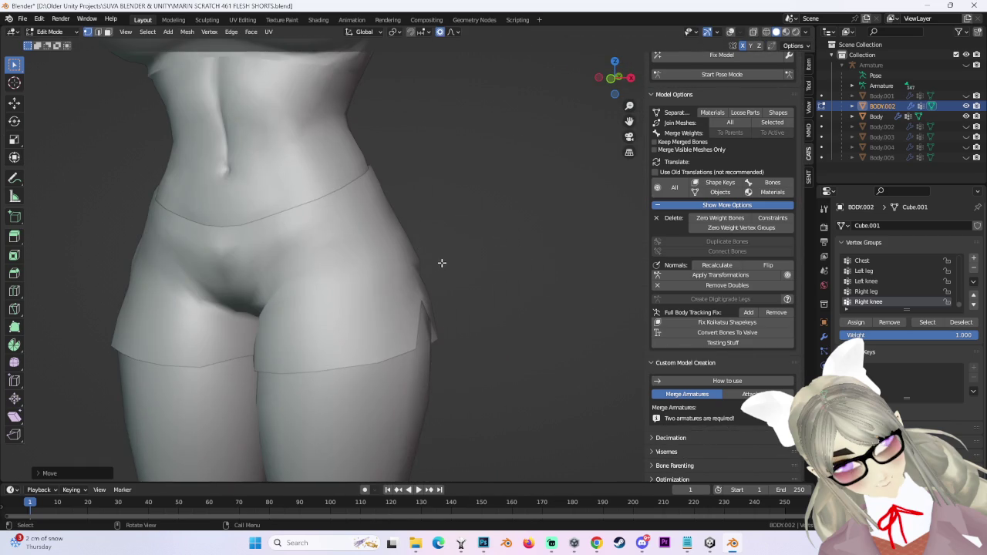
scroll(444, 262, "up", 3)
key("g")
left_click(425, 259)
scroll(540, 277, "down", 4)
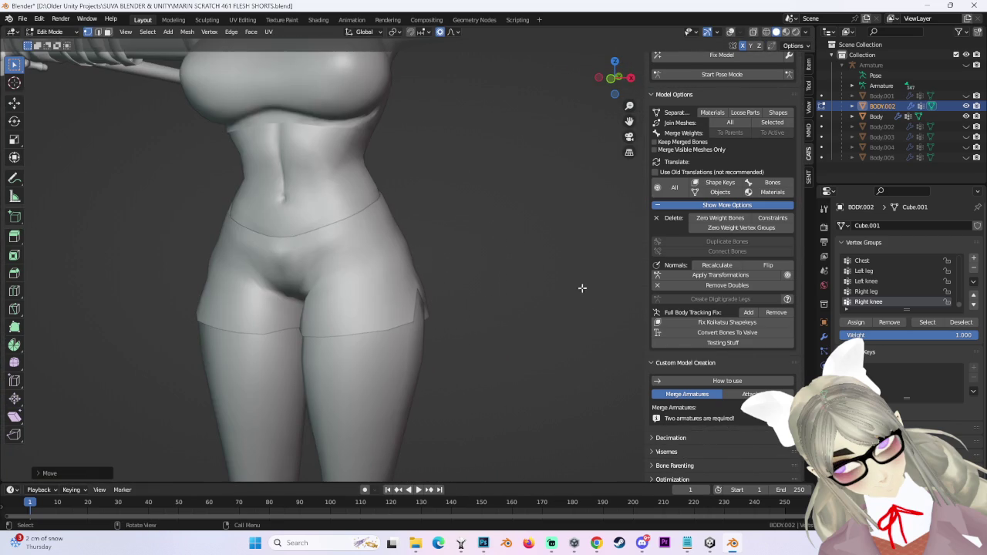
Snap to Front Orthographic and orbit around the hip to inspect the smoothed edges.
left_click(601, 92)
scroll(531, 267, "down", 1)
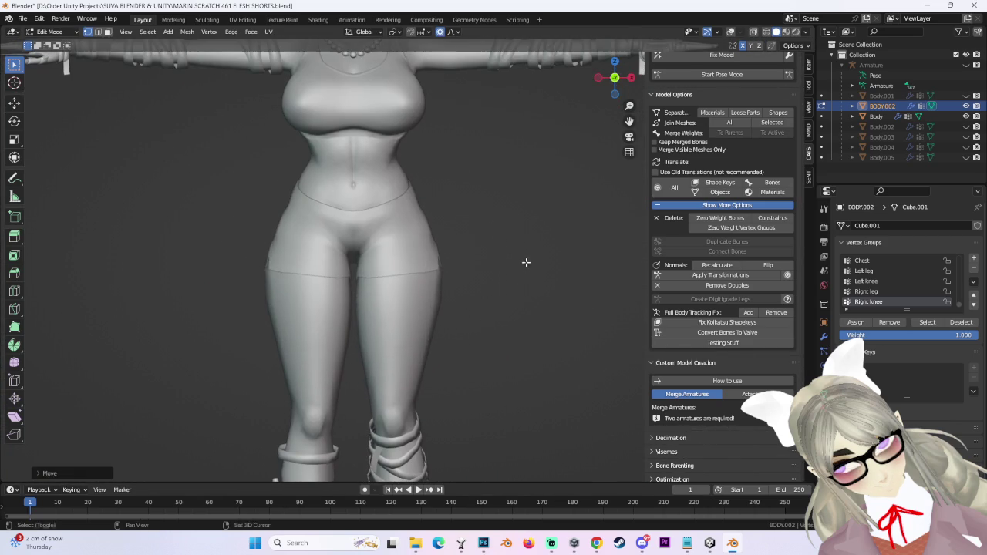
scroll(444, 244, "up", 1)
scroll(470, 277, "up", 6)
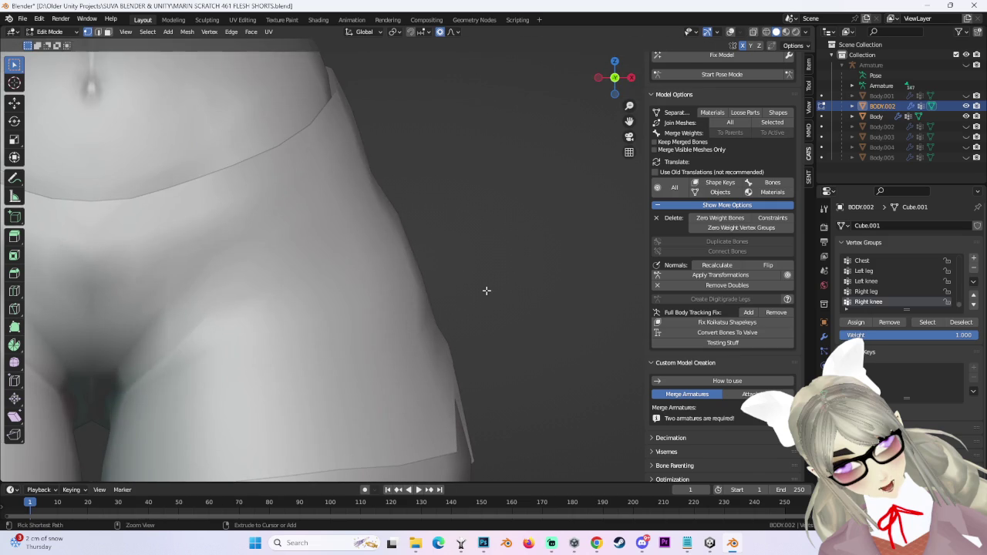
scroll(487, 290, "down", 4)
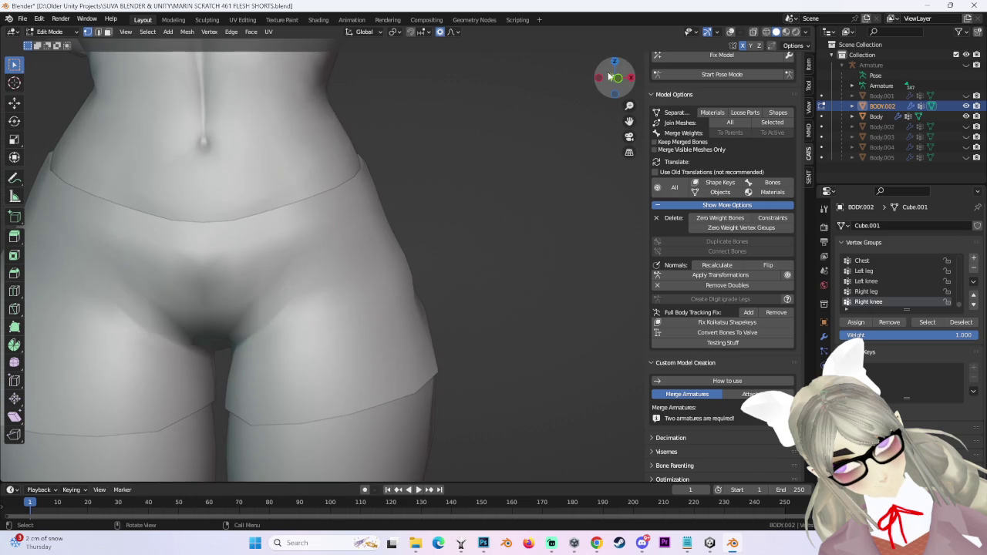
left_click(609, 72)
scroll(493, 281, "up", 4)
mouse_move(414, 284)
middle_mouse_down()
mouse_move(496, 286)
mouse_move(412, 342)
middle_mouse_up()
Cancel a first grab, then pull the hip-edge vertex in with proportional falloff.
key("g")
right_click(500, 288)
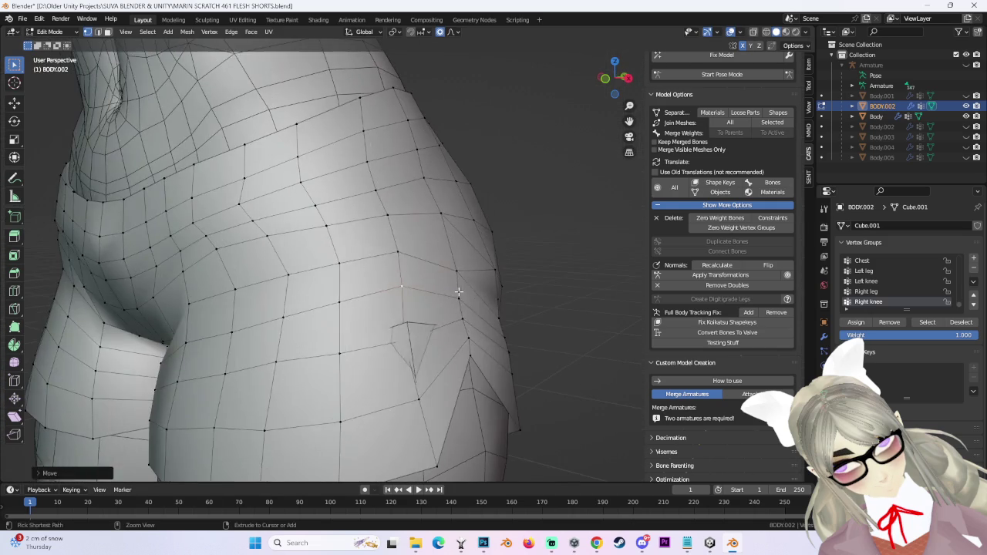
mouse_move(478, 356)
middle_mouse_down()
mouse_move(515, 278)
mouse_move(482, 363)
mouse_move(573, 154)
middle_mouse_up()
key("g")
left_click(482, 362)
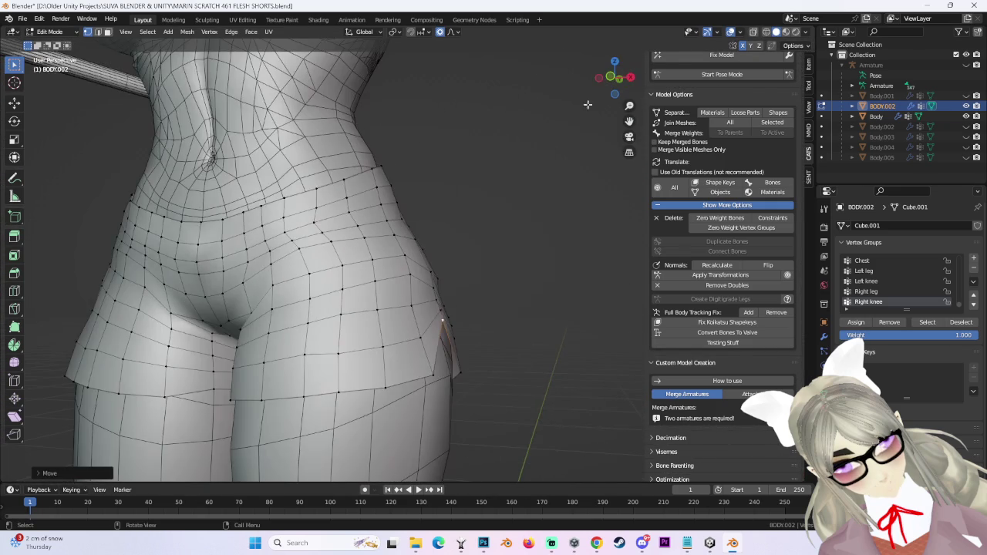
Switch to Back Orthographic and frame the waist, seat and thighs to check the edge.
left_click(609, 74)
scroll(375, 259, "down", 2)
mouse_move(404, 278)
middle_mouse_down("shift")
mouse_move(407, 179)
mouse_move(416, 366)
middle_mouse_up("shift")
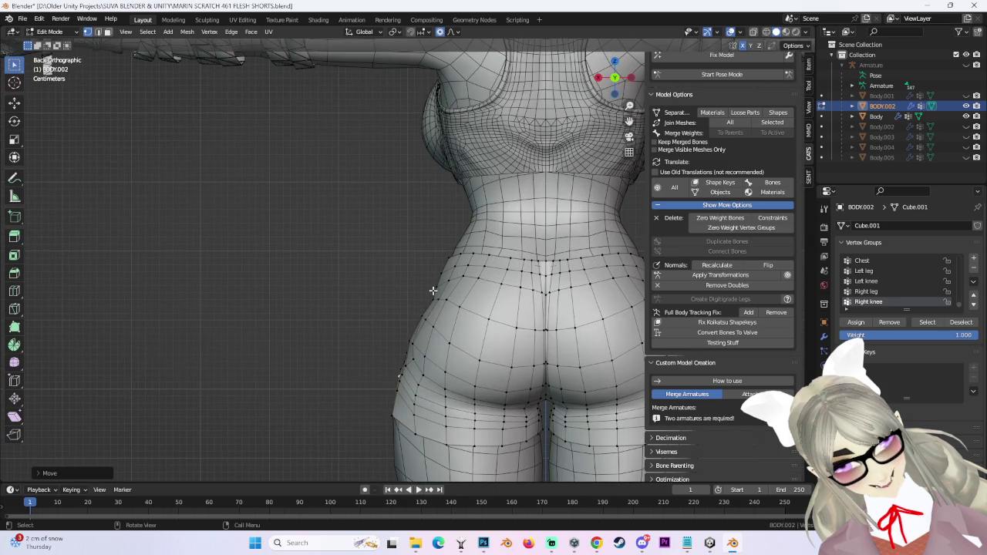
scroll(428, 299, "up", 3)
scroll(433, 219, "down", 1)
middle_click_drag(434, 219, 433, 194, "shift")
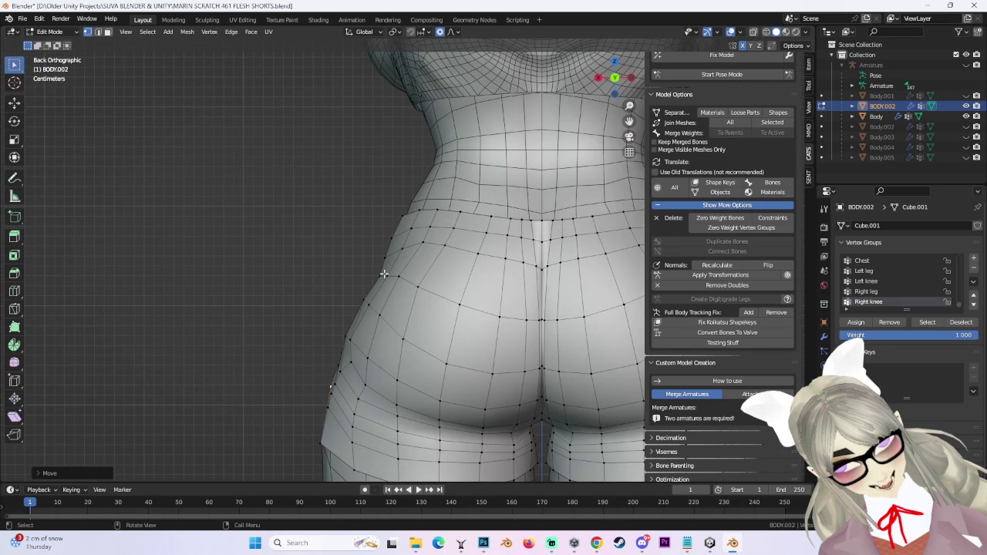
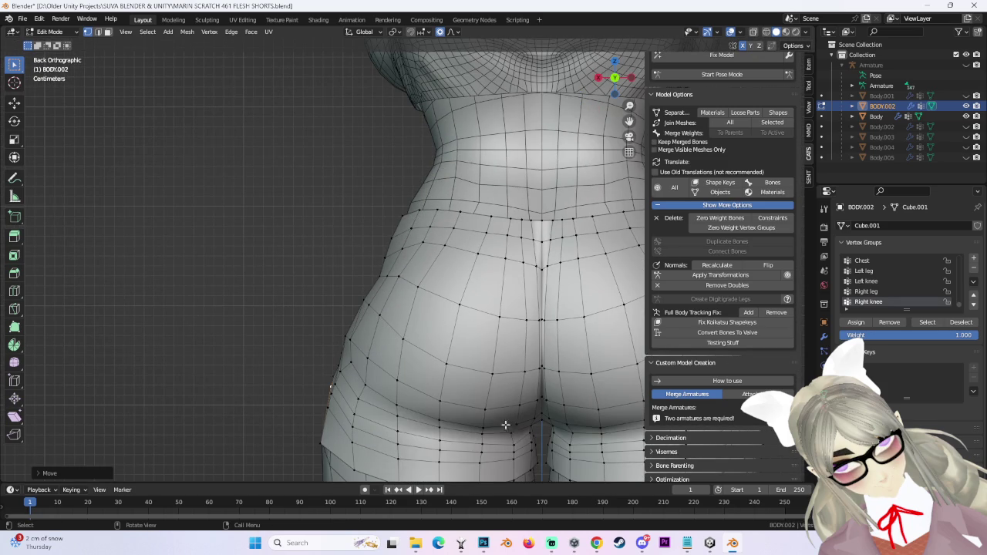
Nudge the BODY.002 hip vertices with proportional editing, checking from the front and an angle.
scroll(426, 451, "down", 2)
middle_click_drag(426, 451, 356, 321, "shift")
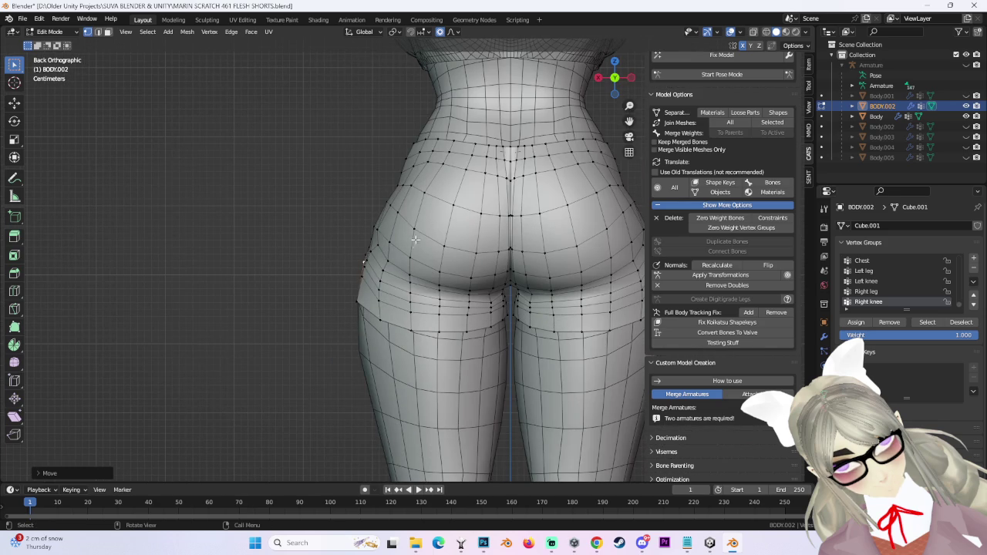
middle_click_drag(426, 225, 586, 97)
left_click(614, 77)
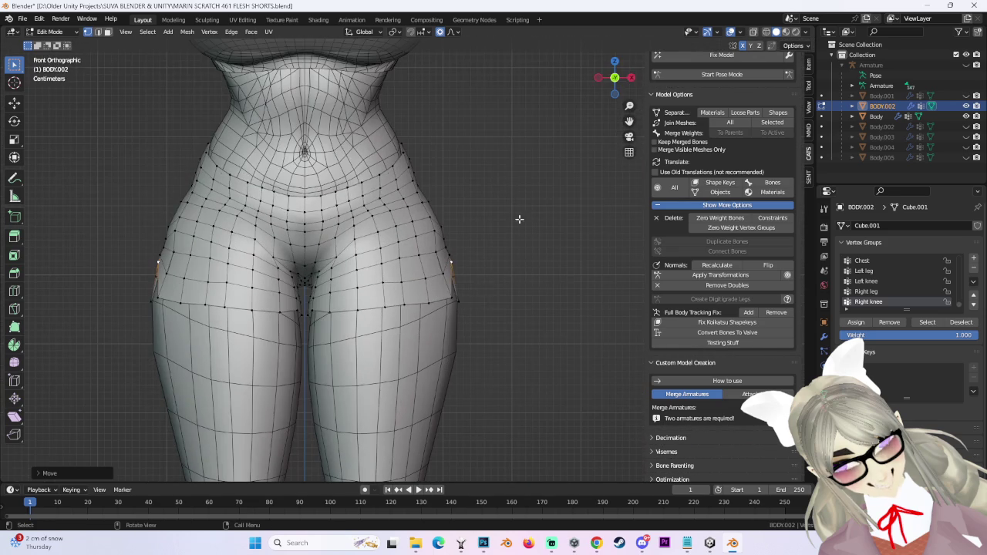
scroll(410, 157, "up", 3)
mouse_move(452, 221)
middle_mouse_down()
mouse_move(507, 219)
mouse_move(465, 205)
mouse_move(470, 229)
middle_mouse_up()
key("g")
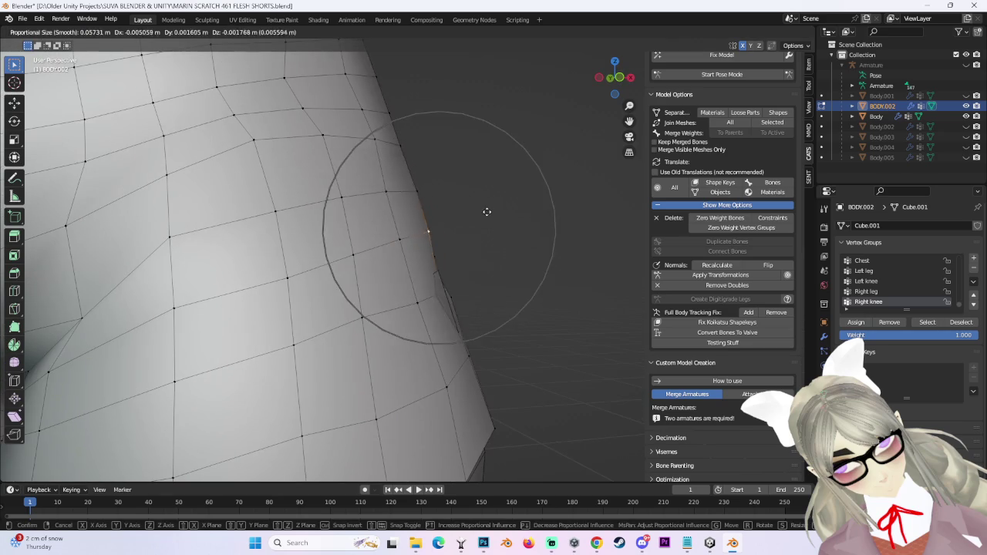
left_click(518, 205)
left_click(514, 203)
mouse_move(537, 209)
middle_mouse_down()
mouse_move(368, 229)
mouse_move(418, 278)
mouse_move(437, 276)
mouse_move(423, 282)
mouse_move(496, 265)
mouse_move(496, 293)
mouse_move(517, 271)
mouse_move(401, 326)
mouse_move(336, 281)
mouse_move(394, 259)
mouse_move(489, 247)
mouse_move(547, 273)
mouse_move(521, 279)
mouse_move(456, 367)
mouse_move(390, 321)
mouse_move(527, 260)
mouse_move(473, 337)
mouse_move(512, 395)
mouse_move(477, 274)
mouse_move(425, 275)
mouse_move(537, 276)
middle_mouse_up()
left_click(501, 293)
Apply further soft proportional moves to the hip vertices to smooth the hip outline.
key("g")
key("g")
left_click(431, 354)
scroll(526, 259, "up", 2)
key("g")
scroll(555, 260, "down", 3)
scroll(474, 336, "up", 3)
key("g")
left_click(489, 328)
scroll(477, 273, "down", 3)
Raise the thigh-edge vertex loop slightly so the leg opening sits evenly.
left_click_drag(628, 85, 613, 84)
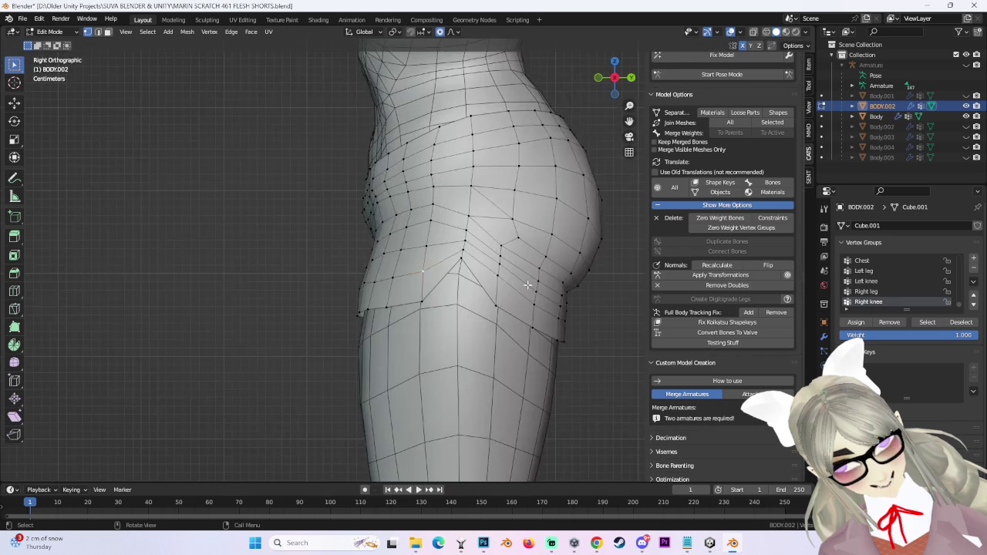
middle_click_drag(539, 193, 597, 233)
scroll(444, 208, "down", 2)
mouse_move(445, 208)
middle_mouse_down()
mouse_move(444, 270)
mouse_move(401, 324)
middle_mouse_up()
left_click_drag(398, 313, 425, 304)
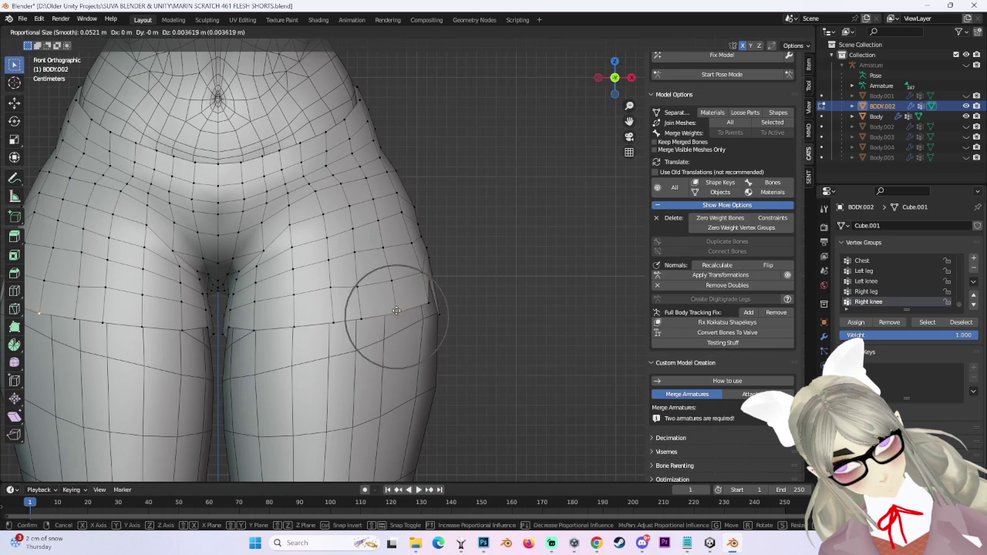
scroll(534, 231, "down", 1)
scroll(540, 228, "down", 1)
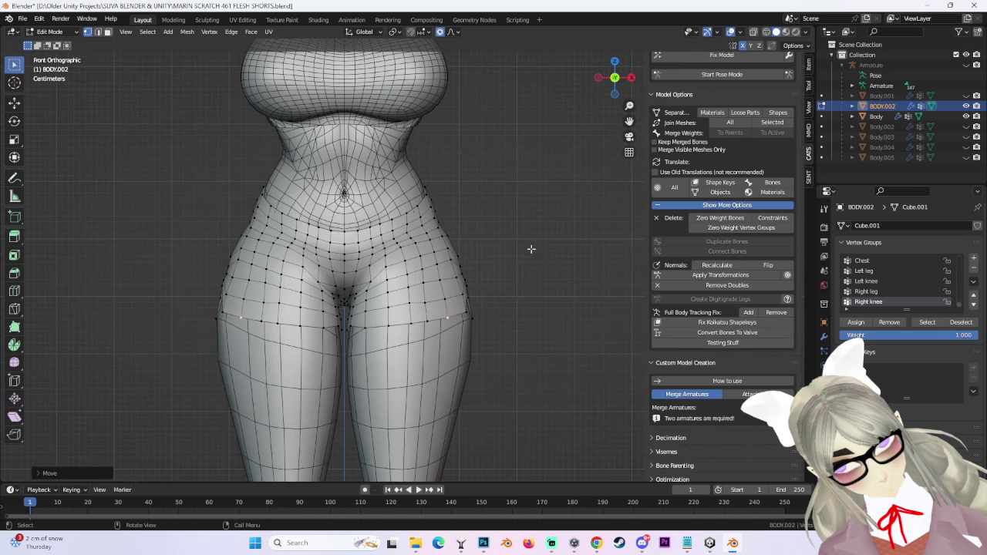
scroll(458, 290, "up", 2)
Soft-move the hip edge once more, checking it from behind, the side and straight front.
mouse_move(584, 249)
middle_mouse_down()
mouse_move(415, 286)
mouse_move(544, 217)
middle_mouse_up()
left_click_drag(617, 77, 475, 306)
left_click(615, 89)
scroll(499, 385, "up", 2)
scroll(498, 385, "up", 2)
mouse_move(522, 387)
middle_mouse_down()
mouse_move(472, 402)
mouse_move(484, 428)
mouse_move(524, 339)
mouse_move(584, 264)
mouse_move(403, 309)
middle_mouse_up()
scroll(412, 330, "up", 4)
scroll(401, 353, "up", 2)
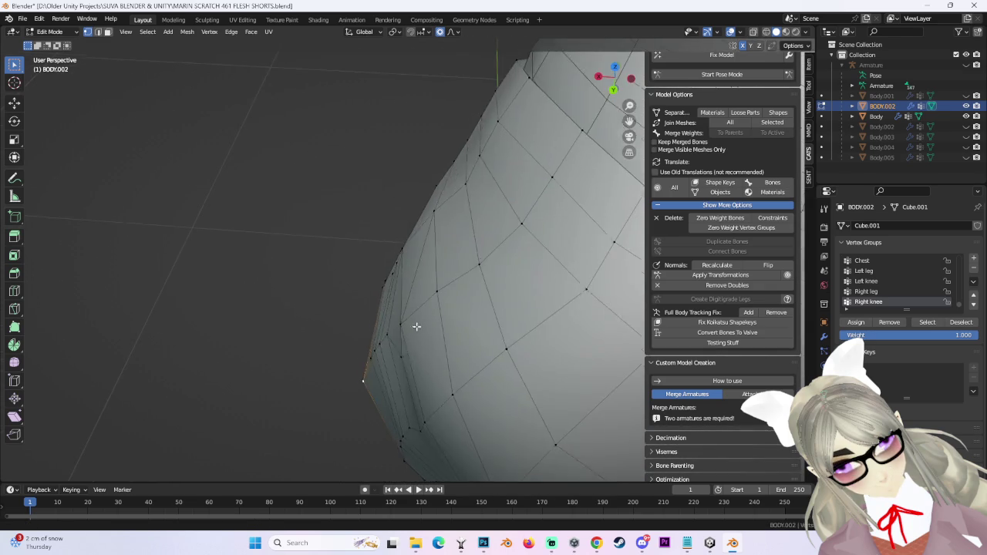
left_click(450, 275)
scroll(501, 266, "down", 4)
scroll(555, 246, "down", 3)
mouse_move(569, 232)
middle_mouse_down()
mouse_move(568, 220)
mouse_move(573, 243)
mouse_move(609, 59)
middle_mouse_up()
left_click(616, 80)
scroll(559, 227, "down", 2)
scroll(548, 198, "down", 3)
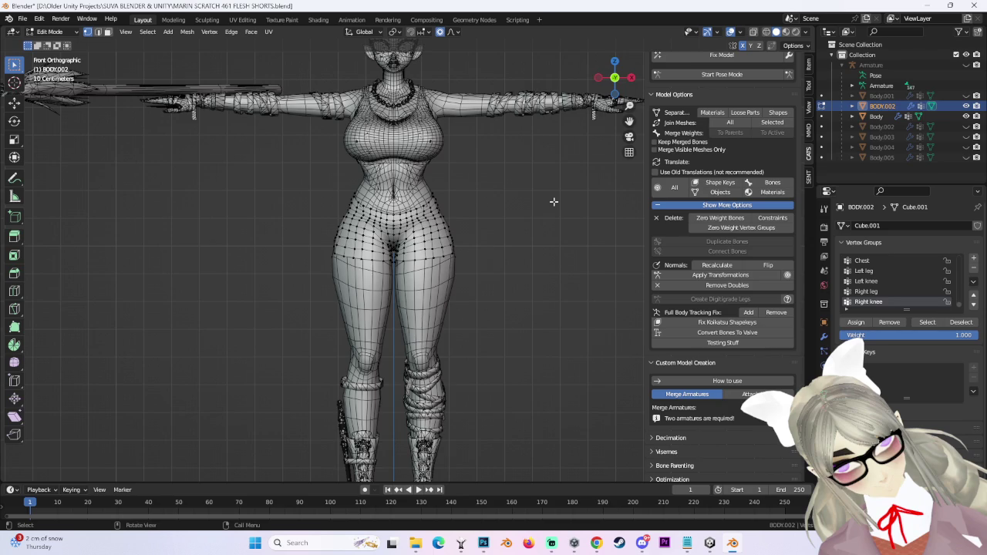
Make the Body.001 sash, Body.003 shorts, Body.004 hair and Body.005 leg straps visible in the Outliner.
middle_click_drag(553, 201, 551, 245, "shift")
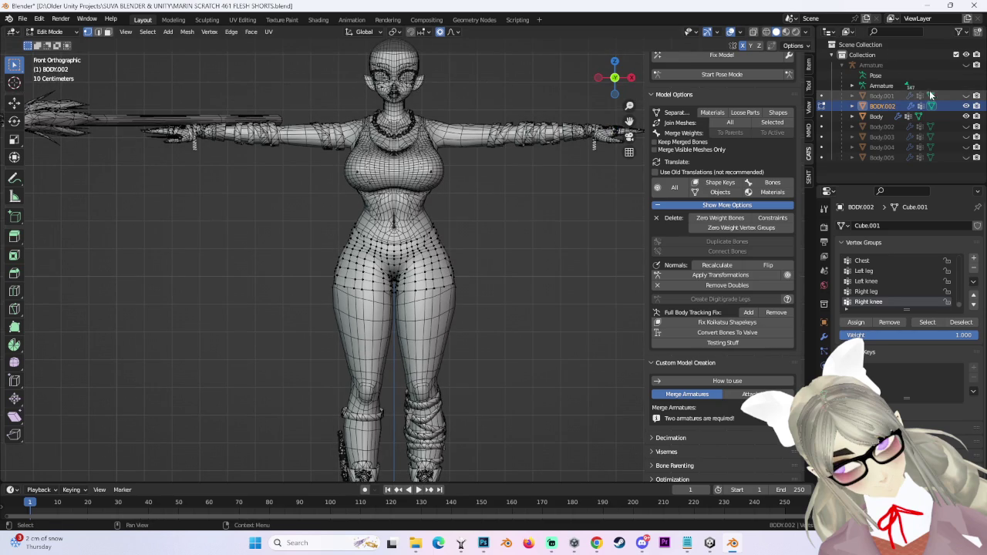
left_click(965, 96)
left_click(965, 95)
left_click(965, 95)
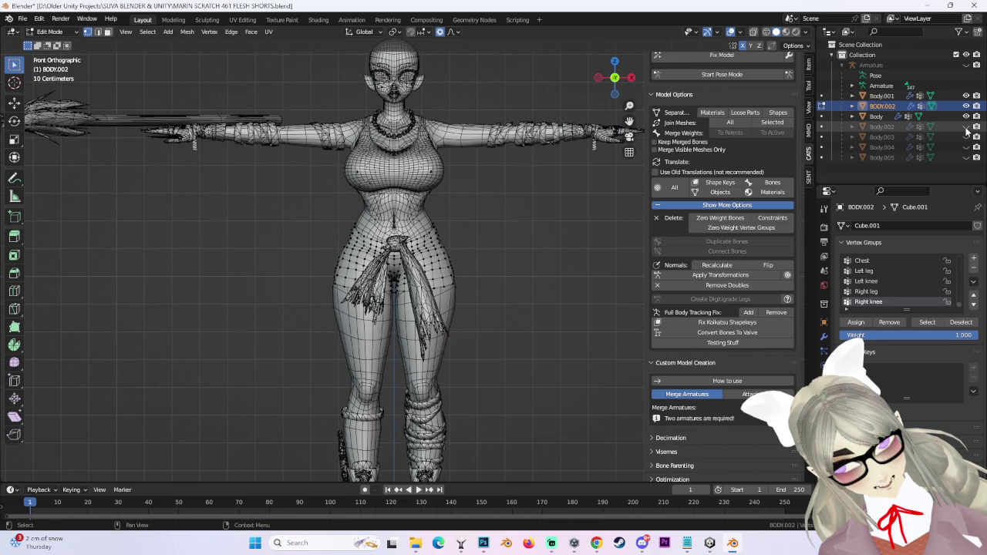
left_click(966, 126)
left_click(966, 137)
scroll(501, 268, "up", 1)
scroll(517, 267, "up", 2)
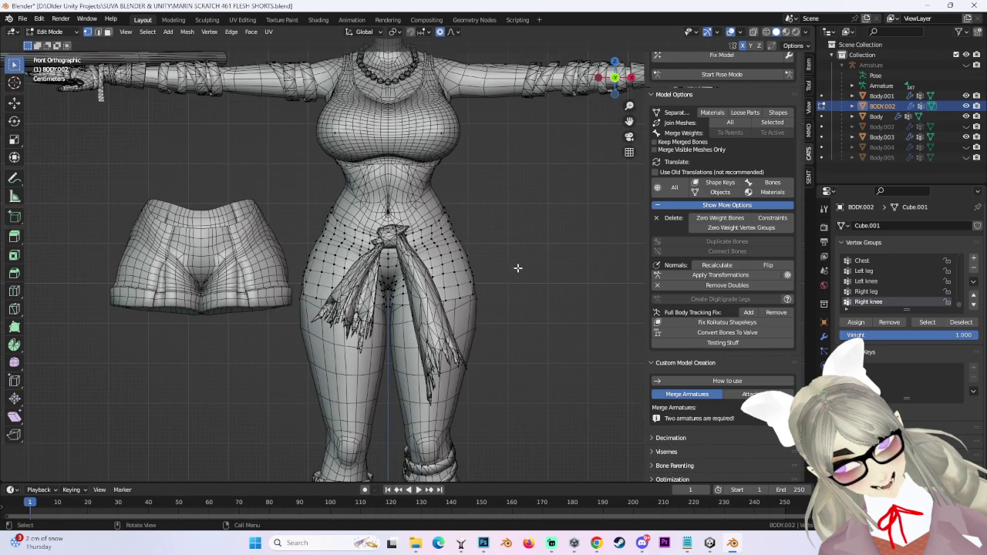
left_click(966, 136)
left_click(965, 137)
left_click(966, 147)
left_click(966, 147)
left_click(966, 156)
left_click(966, 146)
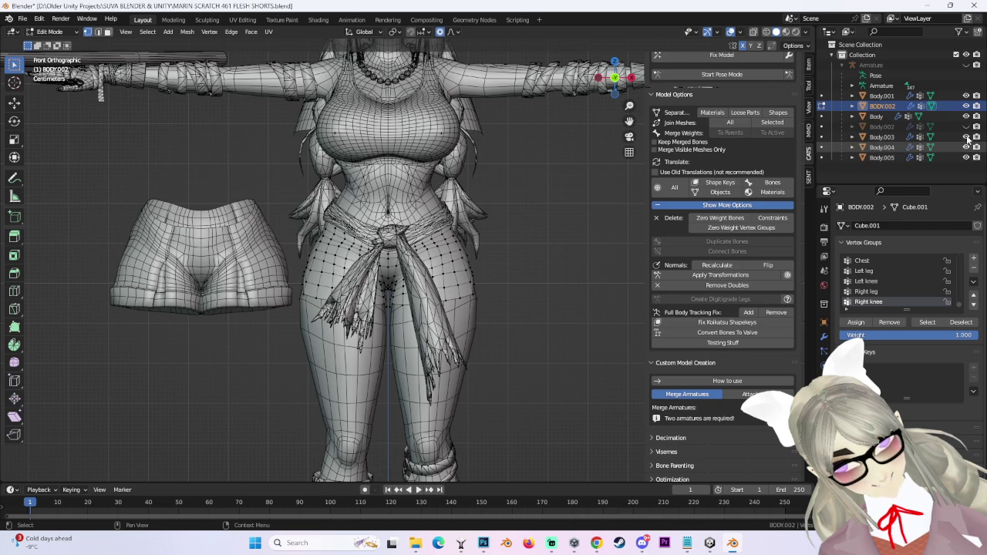
left_click(966, 126)
Set the viewport shading colour to Texture so the meshes show their textures.
mouse_move(577, 208)
middle_mouse_down()
mouse_move(442, 221)
mouse_move(564, 229)
middle_mouse_up()
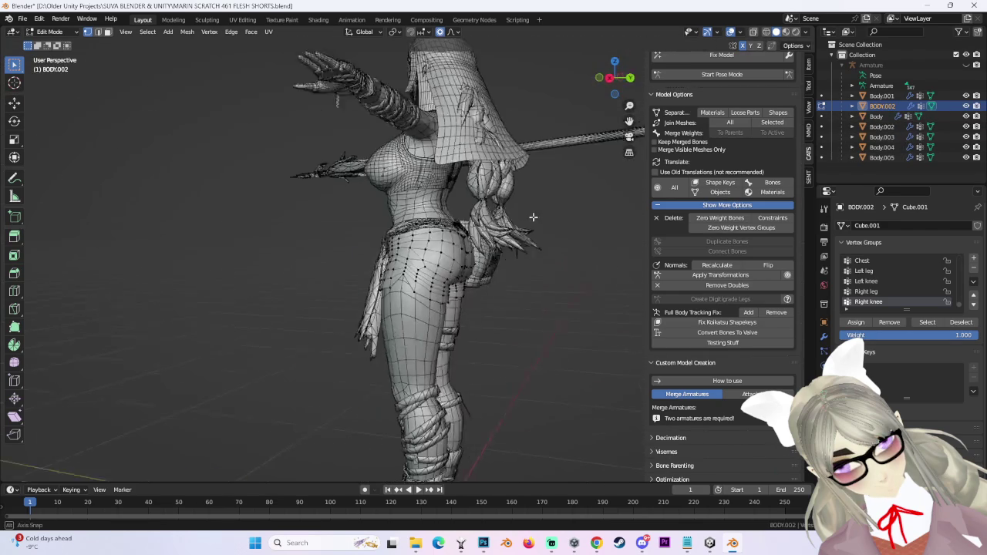
scroll(483, 239, "up", 3)
mouse_move(483, 239)
middle_mouse_down()
mouse_move(511, 225)
mouse_move(455, 233)
middle_mouse_up()
scroll(511, 224, "down", 3)
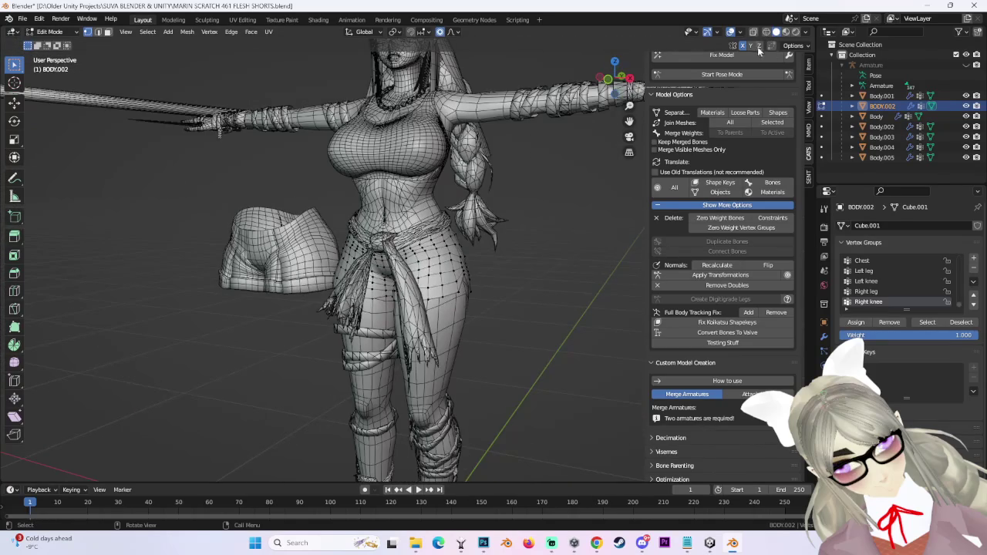
left_click(806, 32)
left_click(841, 194)
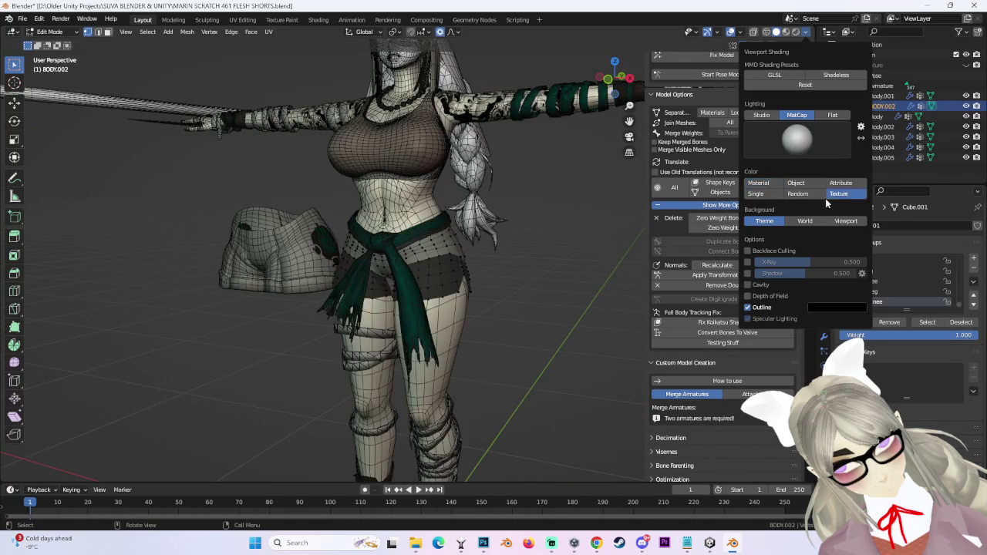
Review the textured hips from side, rear and front views, then choose File > Save As.
scroll(513, 258, "up", 2)
scroll(517, 257, "up", 2)
mouse_move(518, 258)
middle_mouse_down()
mouse_move(574, 245)
mouse_move(587, 253)
mouse_move(539, 254)
middle_mouse_up()
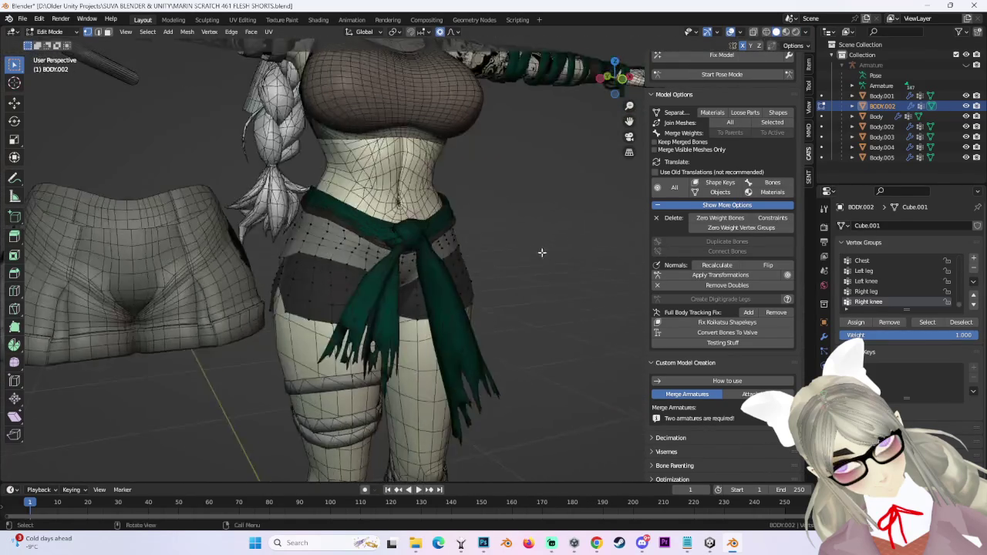
scroll(494, 253, "down", 2)
scroll(506, 254, "up", 1)
left_click(619, 81)
scroll(481, 225, "up", 2)
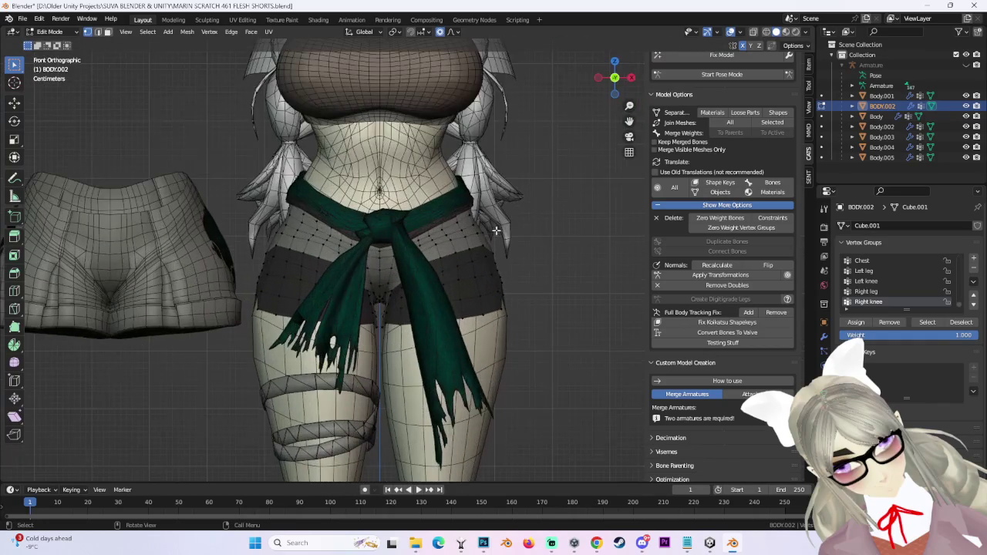
scroll(540, 238, "down", 2)
mouse_move(539, 286)
middle_mouse_down()
mouse_move(512, 312)
mouse_move(521, 283)
middle_mouse_up()
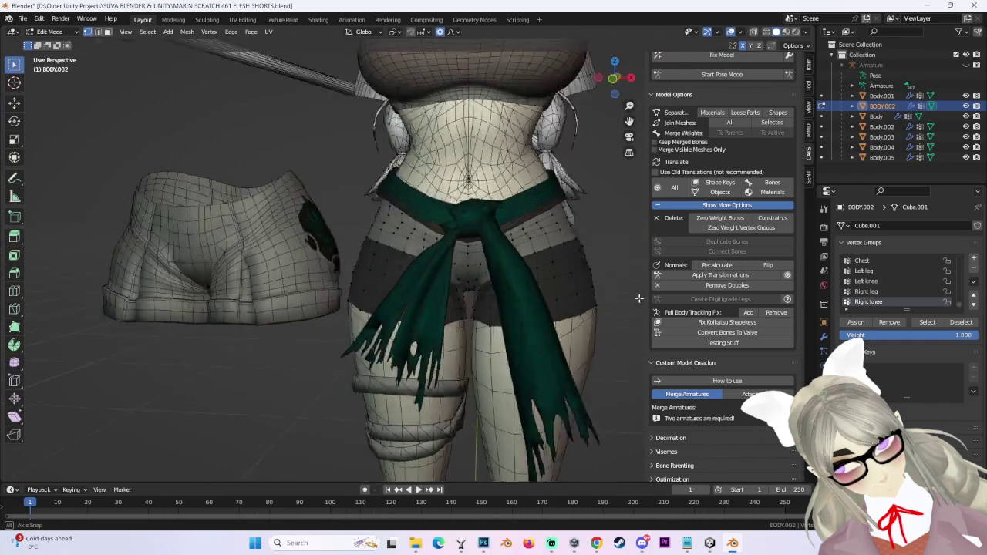
mouse_move(476, 266)
middle_mouse_down()
mouse_move(379, 280)
mouse_move(458, 284)
mouse_move(391, 285)
mouse_move(531, 310)
mouse_move(748, 136)
middle_mouse_up()
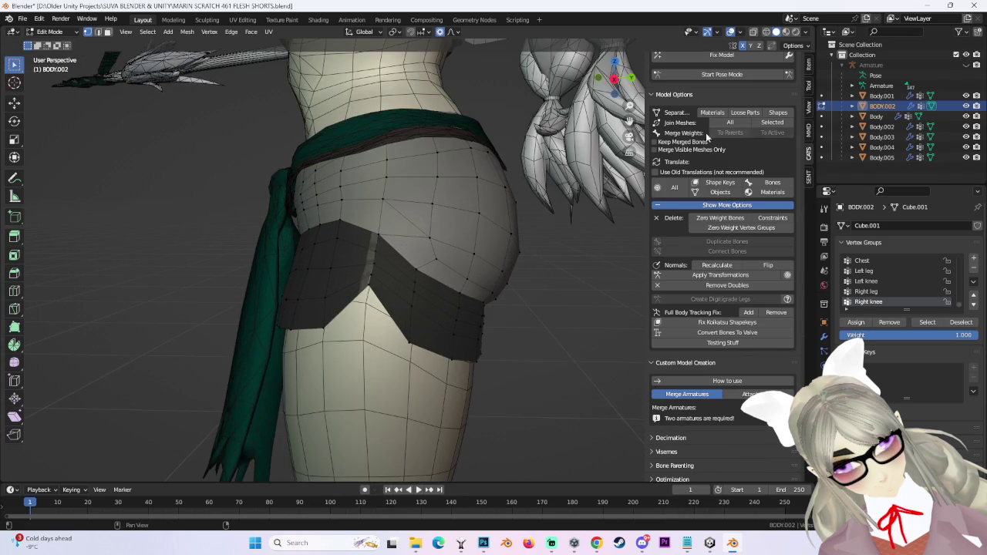
left_click(611, 81)
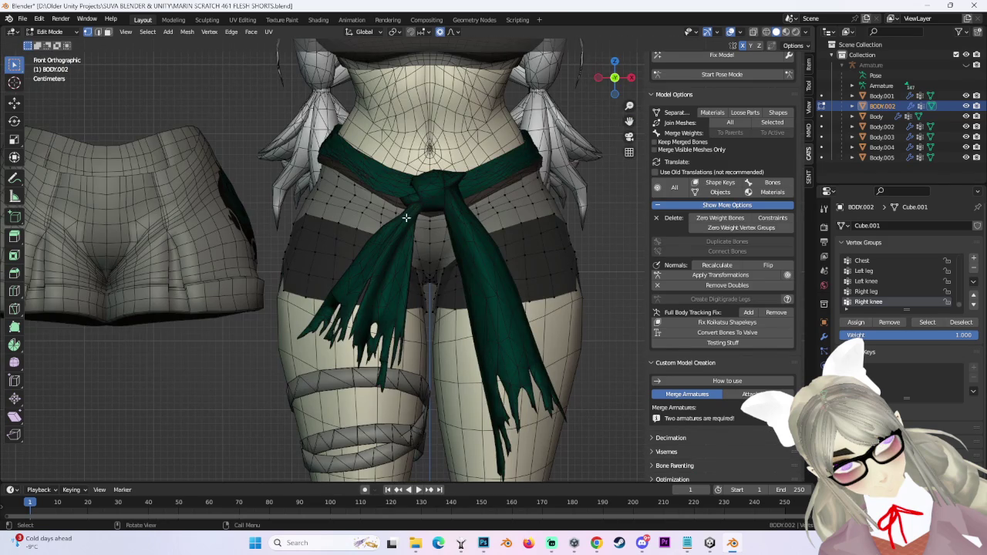
left_click(22, 18)
left_click(34, 98)
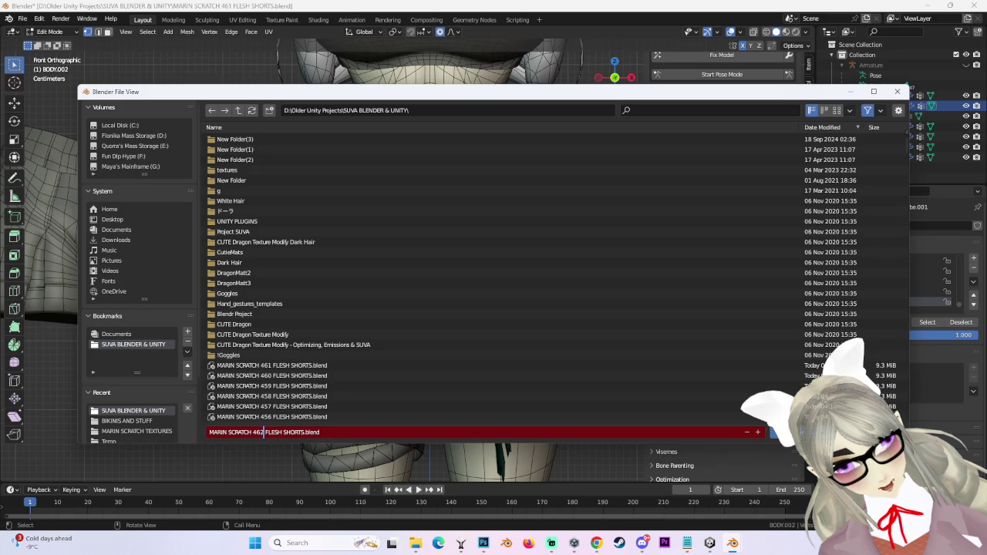
Save the file as MARIN SCRATCH 462 FLESH SHORTS.blend and recheck the front view.
key("Return")
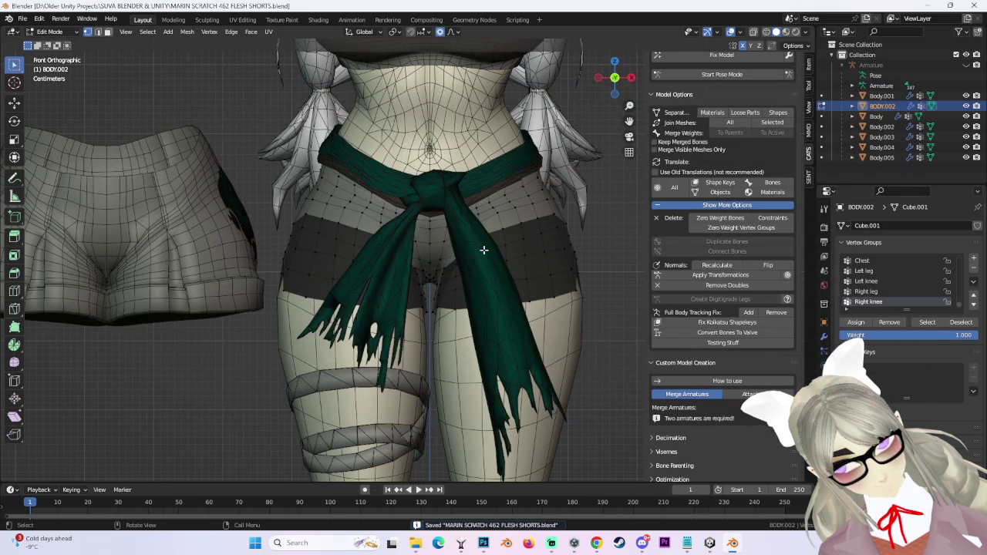
scroll(302, 189, "down", 3)
scroll(302, 189, "up", 3)
mouse_move(301, 189)
middle_mouse_down()
mouse_move(572, 275)
mouse_move(478, 173)
middle_mouse_up()
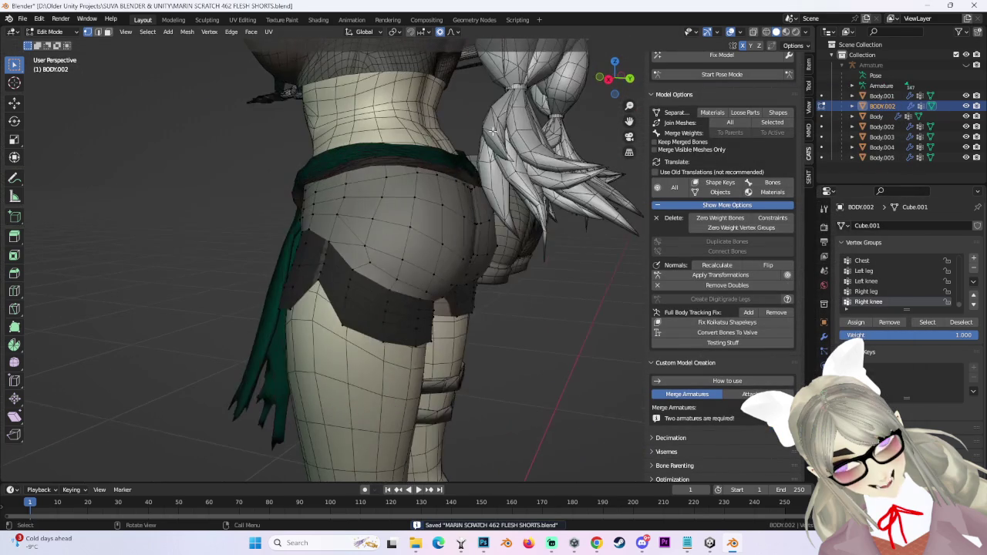
left_click(616, 84)
scroll(558, 291, "up", 3)
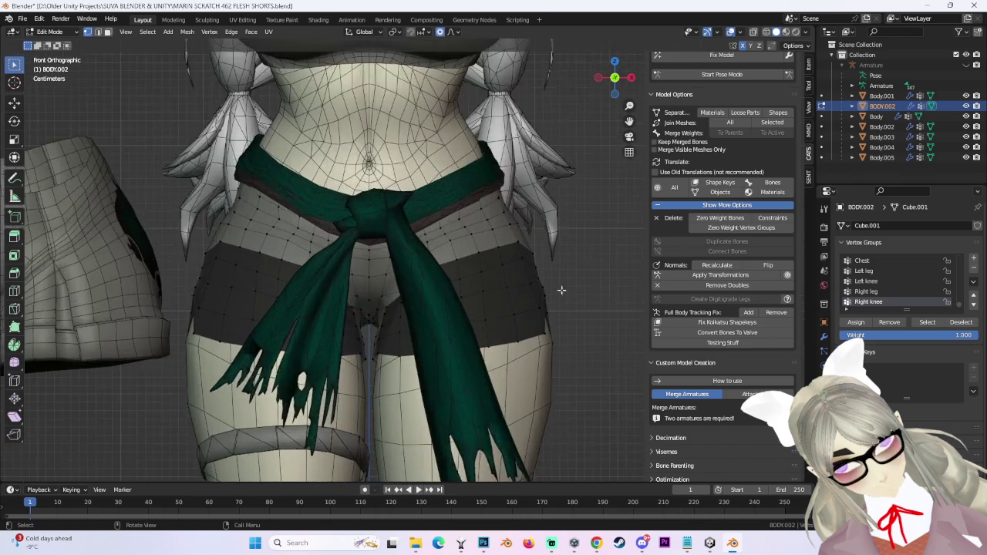
scroll(558, 292, "down", 2)
Open MARIN SCRATCH 461 FLESH SHORTS.blend, discarding unsaved changes at the prompt.
left_click(21, 19)
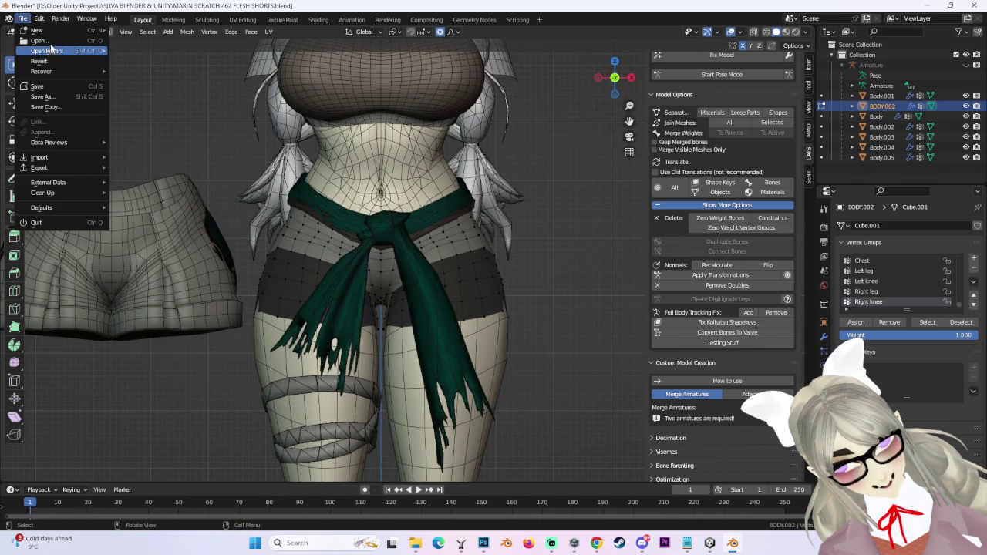
key("ctrl+q")
left_click(513, 289)
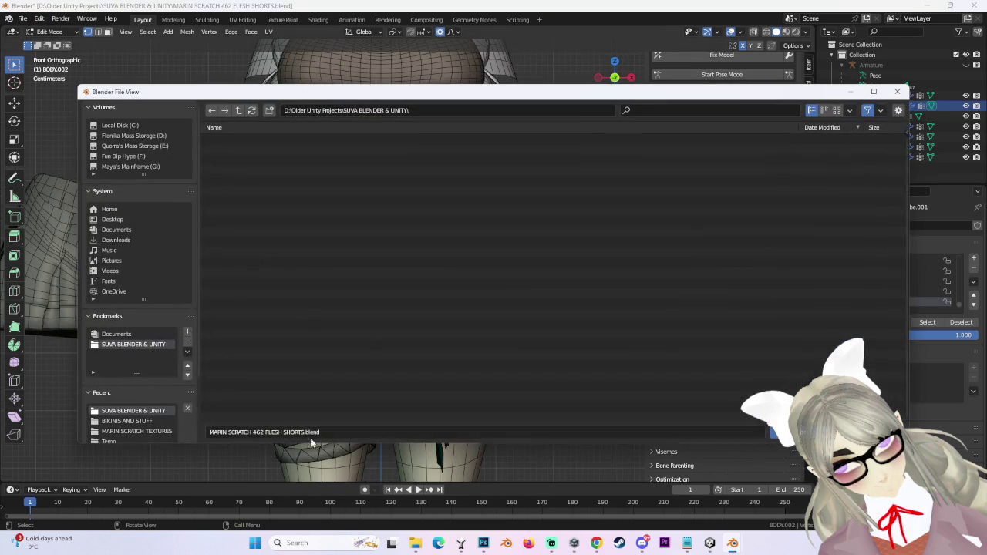
double_click(304, 377)
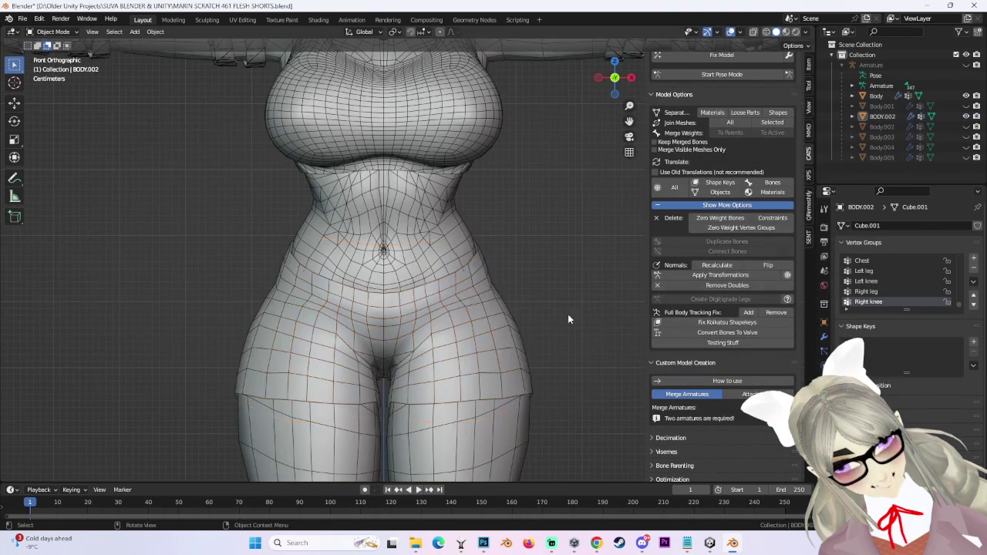
Try selecting the body and BODY.002 shorts meshes from back and front views.
left_click(565, 312)
middle_click_drag(566, 312, 637, 77)
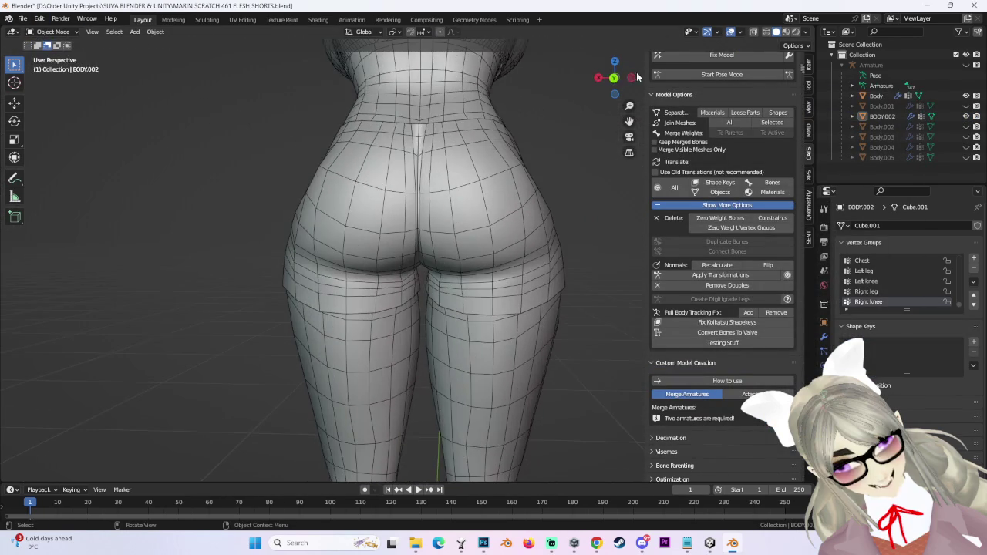
left_click(614, 79)
scroll(468, 303, "down", 3)
left_click(470, 301)
scroll(535, 291, "up", 3)
left_click(535, 291)
mouse_move(535, 291)
middle_mouse_down()
mouse_move(424, 310)
mouse_move(521, 193)
mouse_move(427, 177)
mouse_move(595, 72)
middle_mouse_up()
left_click(424, 311)
key("alt+a")
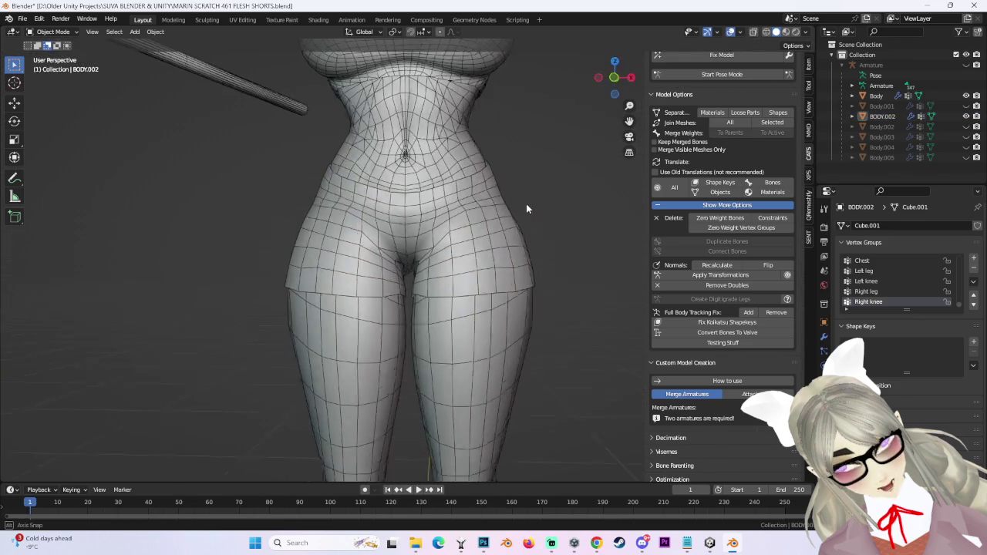
left_click(613, 77)
Select the BODY.002 shorts and inspect them from the side and straight front.
left_click(494, 256)
scroll(555, 232, "down", 3)
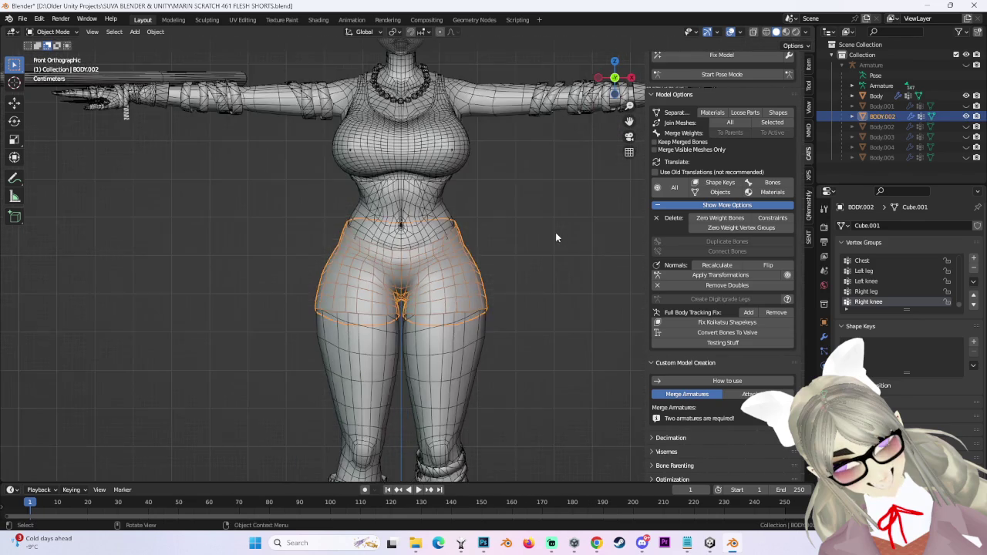
left_click(557, 231)
scroll(563, 229, "up", 3)
mouse_move(568, 230)
middle_mouse_down()
mouse_move(386, 292)
mouse_move(478, 291)
middle_mouse_up()
left_click(428, 277)
mouse_move(615, 88)
middle_mouse_down()
mouse_move(470, 205)
mouse_move(478, 254)
mouse_move(430, 296)
middle_mouse_up()
scroll(527, 215, "up", 3)
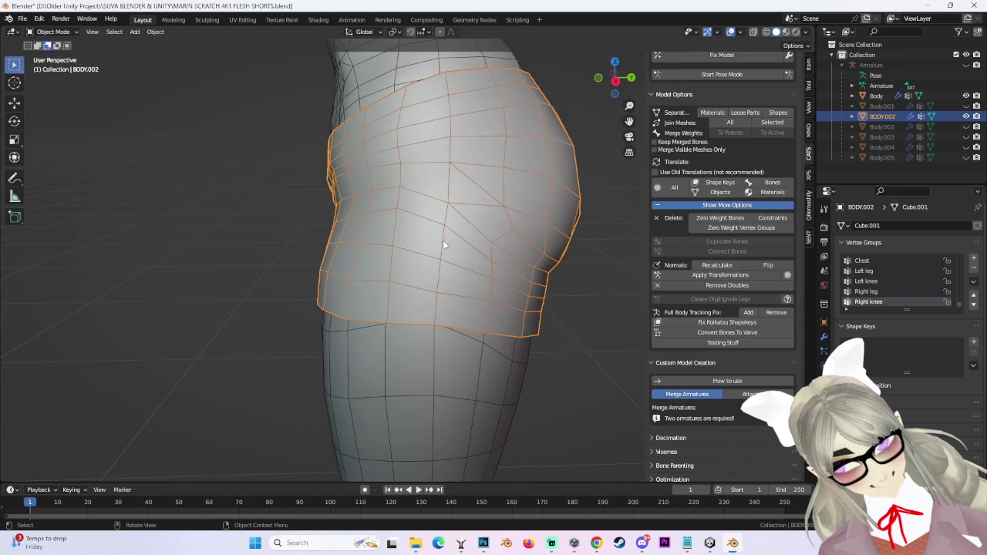
middle_click_drag(434, 262, 542, 214)
left_click(615, 79)
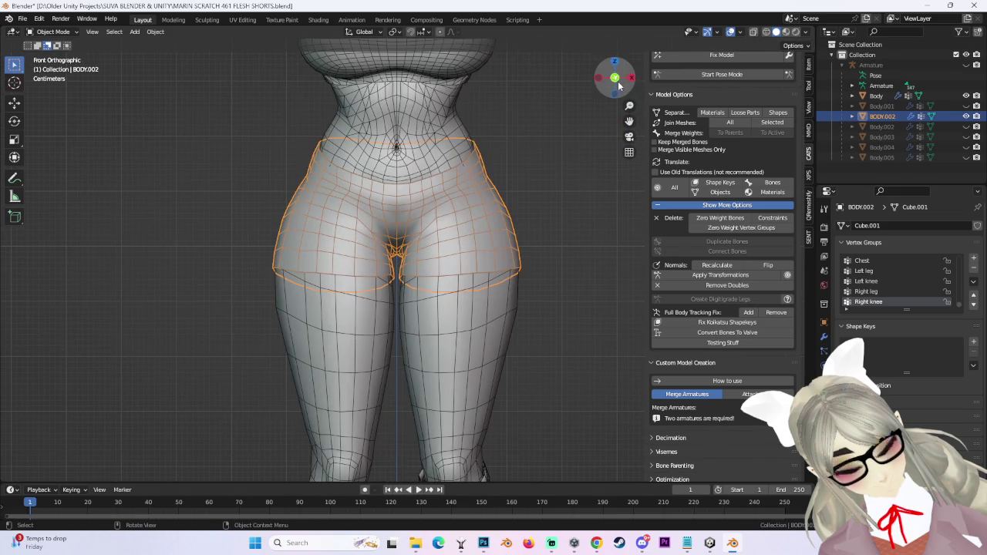
Start opening another project file, answering the save-changes prompt to continue.
left_click(28, 22)
left_click(48, 45)
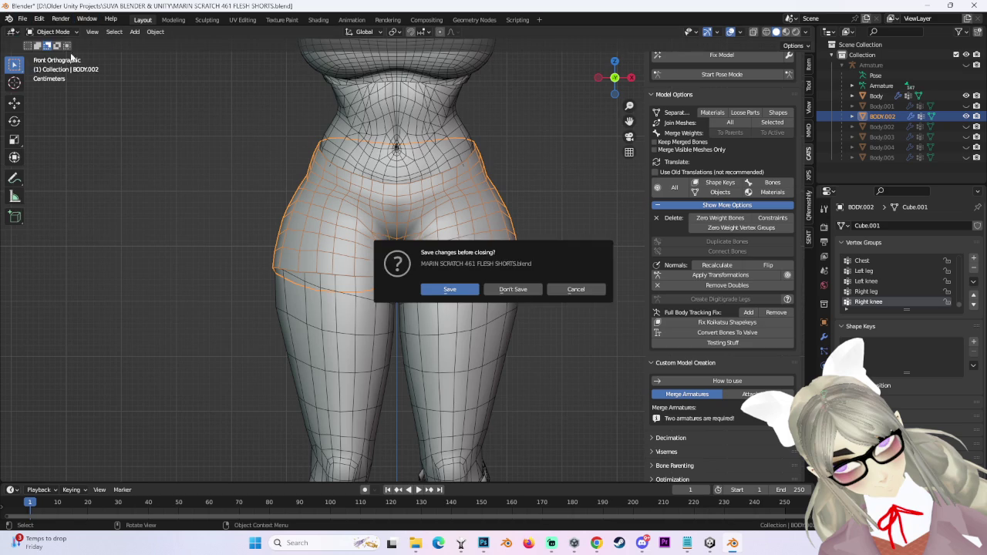
left_click(517, 291)
Open MARIN SCRATCH 462 FLESH SHORTS.blend and put BODY.002 in Edit Mode, viewed in Front Orthographic.
double_click(309, 365)
key("Tab")
middle_click_drag(538, 265, 427, 277)
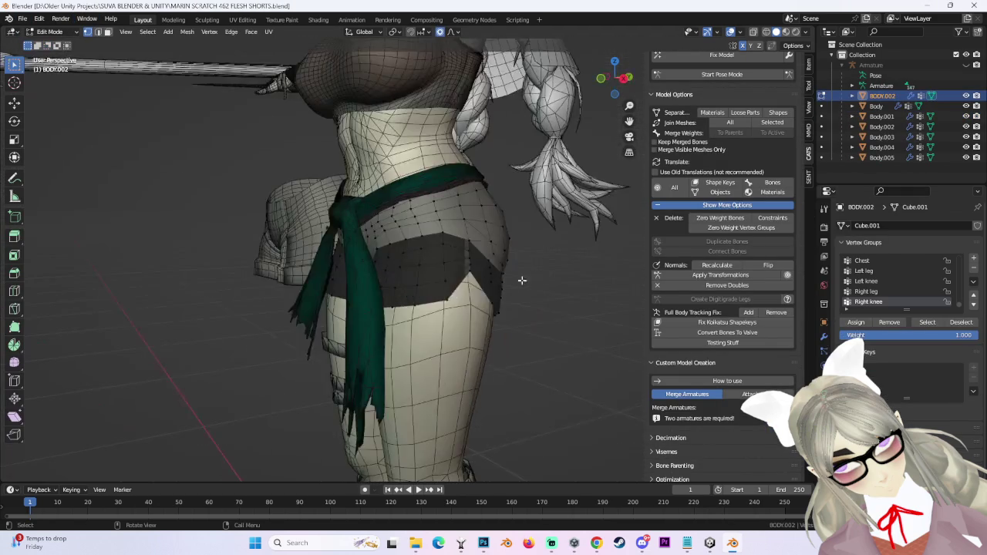
left_click_drag(588, 99, 548, 290)
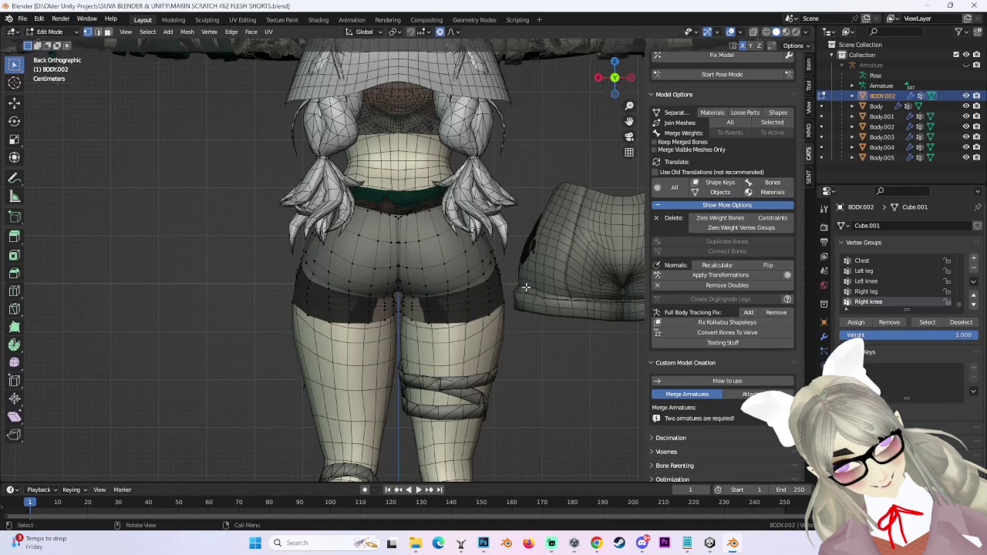
left_click(607, 79)
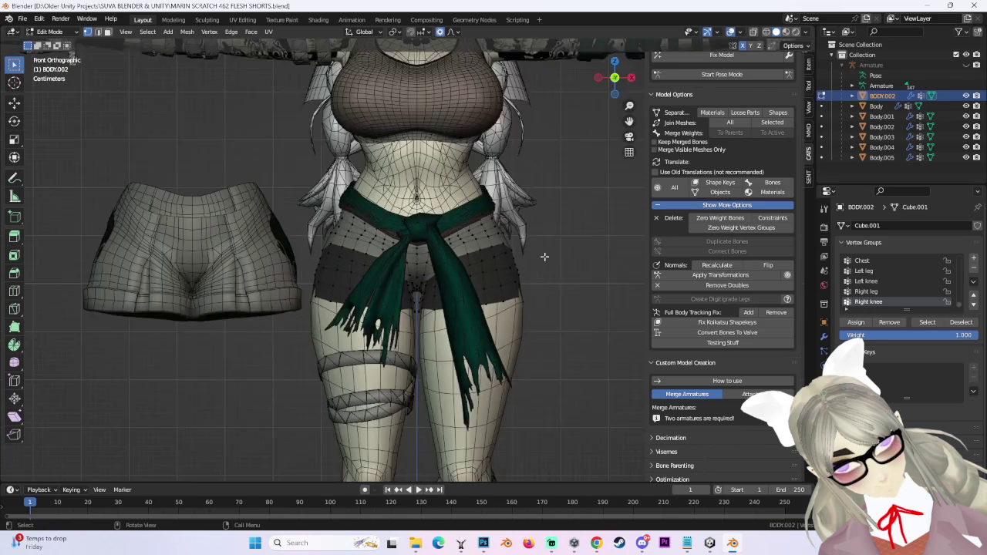
Zoom in on the hips in front view and hide the green scarf Body.001 in the Outliner.
scroll(486, 355, "up", 3)
scroll(476, 304, "up", 2)
mouse_move(462, 346)
middle_mouse_down()
mouse_move(476, 304)
mouse_move(485, 315)
mouse_move(469, 293)
mouse_move(462, 306)
mouse_move(396, 298)
mouse_move(282, 307)
mouse_move(425, 301)
mouse_move(485, 326)
mouse_move(534, 327)
middle_mouse_up()
scroll(440, 297, "up", 2)
scroll(396, 298, "up", 3)
scroll(455, 310, "down", 3)
scroll(477, 314, "up", 3)
scroll(548, 327, "up", 3)
scroll(558, 327, "up", 2)
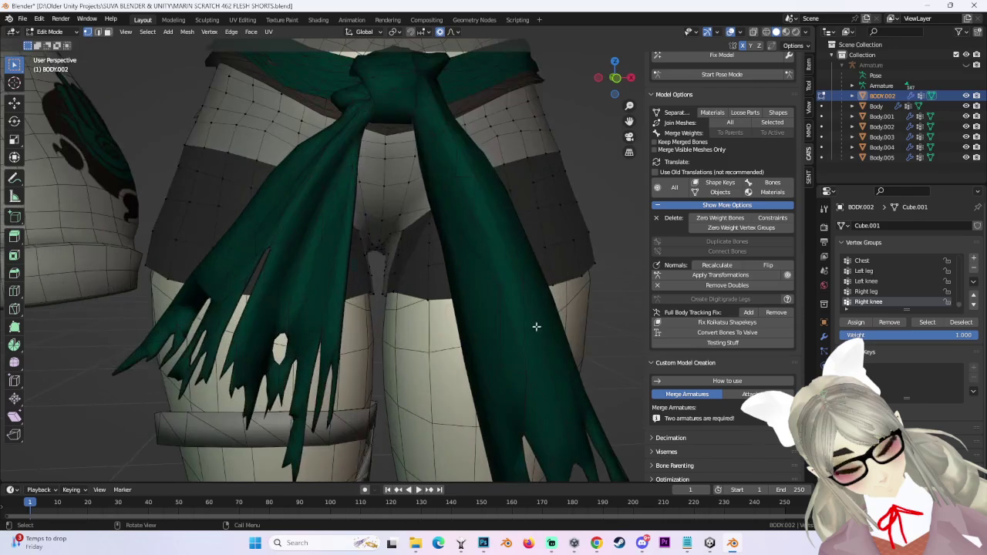
scroll(630, 124, "down", 2)
left_click(615, 78)
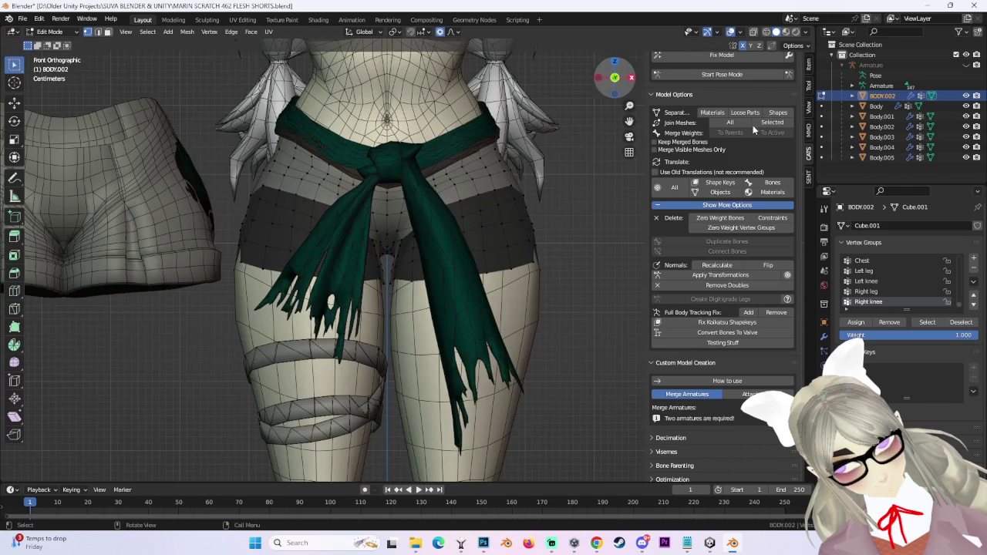
left_click(966, 116)
Frame the hips in Front Orthographic and select a vertex on each hip.
scroll(554, 239, "up", 1)
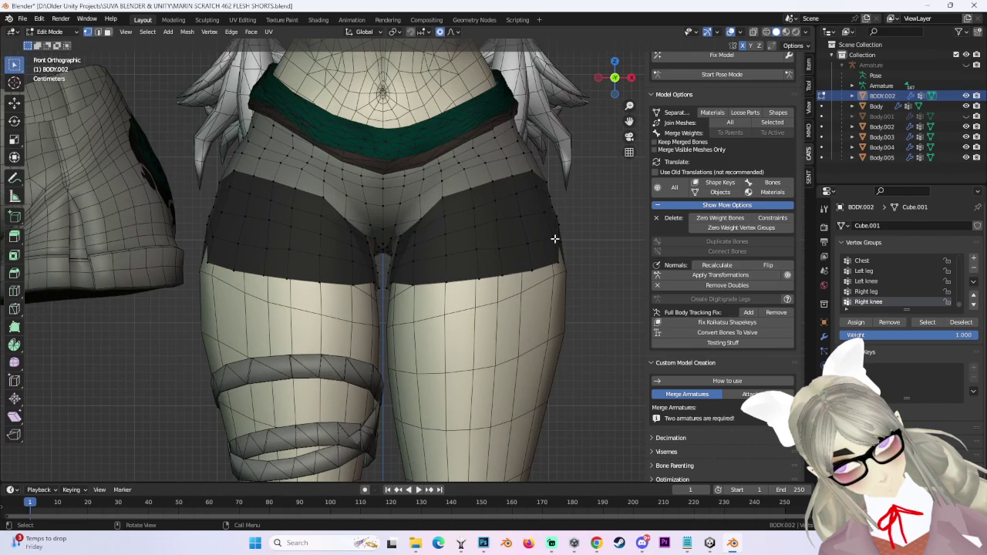
scroll(547, 203, "down", 3)
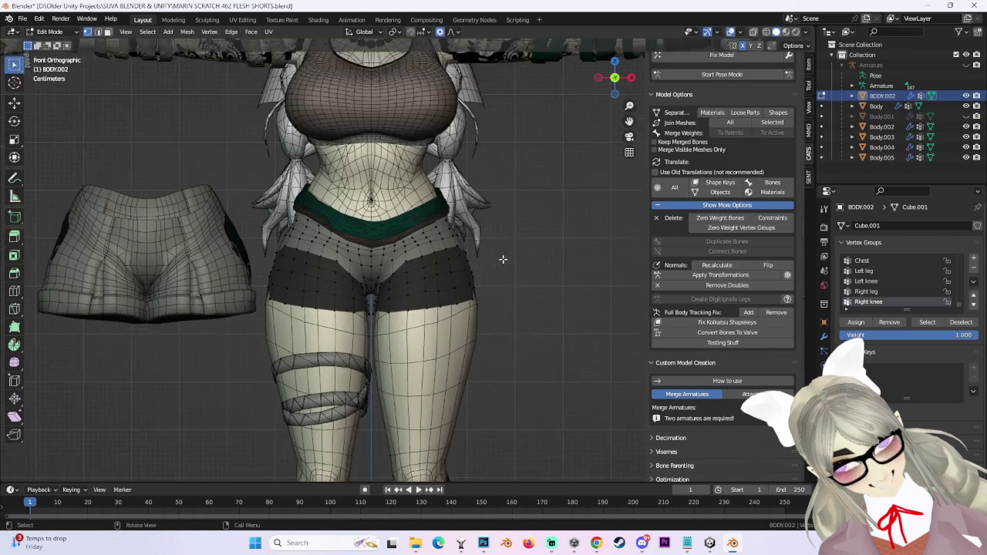
scroll(505, 258, "up", 4)
scroll(495, 274, "down", 3)
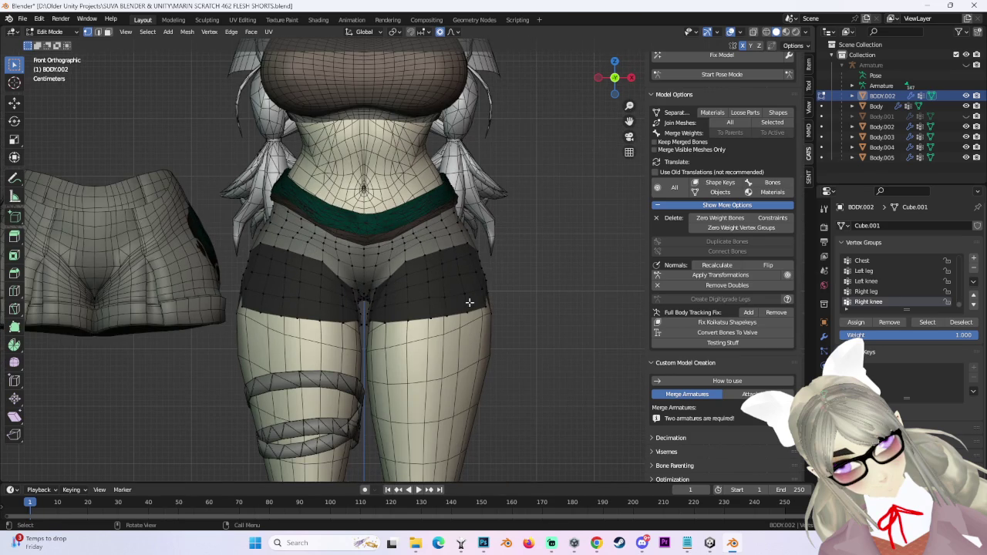
scroll(462, 305, "down", 1)
scroll(486, 322, "down", 1)
mouse_move(494, 339)
middle_mouse_down("shift")
mouse_move(494, 123)
mouse_move(535, 326)
mouse_move(408, 331)
mouse_move(493, 319)
mouse_move(468, 324)
mouse_move(486, 361)
mouse_move(478, 323)
mouse_move(509, 313)
mouse_move(550, 325)
mouse_move(535, 324)
mouse_move(594, 282)
mouse_move(552, 313)
mouse_move(542, 352)
middle_mouse_up("shift")
scroll(463, 340, "down", 3)
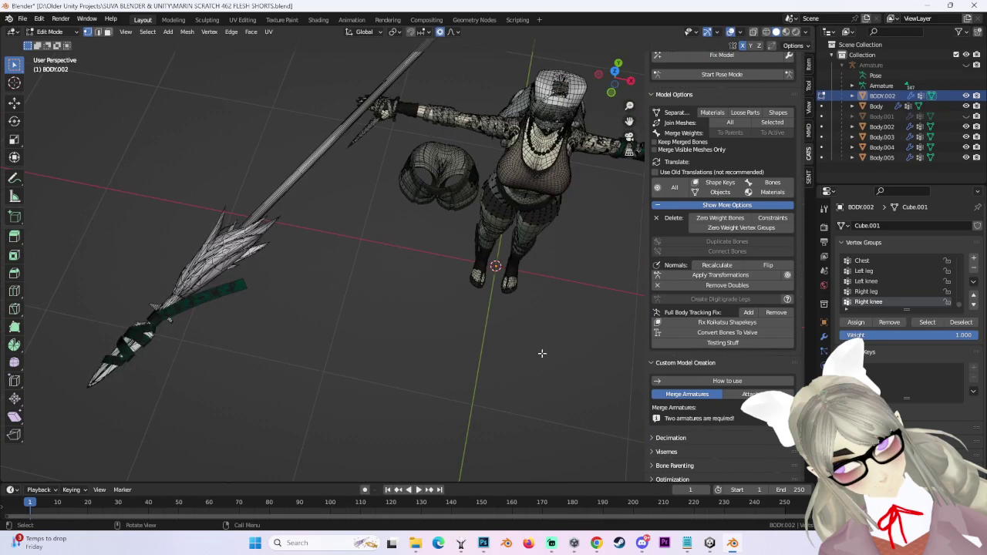
left_click(610, 92)
scroll(488, 326, "up", 2)
scroll(486, 316, "up", 3)
scroll(482, 308, "up", 2)
scroll(482, 308, "up", 3)
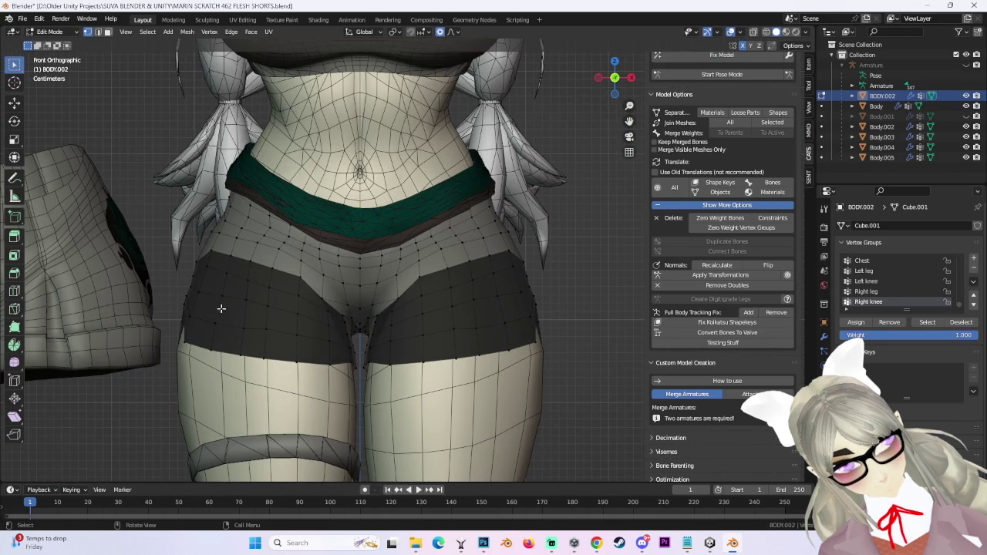
left_click(238, 328, "shift")
Move the two hip vertices with smooth proportional falloff, repositioning them several times.
key("g")
key("Escape")
key("g")
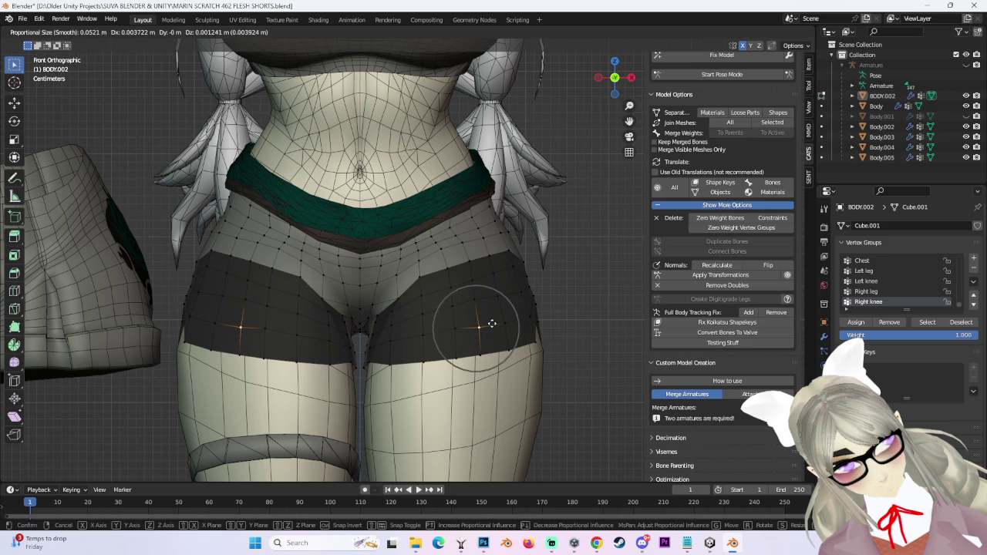
left_click(495, 322)
key("g")
left_click(465, 325)
key("g")
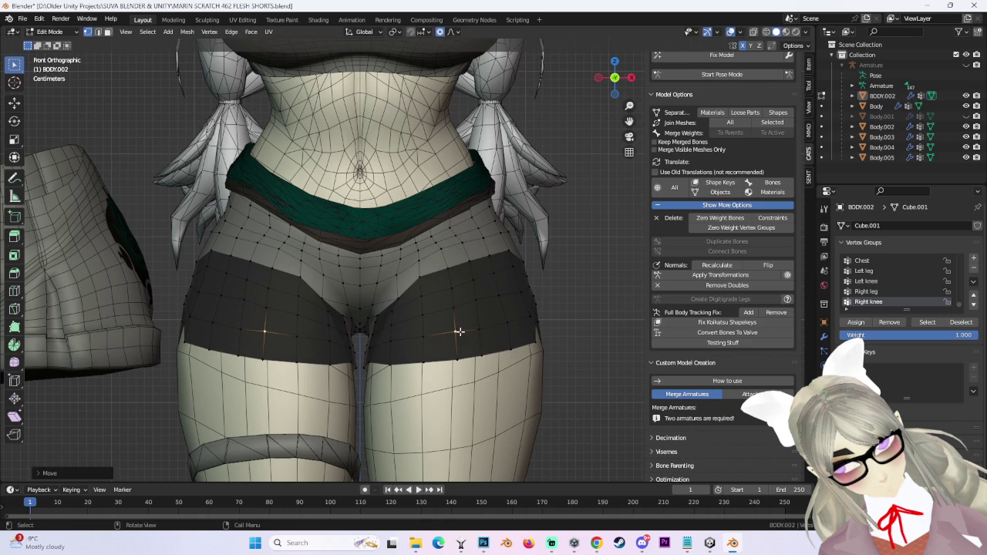
left_click(459, 332)
Vertex-slide the hip vertices along their edges, then nudge them once more.
scroll(473, 331, "up", 1)
scroll(467, 286, "up", 1)
key("g")
key("g")
left_click(518, 312)
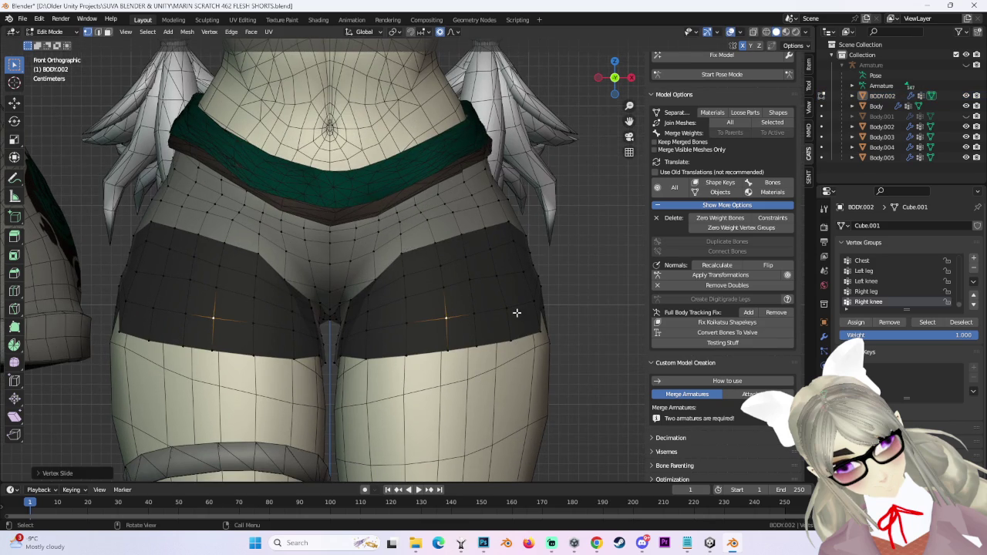
key("g")
left_click(503, 276)
scroll(557, 281, "down", 1)
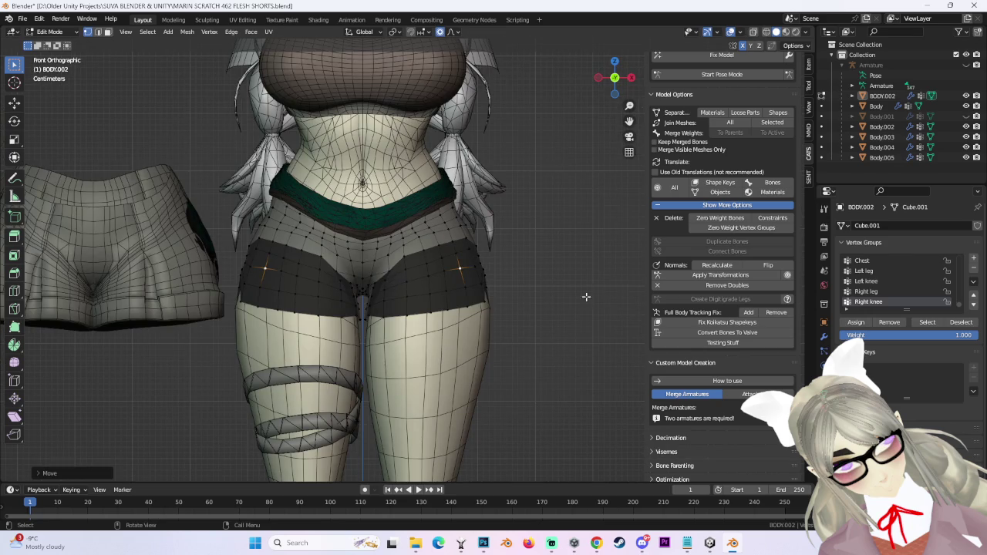
Adjust the hip vertices again from a side view of the body.
middle_click_drag(587, 292, 427, 279)
scroll(463, 285, "up", 2)
scroll(427, 279, "down", 4)
key("g")
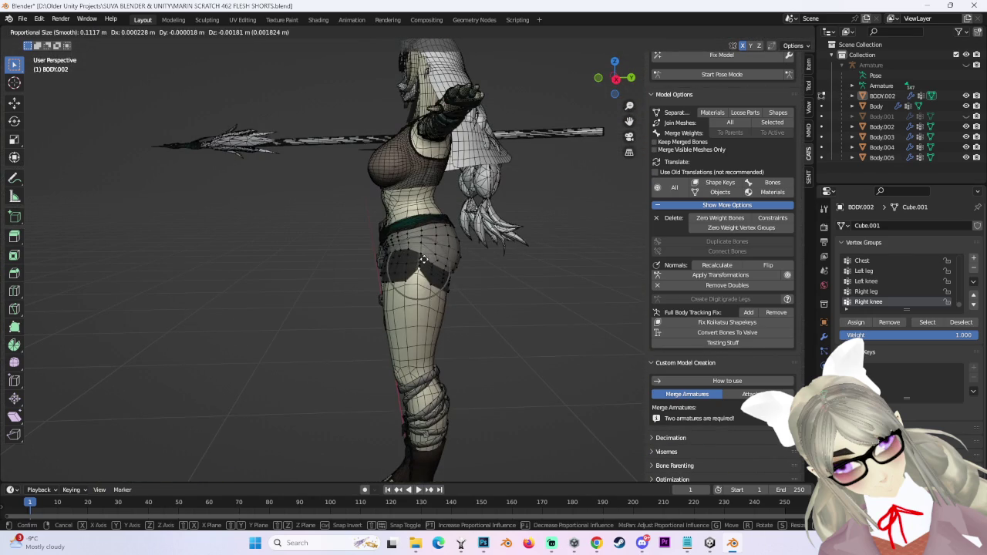
left_click(424, 262)
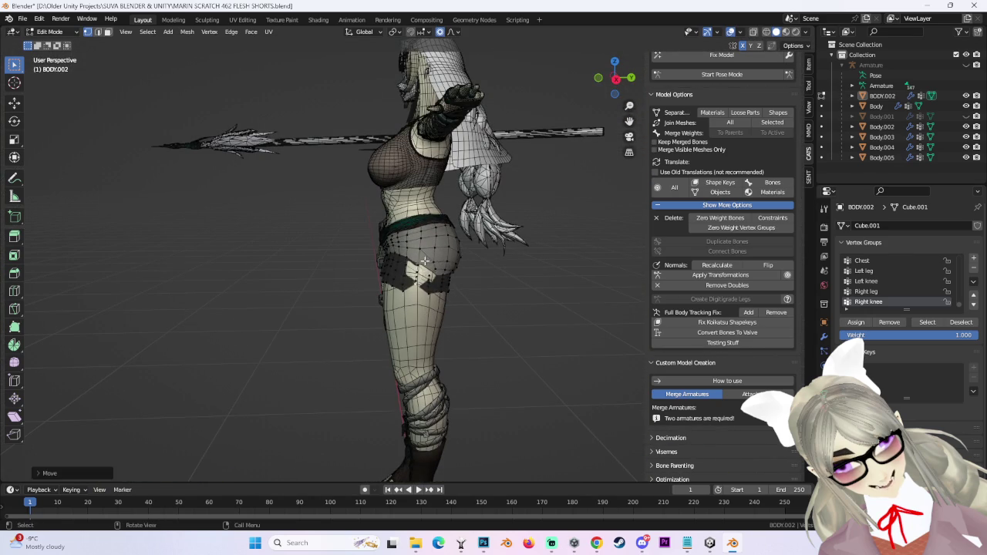
Check the figure in front and side views, then switch over to Unity.
left_click(609, 55)
key("KP_1")
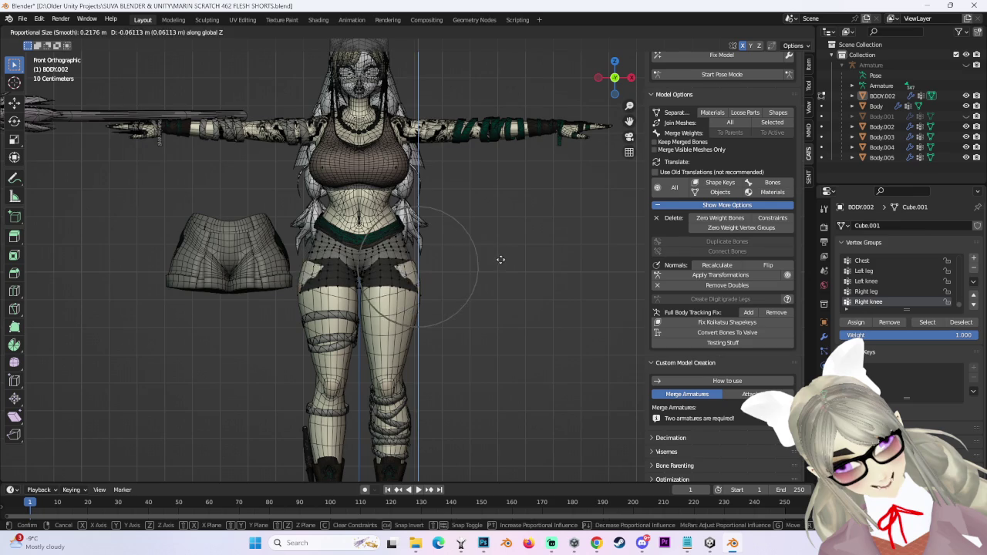
middle_click_drag(506, 247, 540, 254)
left_click(710, 543)
scroll(369, 236, "down", 2)
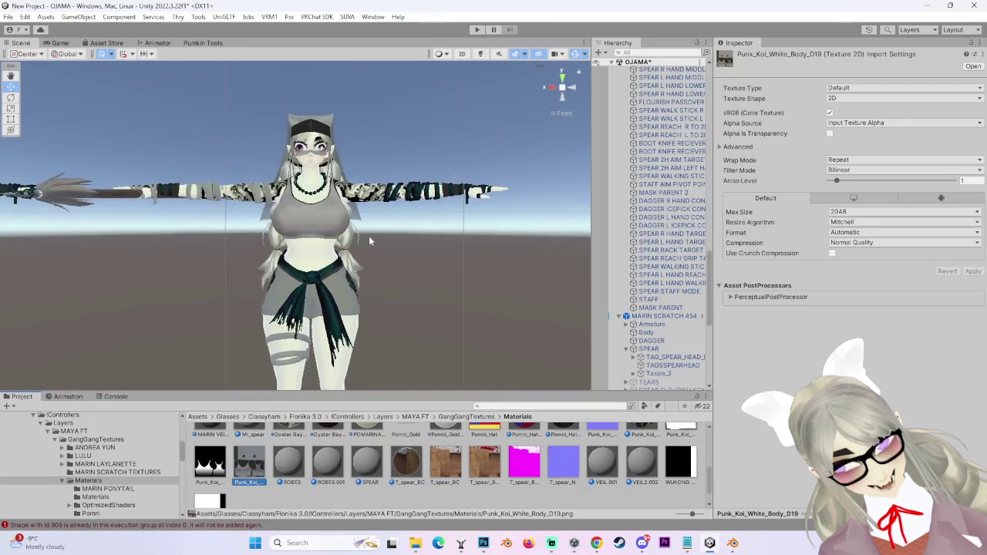
Select the AAAA MARIN SPIN STAFF ANGLED (11) avatar in the Hierarchy.
scroll(370, 237, "down", 2)
scroll(362, 236, "down", 2)
scroll(357, 237, "down", 2)
middle_click_drag(356, 237, 168, 236)
scroll(663, 231, "up", 5)
left_click(686, 216)
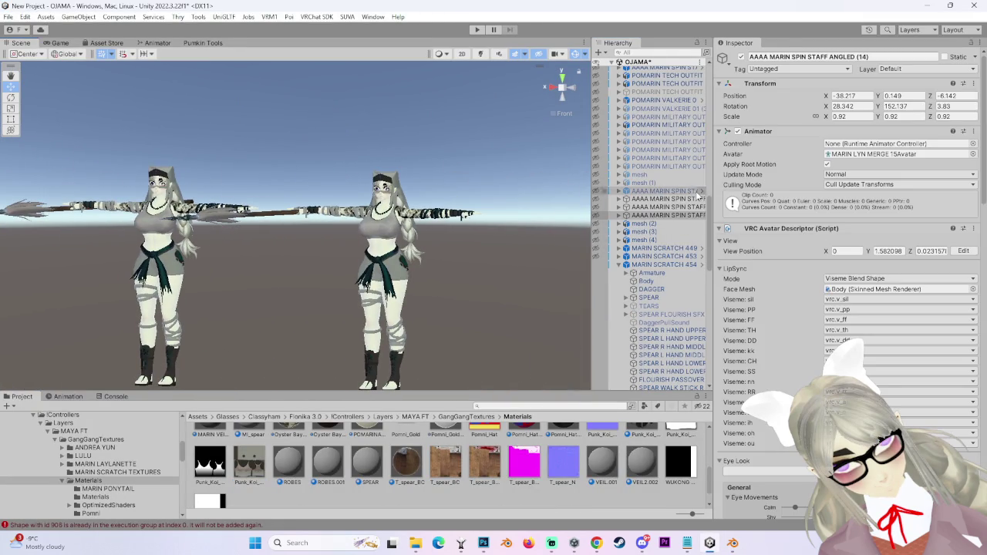
double_click(659, 190)
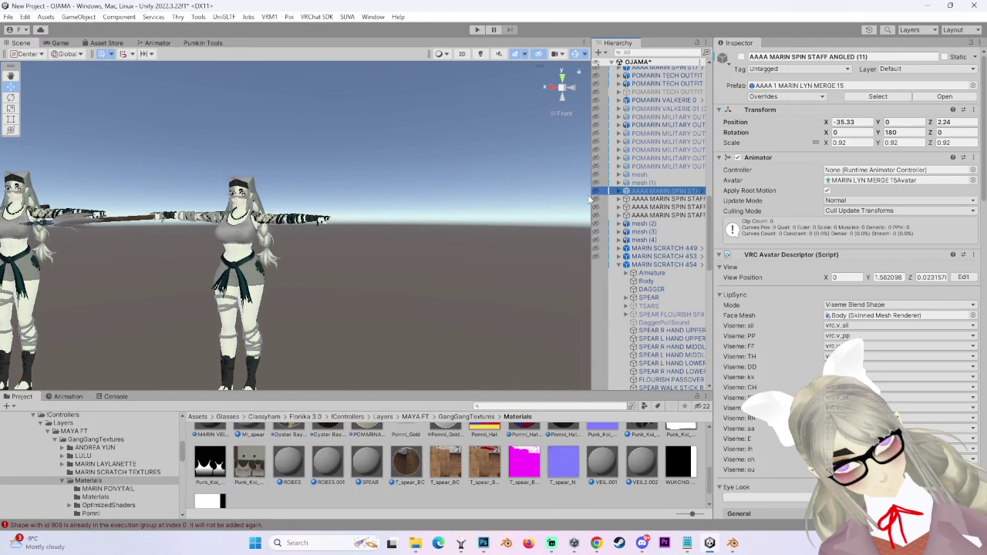
Widen the Hierarchy, expand the avatar's children, and frame it with F in the Scene view.
left_click_drag(592, 194, 499, 195)
left_click(526, 191)
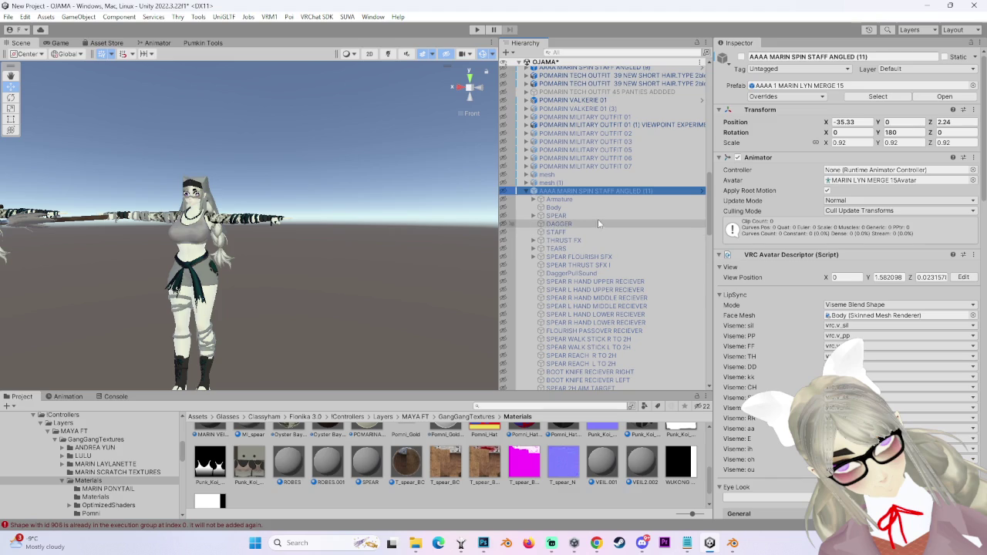
left_click(741, 57)
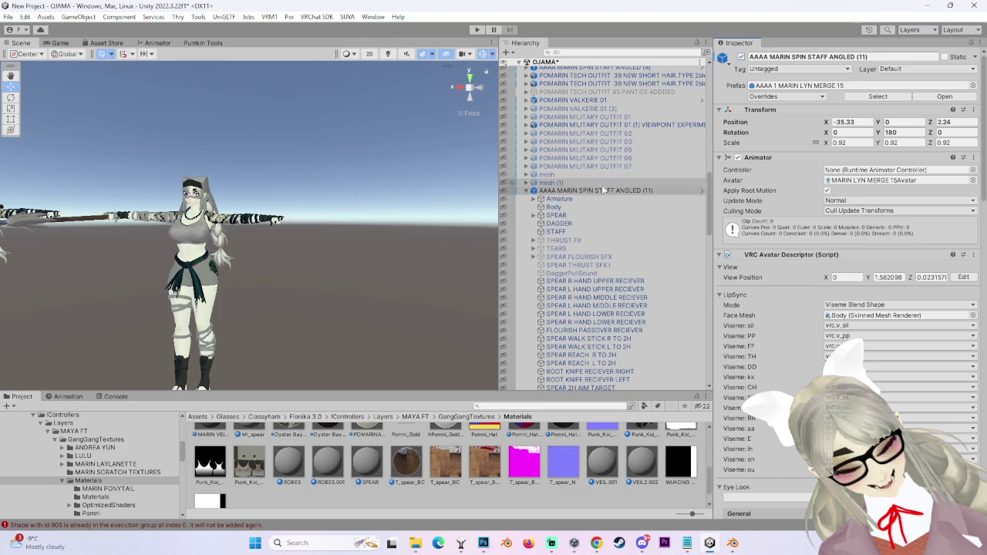
left_click(502, 191)
key("f")
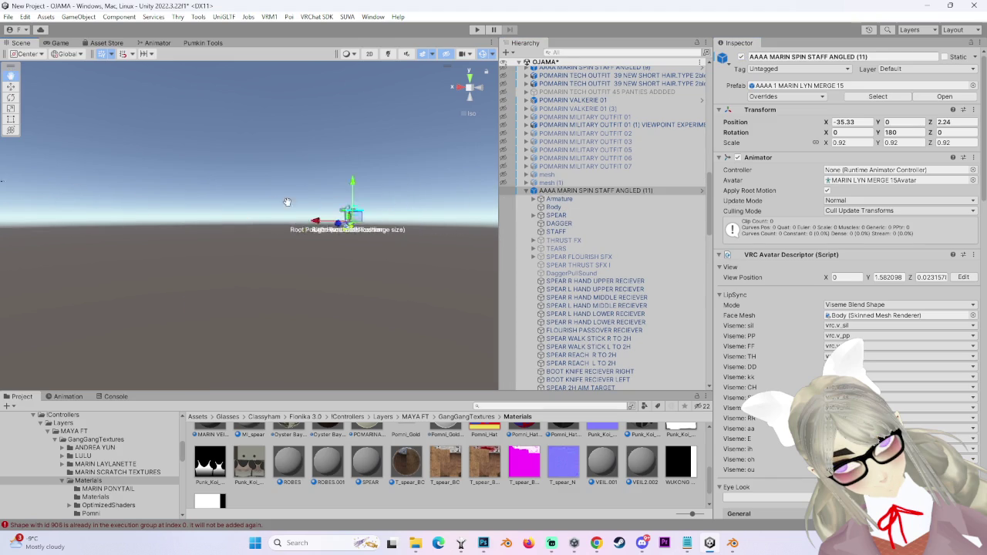
mouse_move(293, 203)
left_mouse_down("alt")
mouse_move(291, 220)
mouse_move(323, 213)
left_mouse_up("alt")
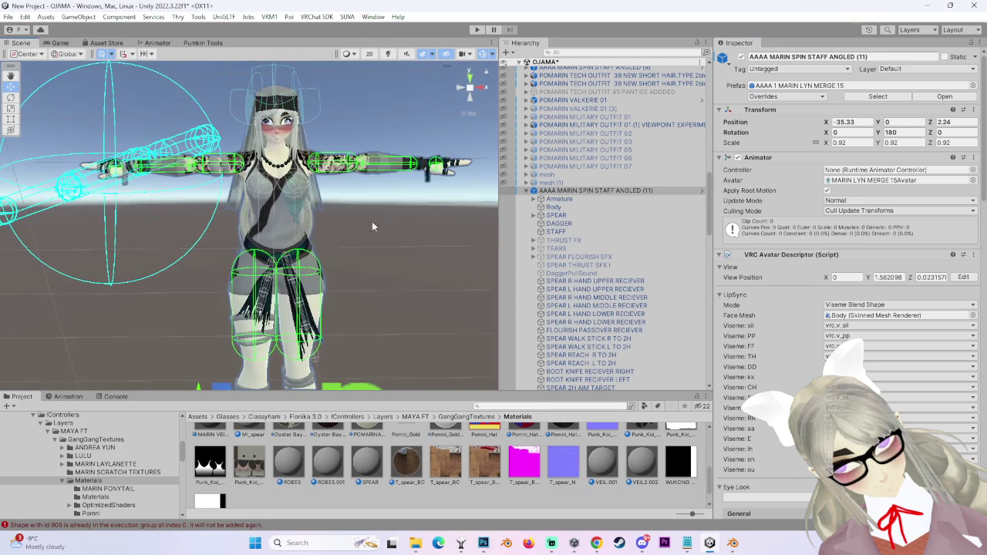
Select the avatar's STAFF object and set its scale to 1 so it appears.
left_click(586, 232)
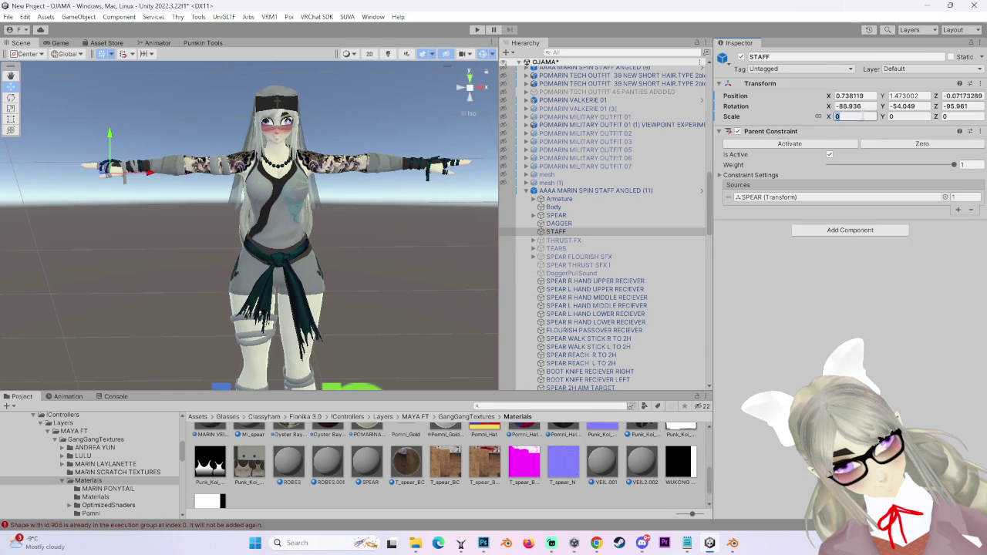
type("1")
key("Return")
left_click_drag(364, 189, 409, 202, "alt")
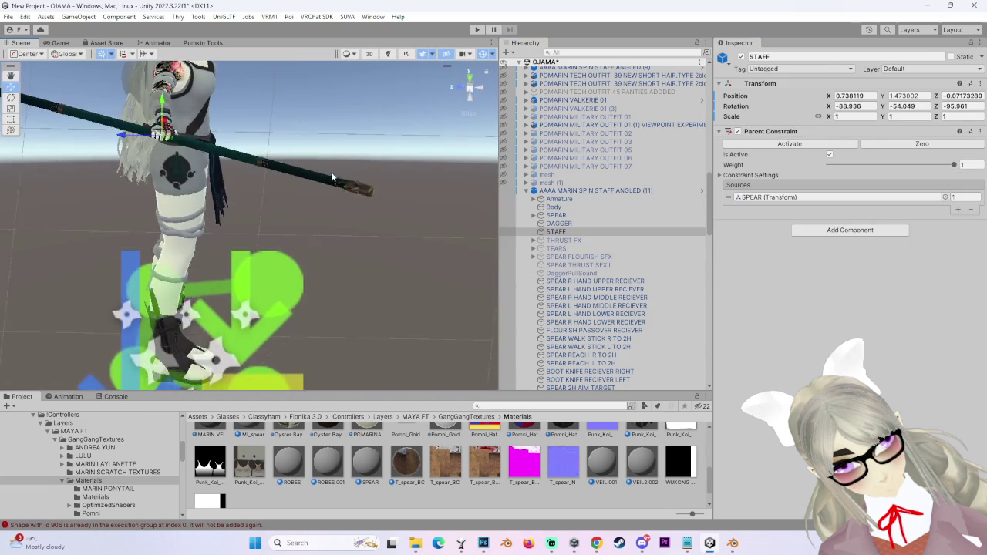
left_click_drag(347, 189, 348, 188, "alt")
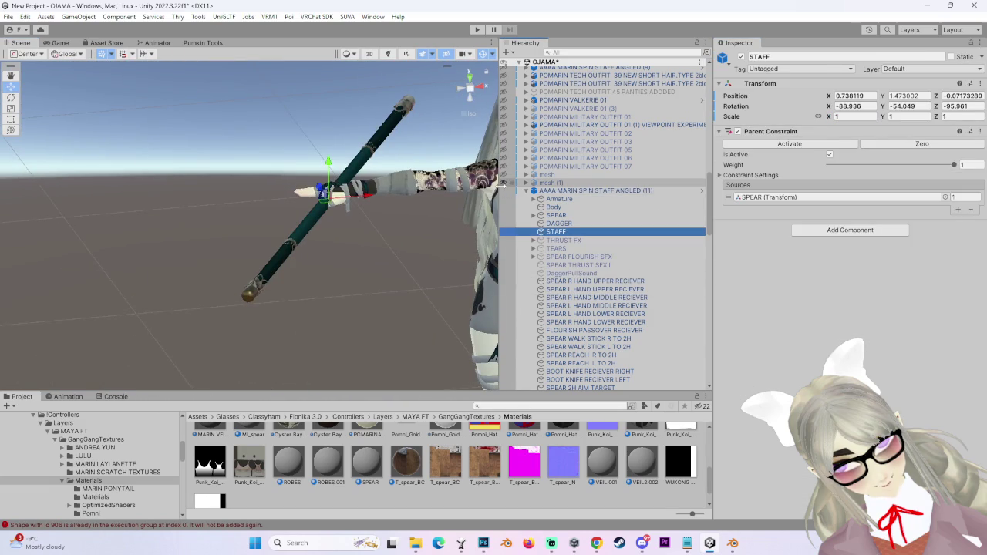
Orbit the widened Scene view around the avatar from back, side and front, then return to Blender.
left_click_drag(499, 185, 553, 185)
mouse_move(346, 189)
left_mouse_down("alt")
mouse_move(305, 193)
mouse_move(388, 138)
mouse_move(491, 210)
mouse_move(337, 240)
mouse_move(341, 134)
mouse_move(326, 253)
mouse_move(200, 278)
mouse_move(229, 281)
mouse_move(516, 107)
mouse_move(323, 265)
mouse_move(386, 281)
mouse_move(362, 290)
mouse_move(376, 243)
mouse_move(330, 253)
mouse_move(350, 243)
mouse_move(380, 255)
left_mouse_up("alt")
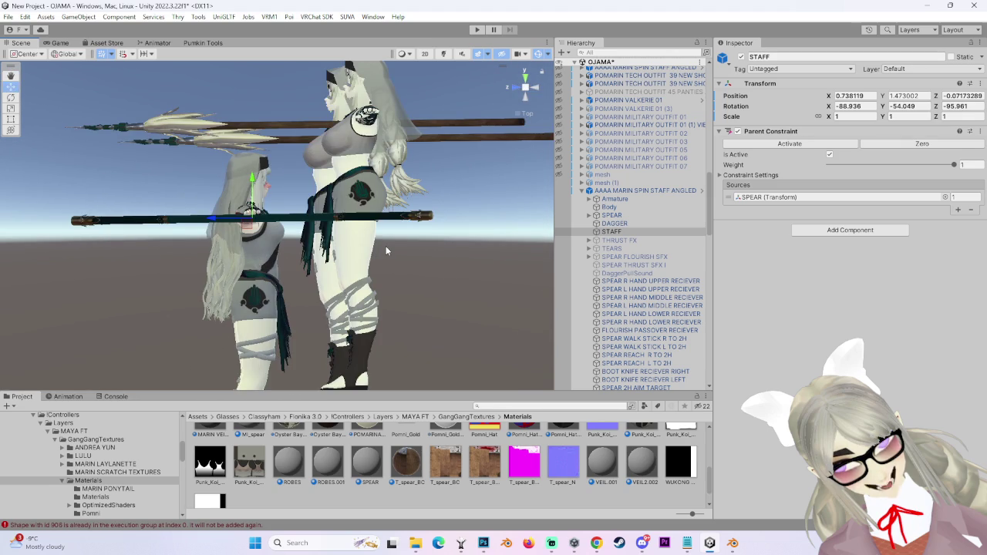
mouse_move(386, 250)
left_mouse_down("alt")
mouse_move(532, 96)
mouse_move(518, 128)
left_mouse_up("alt")
left_click(534, 88)
left_click(535, 86)
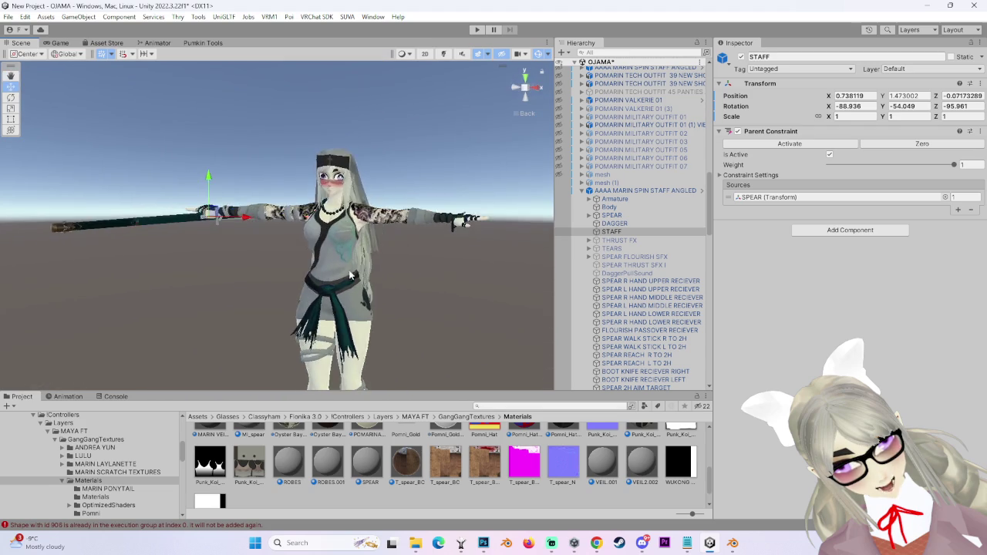
left_click_drag(366, 276, 309, 252, "alt")
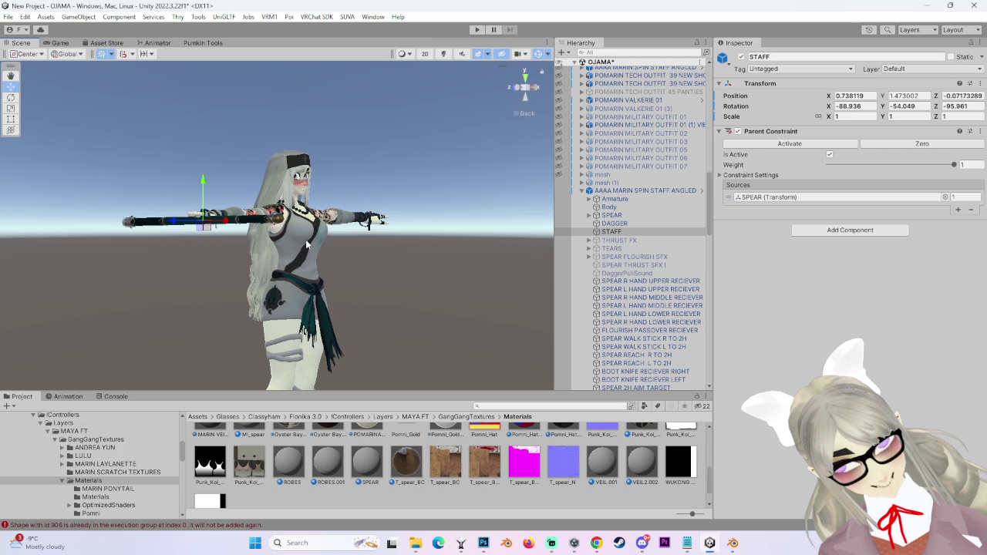
left_click(535, 86)
mouse_move(389, 262)
left_mouse_down("alt")
mouse_move(414, 266)
mouse_move(363, 278)
left_mouse_up("alt")
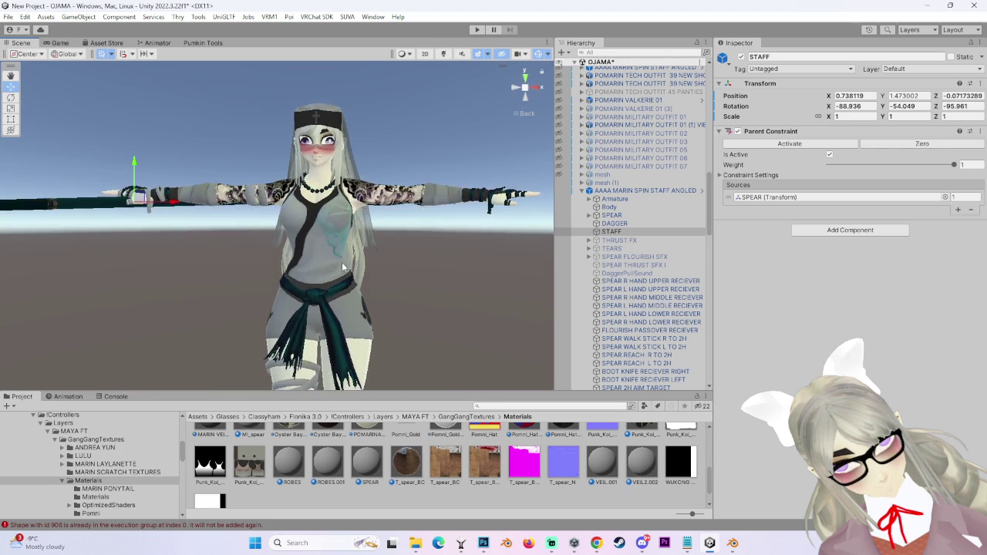
mouse_move(387, 269)
left_mouse_down("alt")
mouse_move(408, 264)
mouse_move(799, 463)
left_mouse_up("alt")
left_click(733, 543)
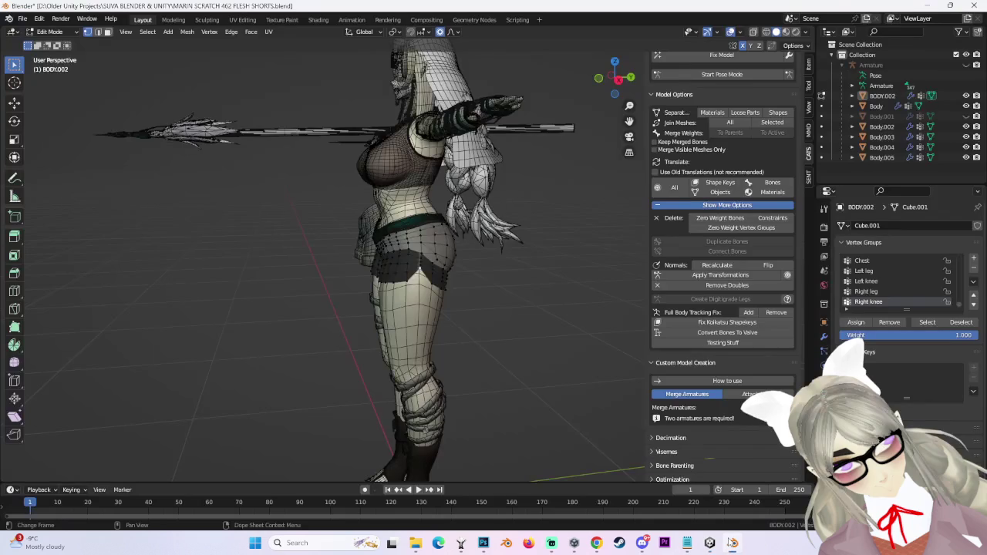
In front view of the hips, click and box-select the hem faces around the thigh.
middle_click_drag(362, 300, 514, 293)
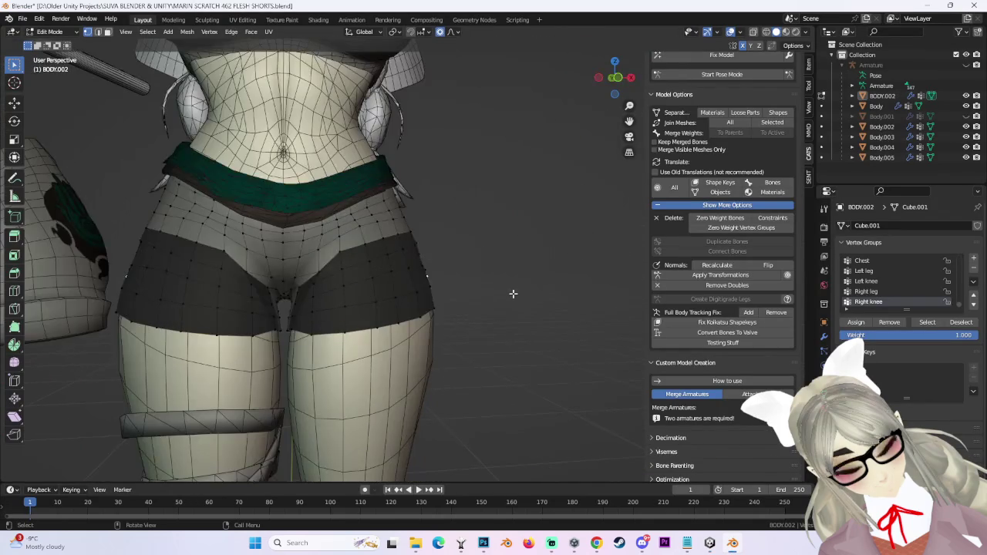
left_click(614, 84)
scroll(124, 152, "down", 2)
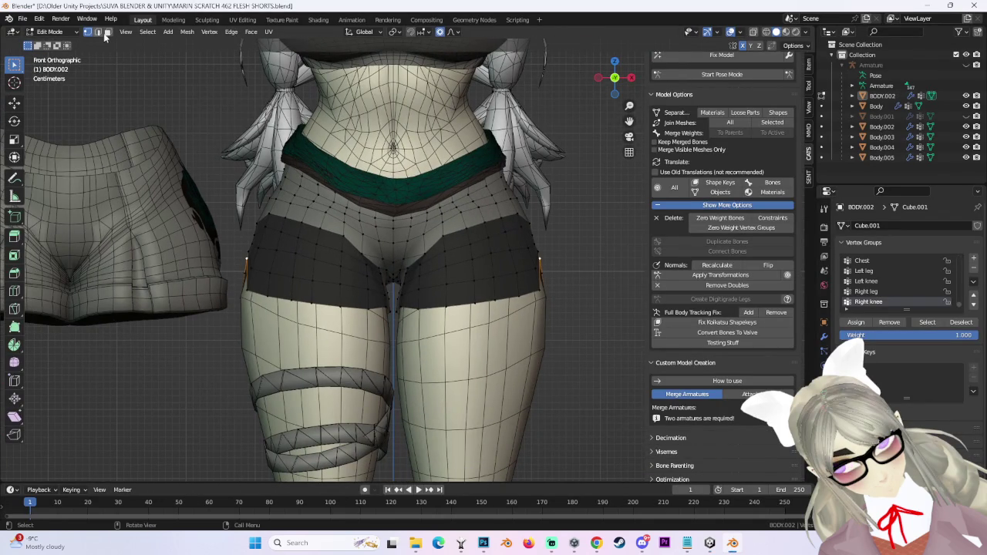
mouse_move(295, 272)
middle_mouse_down()
mouse_move(344, 337)
mouse_move(381, 286)
mouse_move(396, 324)
mouse_move(445, 336)
mouse_move(464, 292)
mouse_move(529, 286)
mouse_move(400, 262)
mouse_move(323, 111)
mouse_move(454, 228)
middle_mouse_up()
scroll(401, 339, "up", 2)
key("b")
key("Escape")
left_click(446, 336, "shift")
key("b")
scroll(606, 273, "up", 5)
mouse_move(557, 252)
middle_mouse_down()
mouse_move(337, 309)
mouse_move(265, 306)
middle_mouse_up()
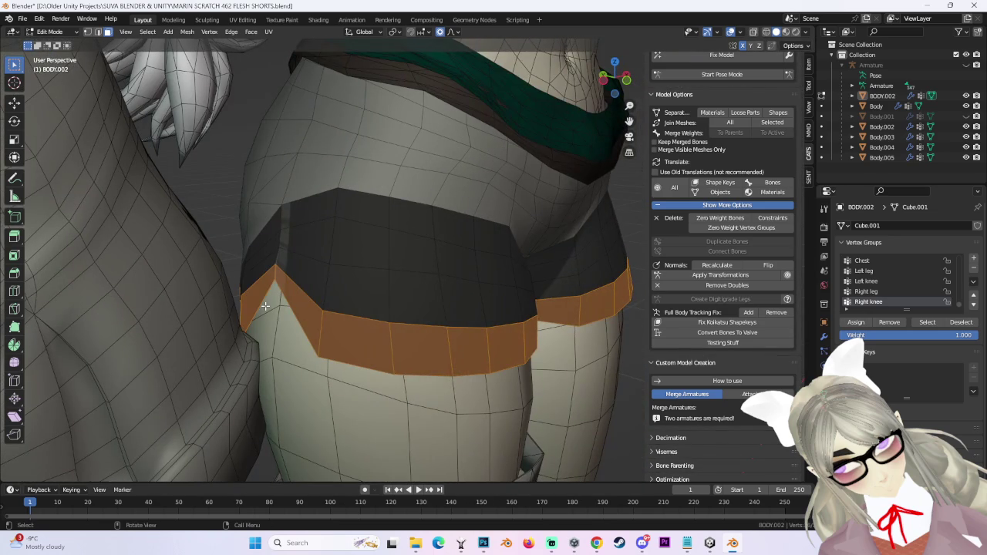
Orbit to the back of the shorts to add the remaining hem faces on both legs.
mouse_move(445, 303)
middle_mouse_down()
mouse_move(354, 300)
mouse_move(374, 286)
mouse_move(409, 313)
mouse_move(440, 253)
middle_mouse_up()
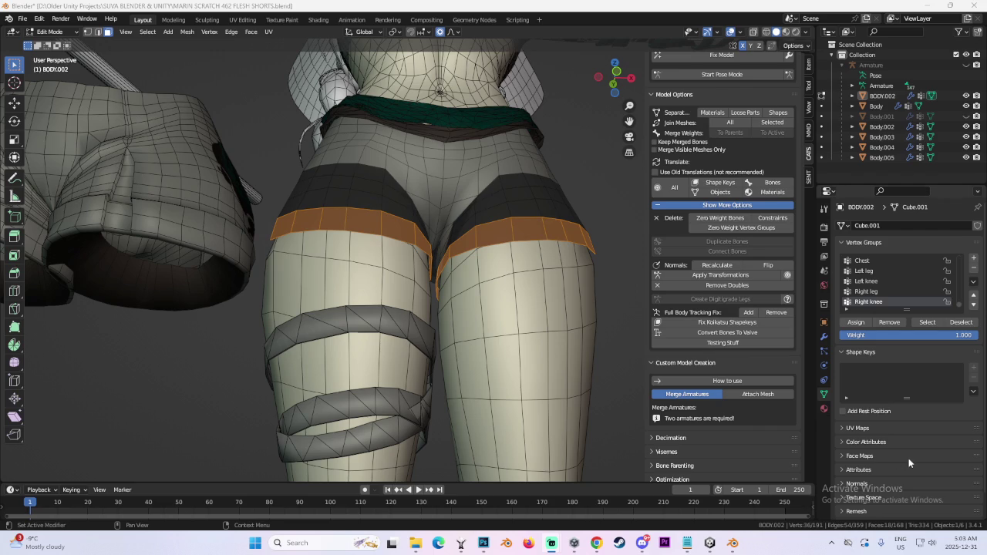
Zoom in on the thighs and select a few faces at the crotch.
scroll(487, 319, "down", 3)
middle_click_drag(478, 293, 487, 319)
scroll(487, 319, "up", 4)
scroll(488, 319, "down", 1)
scroll(488, 320, "up", 1)
scroll(496, 334, "down", 4)
scroll(496, 335, "up", 3)
scroll(466, 297, "up", 2)
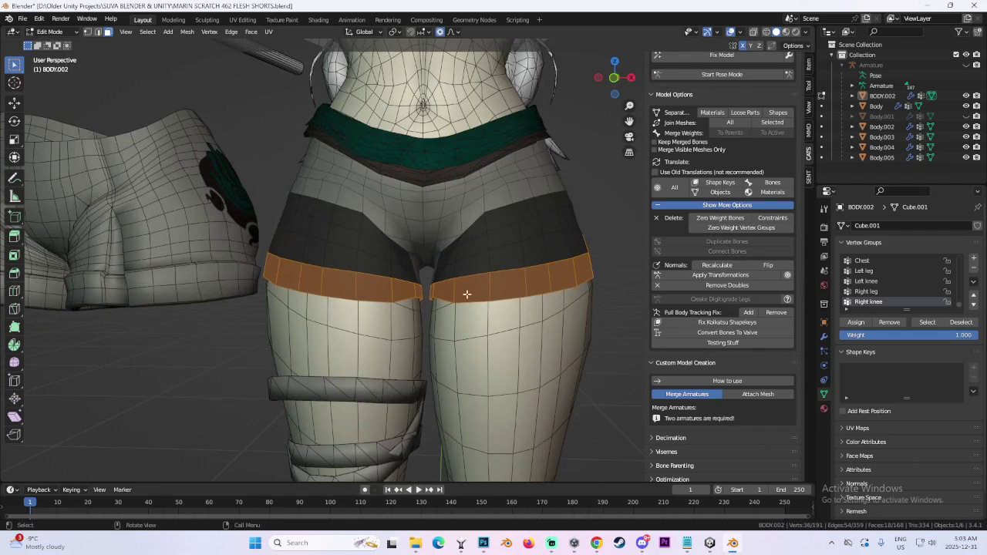
scroll(467, 297, "up", 2)
left_click(426, 222)
Select the face loop along the shorts' bottom hem and extrude it along its normal.
scroll(447, 262, "up", 2)
scroll(429, 203, "up", 2)
middle_click_drag(429, 203, 434, 193)
scroll(434, 193, "down", 2)
scroll(468, 259, "up", 2)
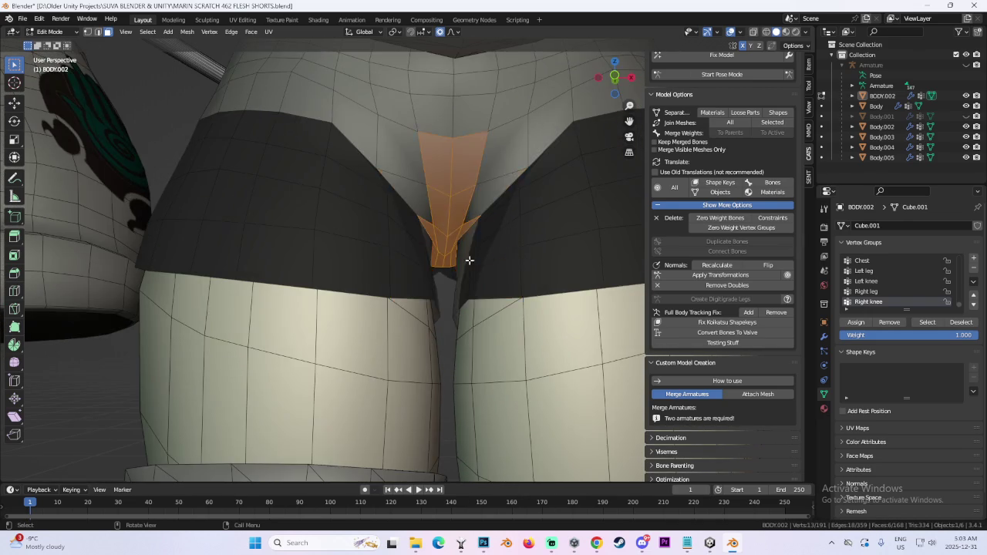
scroll(468, 259, "down", 3)
scroll(527, 279, "down", 1)
mouse_move(583, 264)
middle_mouse_down()
mouse_move(532, 288)
mouse_move(580, 296)
middle_mouse_up()
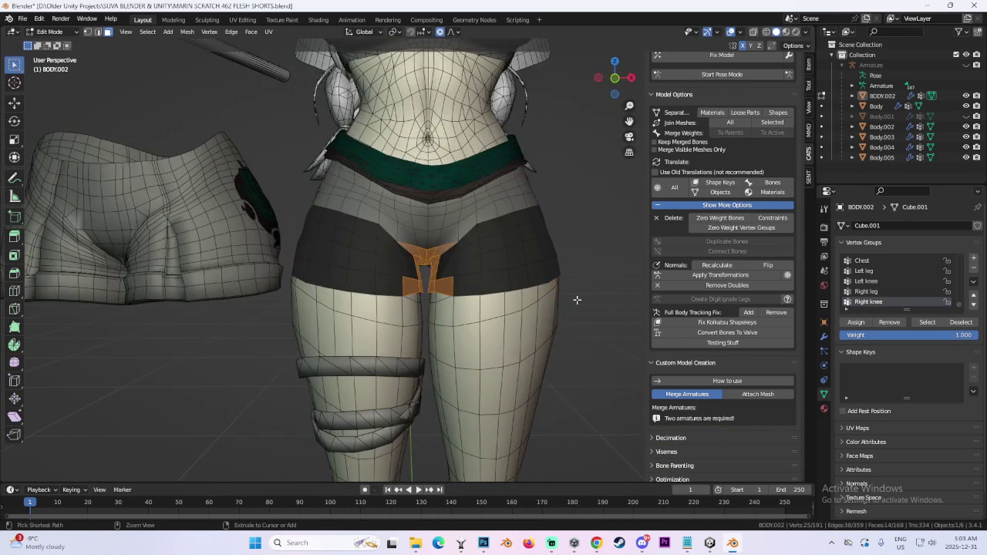
left_click(478, 290, "alt")
mouse_move(478, 290)
middle_mouse_down()
mouse_move(394, 300)
mouse_move(421, 306)
mouse_move(406, 238)
middle_mouse_up()
key("e")
left_click(450, 305)
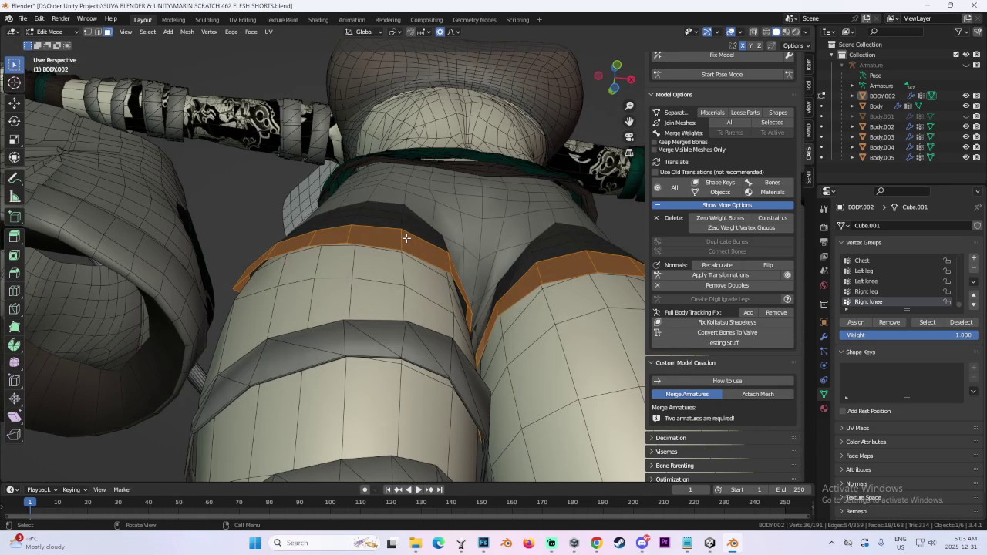
Extrude the hem band twice more along its normal.
key("e")
left_click(390, 214)
key("e")
left_click(387, 204)
mouse_move(410, 209)
middle_mouse_down()
mouse_move(409, 304)
mouse_move(406, 283)
mouse_move(448, 367)
mouse_move(558, 365)
mouse_move(493, 331)
mouse_move(506, 330)
middle_mouse_up()
Box-deselect stray faces from the band and extrude it again.
key("b")
mouse_move(463, 228)
middle_mouse_down()
mouse_move(404, 269)
mouse_move(440, 297)
mouse_move(390, 337)
mouse_move(432, 340)
middle_mouse_up()
key("e")
left_click(401, 347)
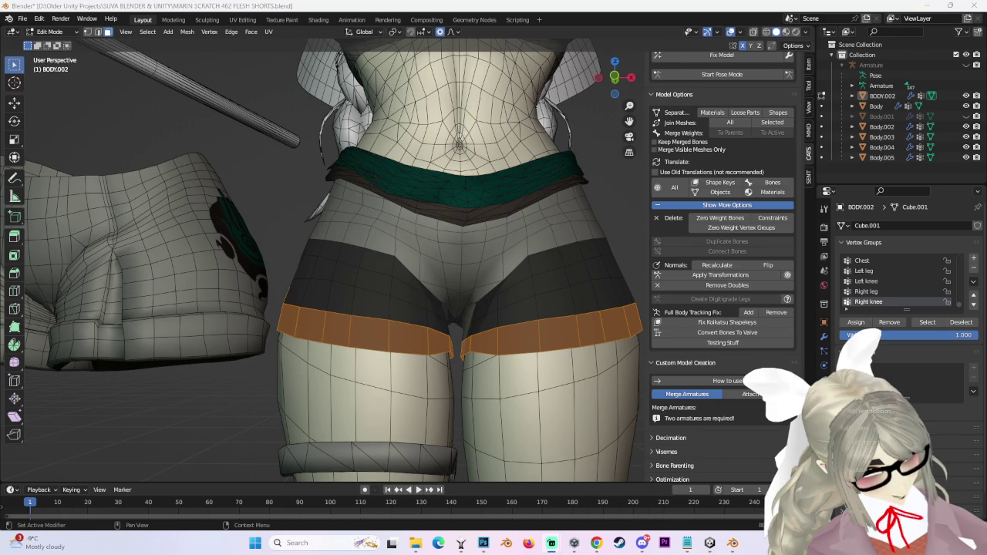
Inspect the extruded shorts from several angles and front view, then switch to Chrome.
scroll(571, 288, "down", 4)
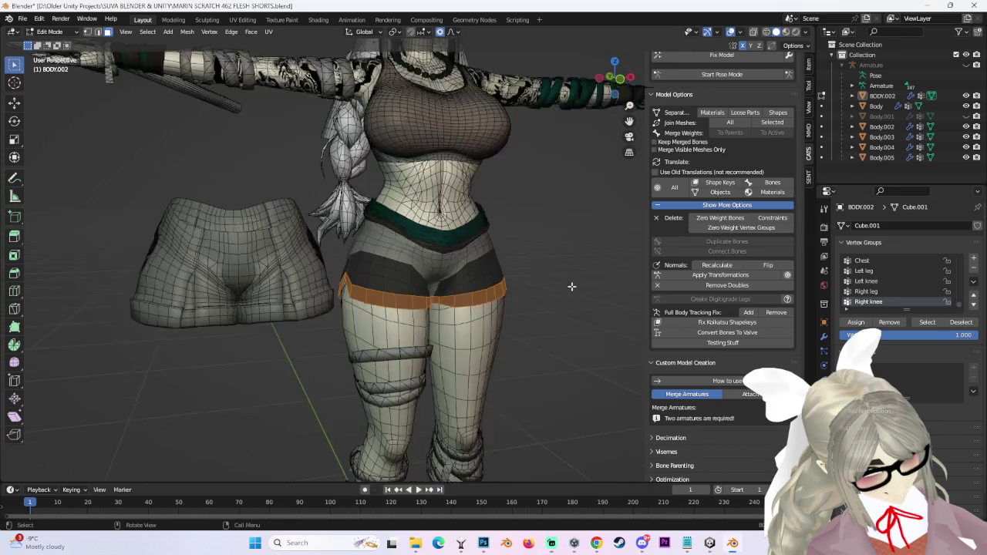
scroll(571, 288, "up", 2)
middle_click_drag(572, 288, 372, 231)
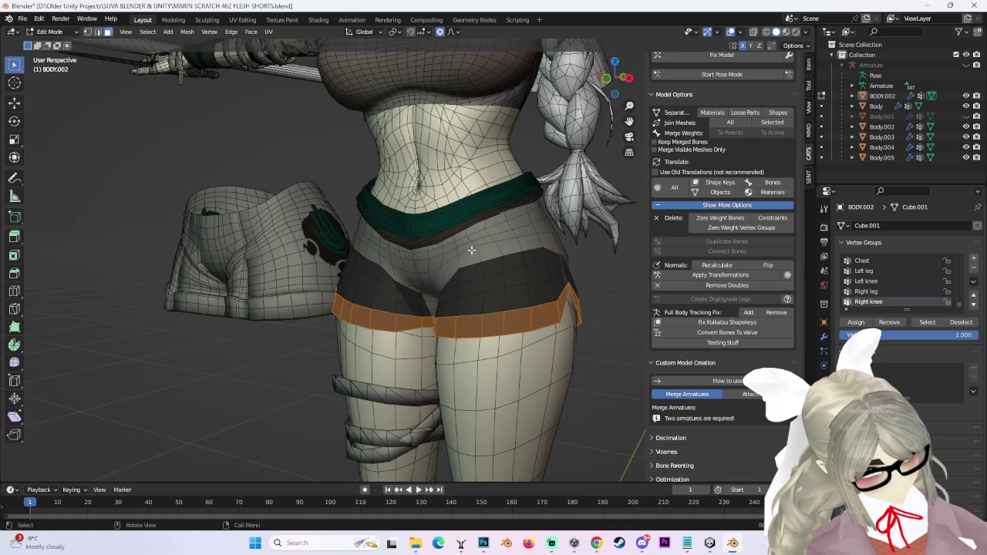
middle_click_drag(471, 249, 547, 231)
key("KP_1")
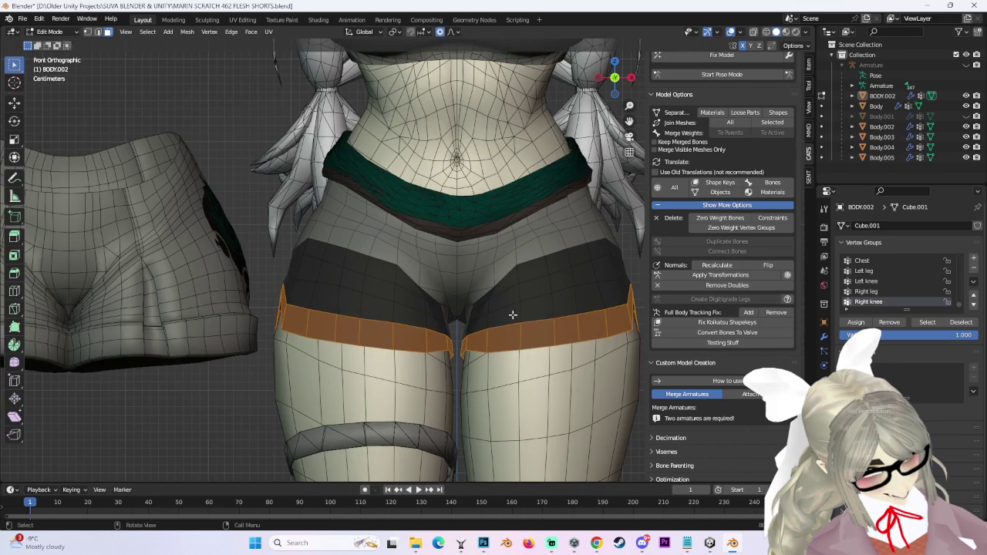
scroll(508, 312, "down", 2)
mouse_move(508, 312)
middle_mouse_down()
mouse_move(507, 289)
mouse_move(555, 293)
middle_mouse_up()
scroll(507, 282, "up", 3)
scroll(507, 283, "down", 2)
left_click(596, 543)
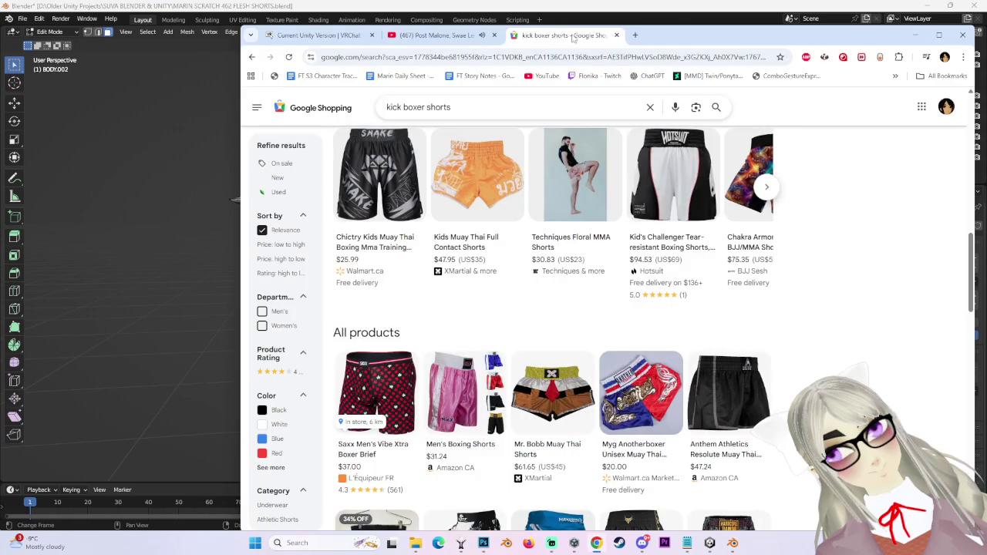
Search Google for 'blender how to extrude outwards from all faces'.
left_click(588, 59)
type("blend")
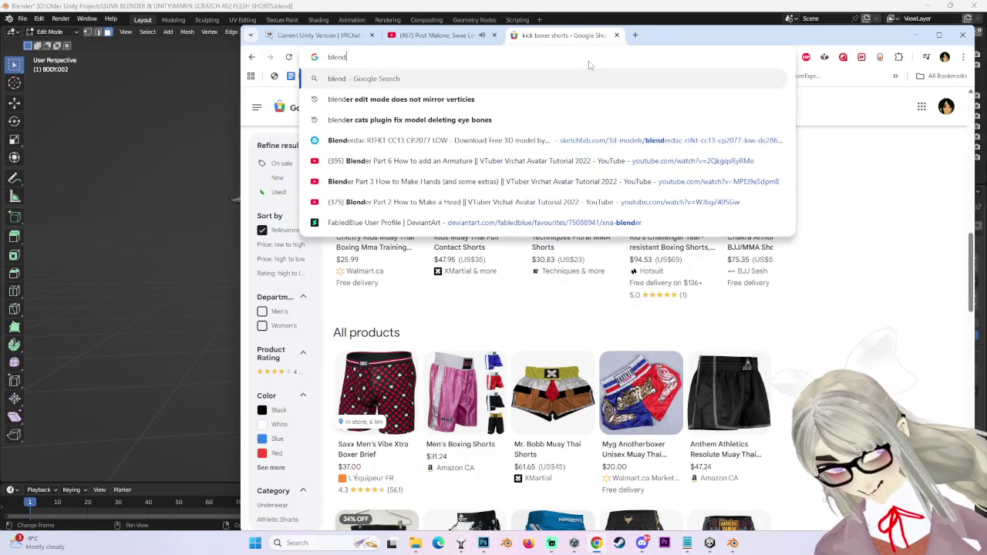
type("er how to extrude outwards from all faces")
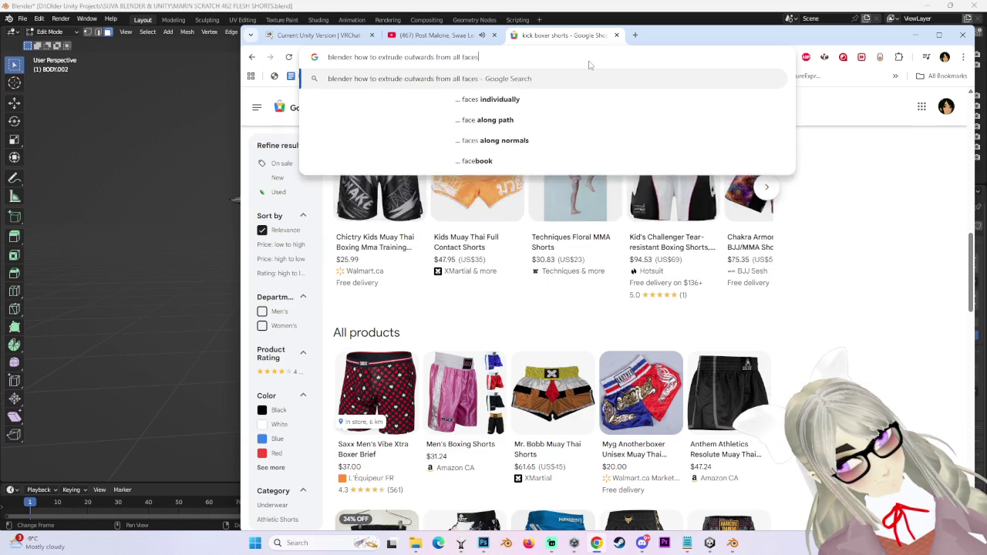
key("Return")
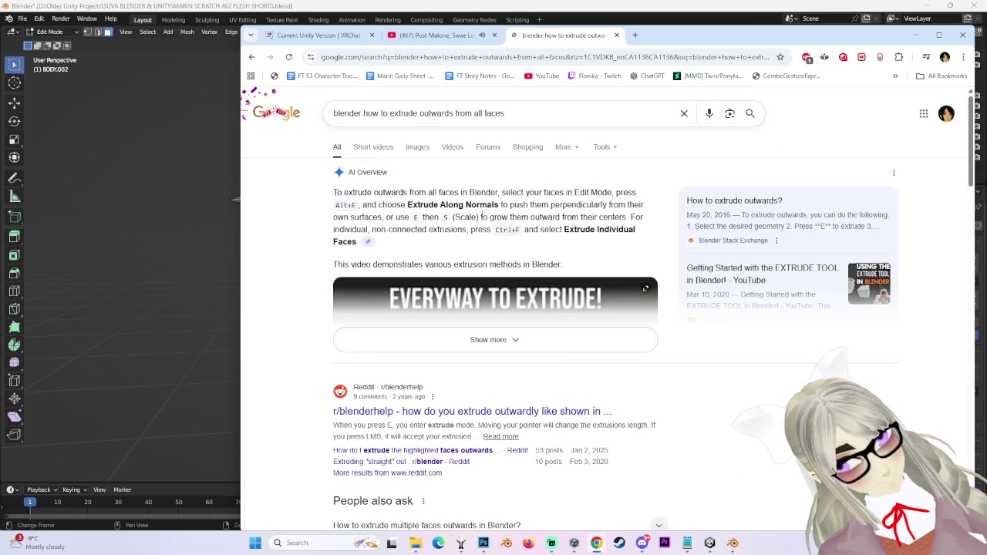
Extrude the first thigh hem face loop outward along its normals into a thicker cuff.
left_click(564, 335)
left_click(208, 229)
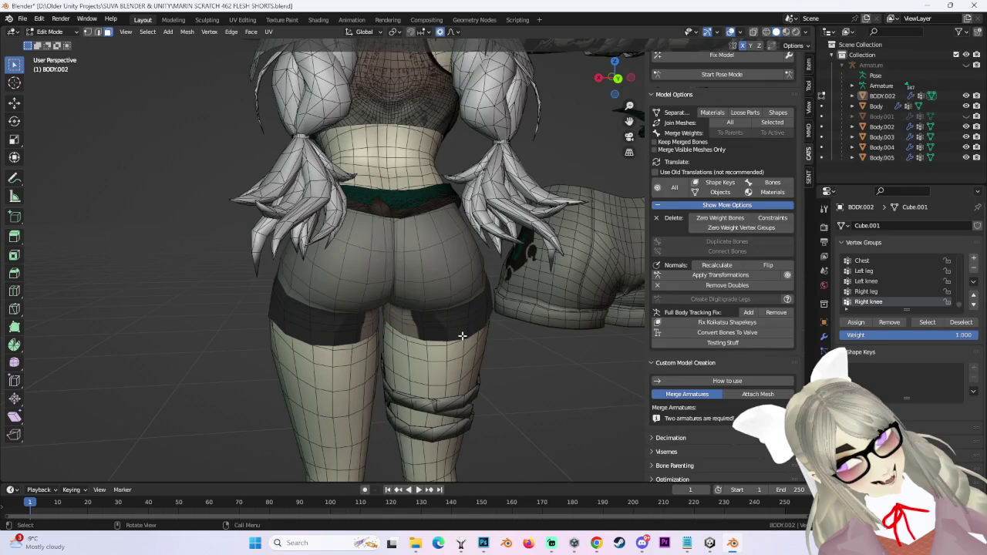
left_click(462, 337, "alt")
mouse_move(510, 354)
middle_mouse_down()
mouse_move(522, 363)
mouse_move(511, 352)
middle_mouse_up()
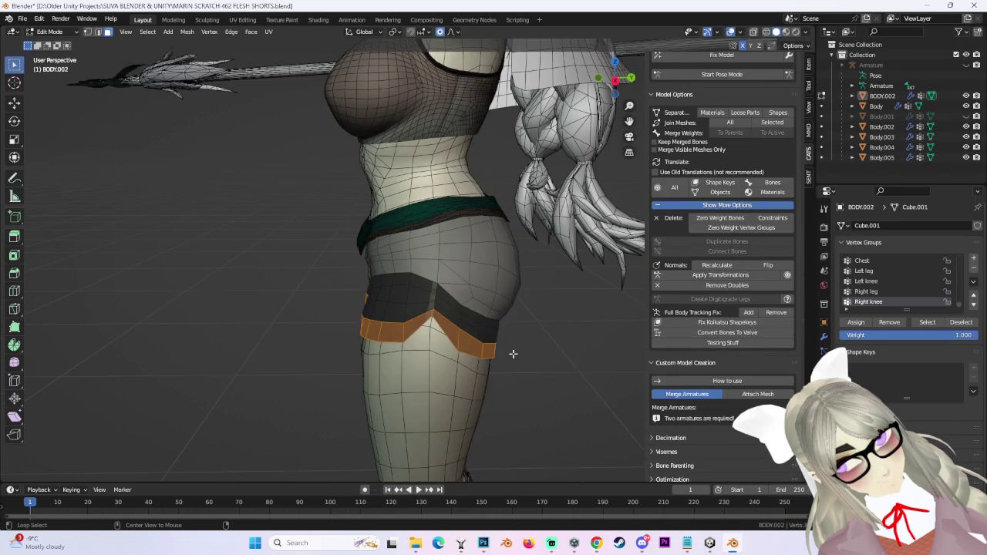
key("alt+e")
left_click(511, 354)
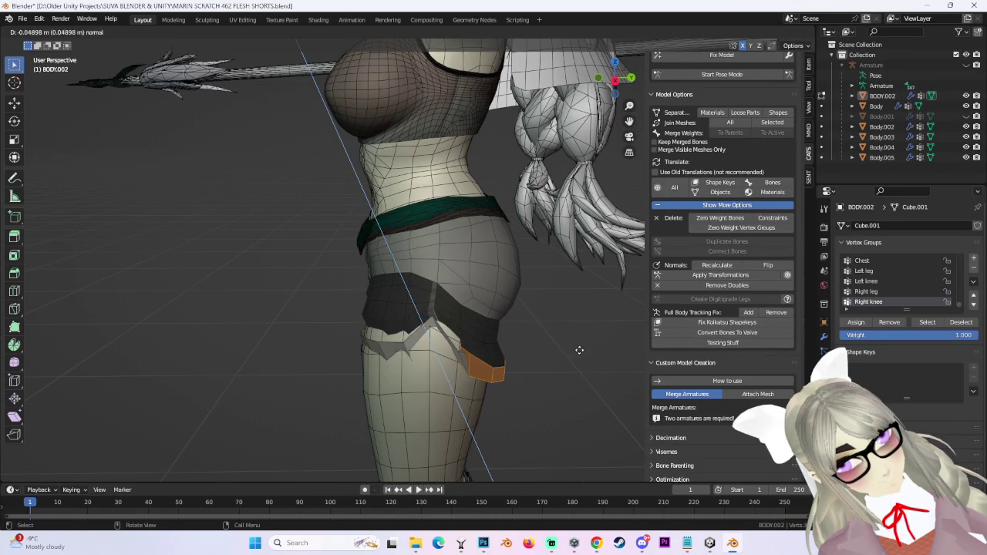
middle_click_drag(571, 372, 555, 339)
key("alt+e")
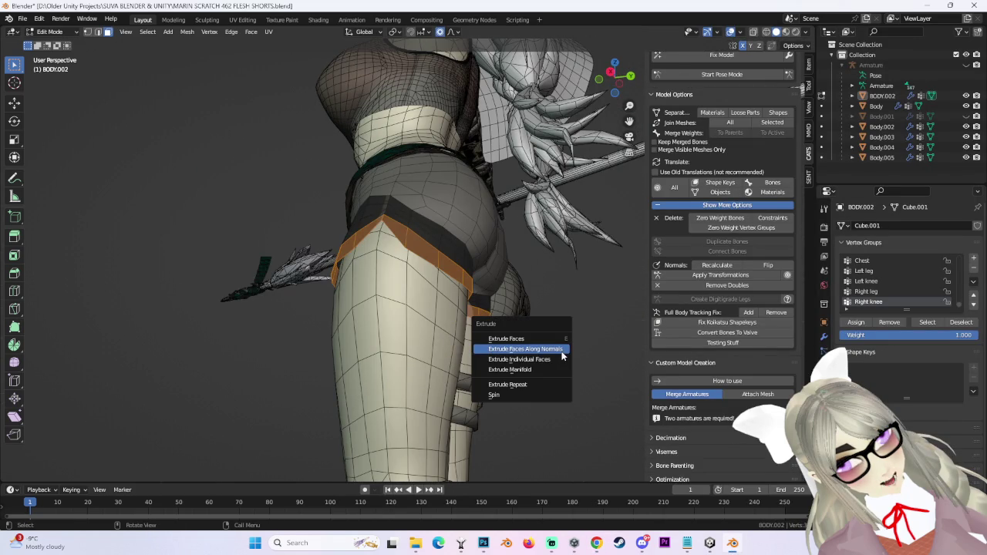
left_click(562, 353)
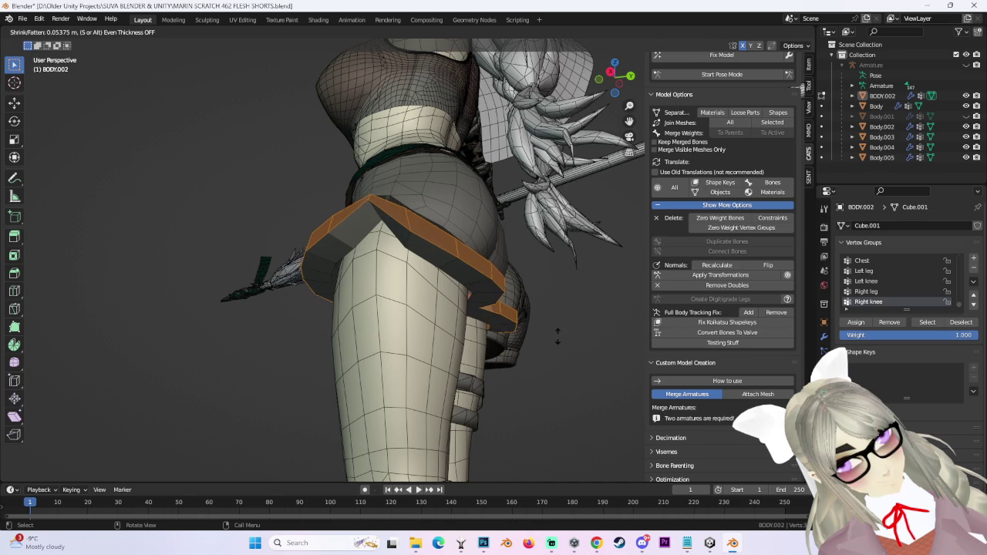
left_click(558, 351)
Extrude the other leg's hem band outward along its normals, then clear the selection.
middle_click_drag(559, 350, 580, 358)
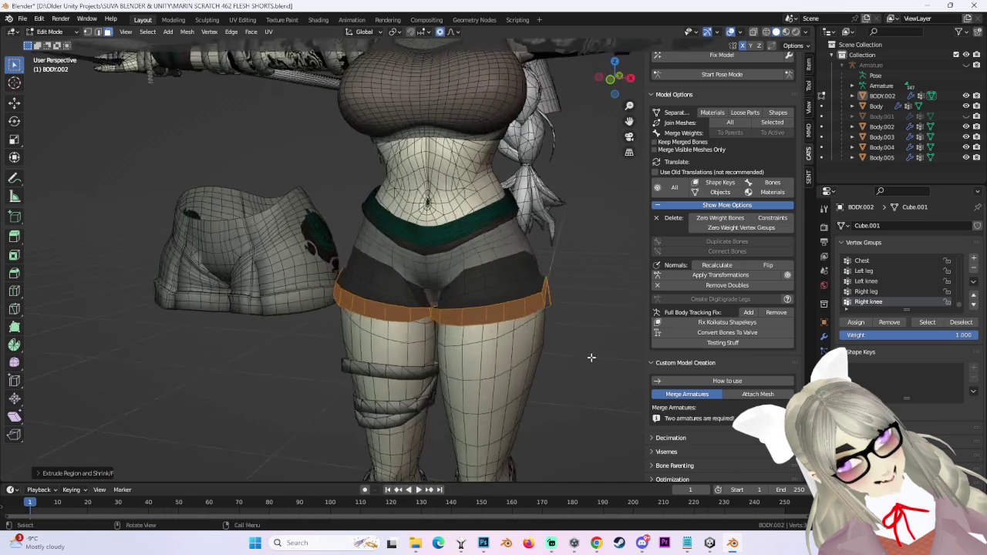
scroll(580, 359, "up", 5)
scroll(475, 315, "up", 5)
scroll(520, 326, "up", 3)
key("alt+e")
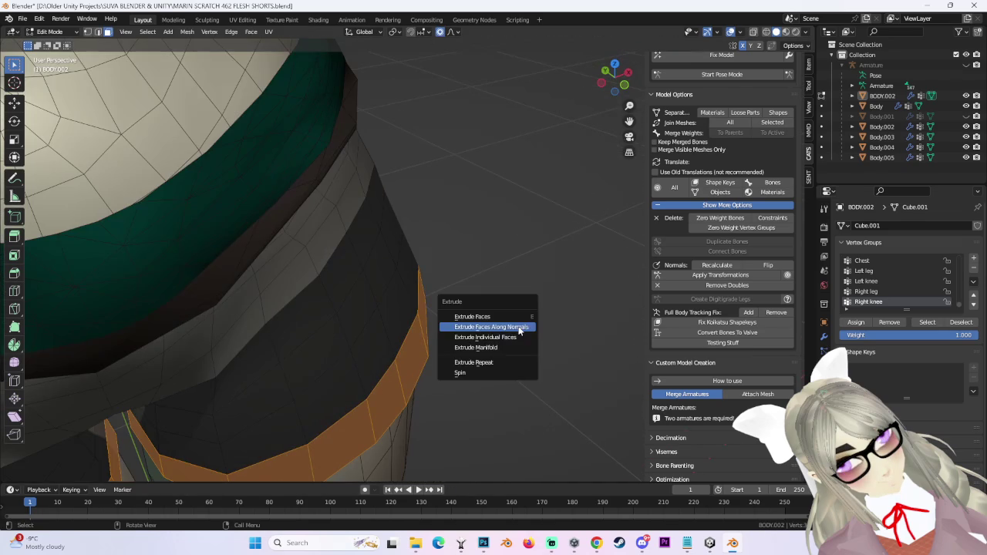
left_click(520, 328)
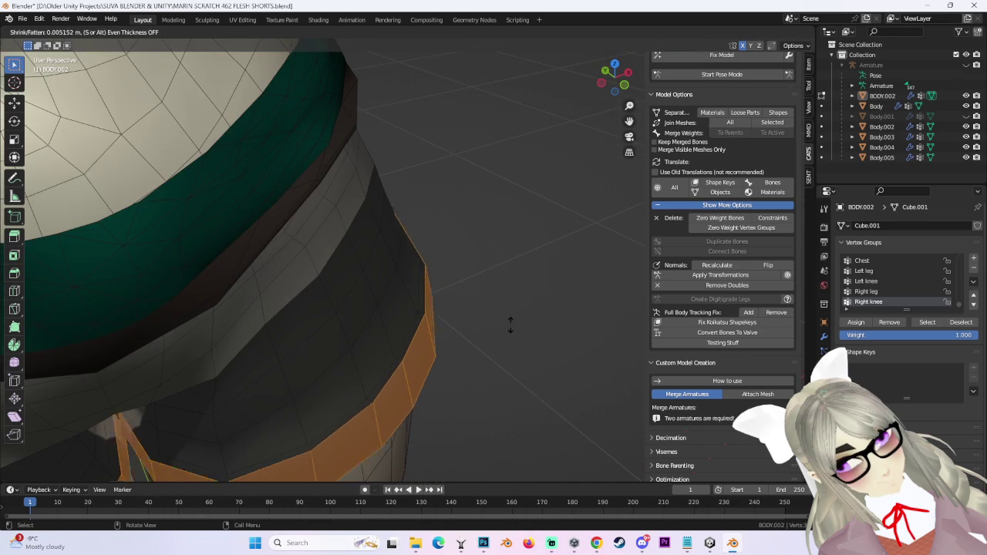
left_click(514, 325)
middle_click_drag(513, 324, 493, 315)
scroll(494, 316, "down", 3)
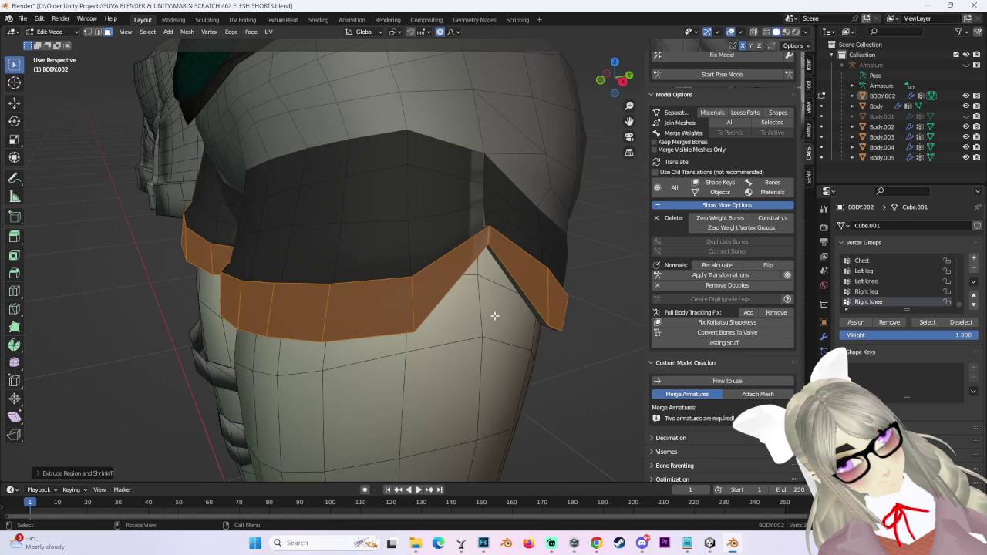
left_click(602, 362)
middle_click_drag(602, 362, 538, 330)
scroll(496, 315, "up", 2)
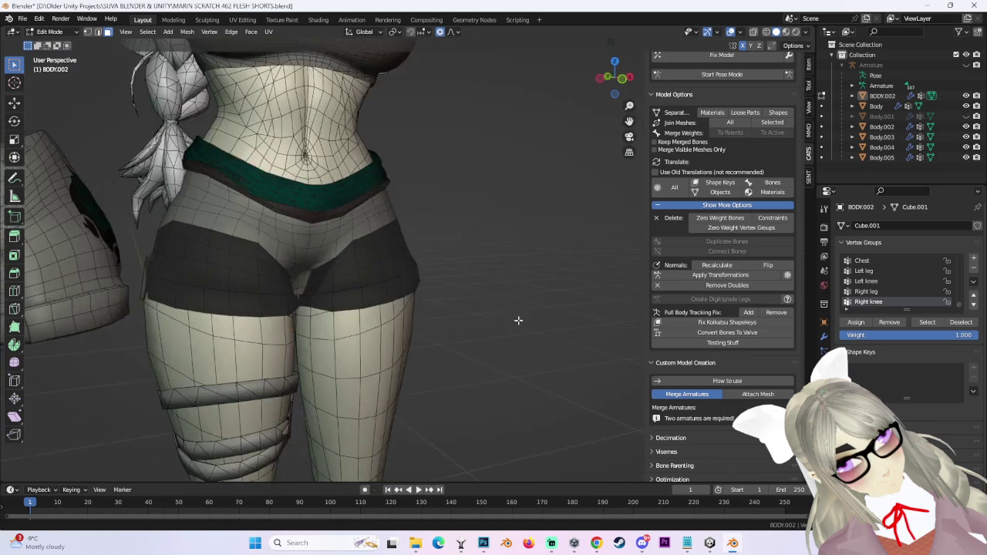
scroll(574, 237, "up", 2)
left_click(805, 31)
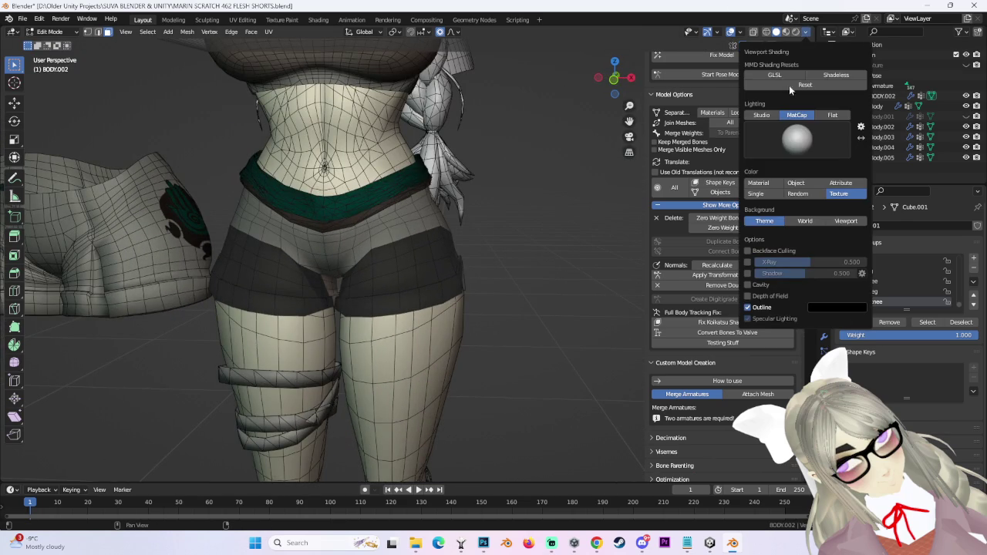
Inspect the shorts around the hips from the front and switch back to Object Mode.
middle_click_drag(522, 223, 359, 262)
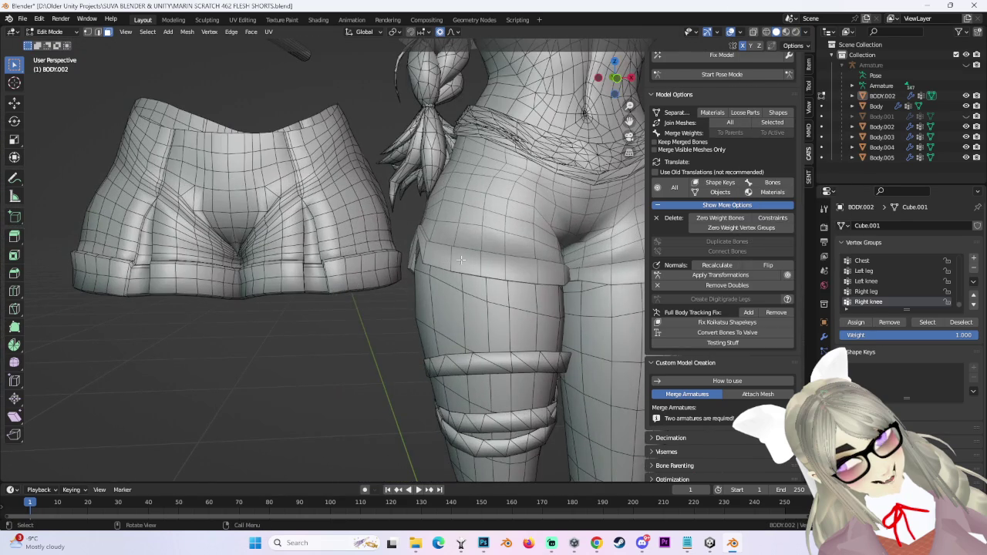
middle_click_drag(441, 266, 570, 131)
scroll(570, 131, "down", 2)
left_click(623, 91)
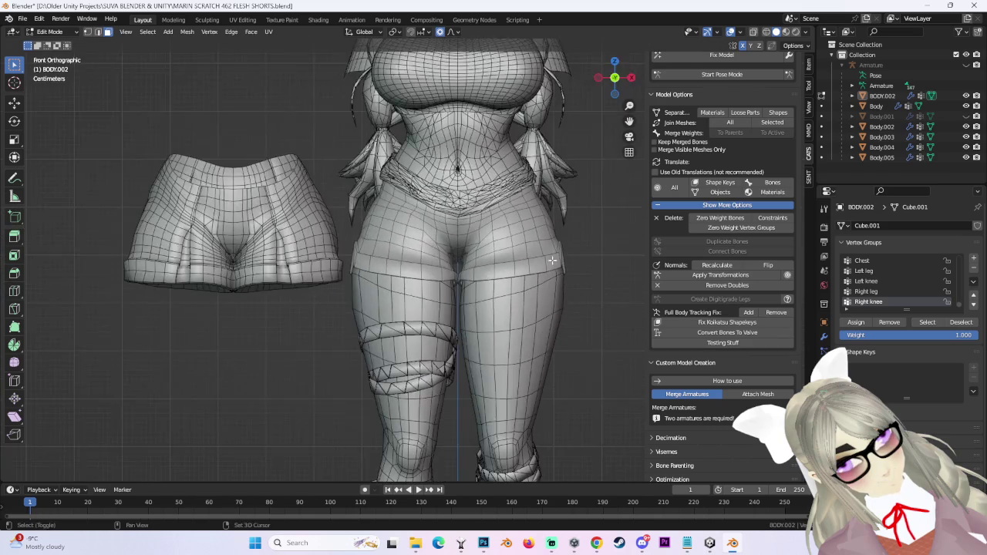
scroll(493, 255, "up", 2)
mouse_move(494, 255)
middle_mouse_down()
mouse_move(552, 241)
mouse_move(527, 287)
mouse_move(495, 302)
mouse_move(526, 327)
mouse_move(608, 331)
mouse_move(447, 313)
mouse_move(497, 346)
middle_mouse_up()
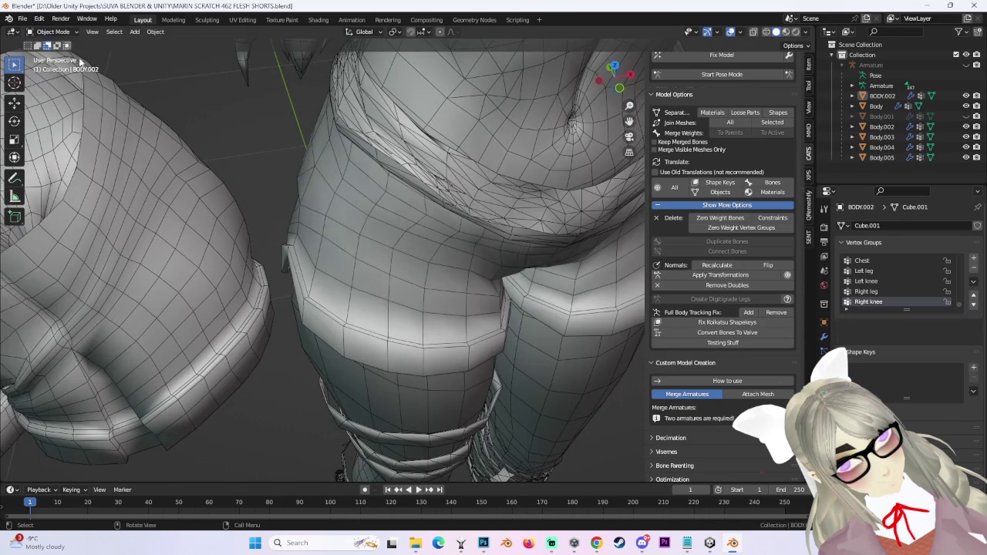
left_click(60, 48)
Select BODY.002, check it from the front and both sides, then bring Chrome forward.
middle_click_drag(463, 269, 623, 95)
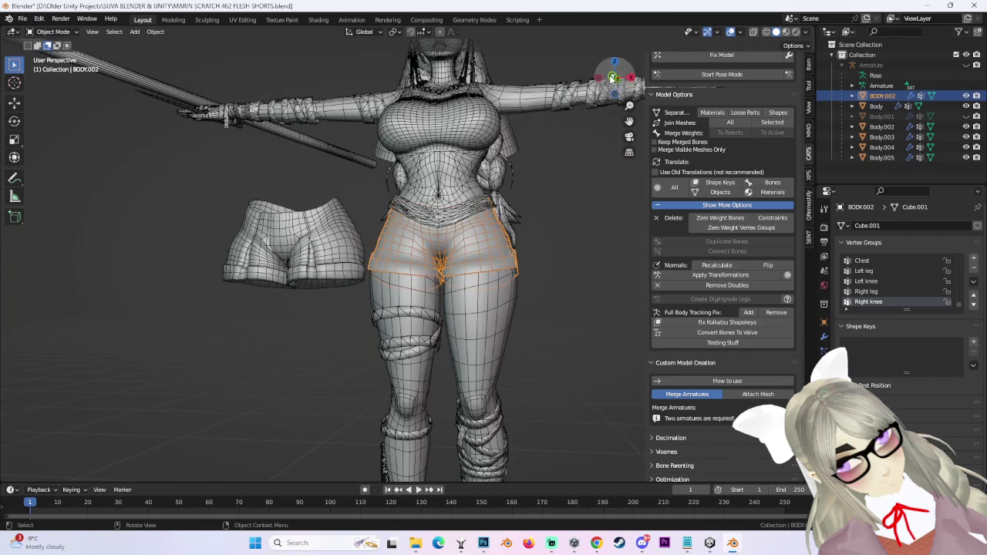
left_click(611, 78)
mouse_move(563, 245)
middle_mouse_down()
mouse_move(568, 191)
mouse_move(529, 296)
mouse_move(461, 294)
mouse_move(507, 293)
mouse_move(504, 268)
mouse_move(442, 196)
mouse_move(391, 192)
mouse_move(430, 219)
mouse_move(421, 211)
mouse_move(484, 225)
mouse_move(441, 240)
mouse_move(482, 241)
middle_mouse_up()
left_click(392, 192)
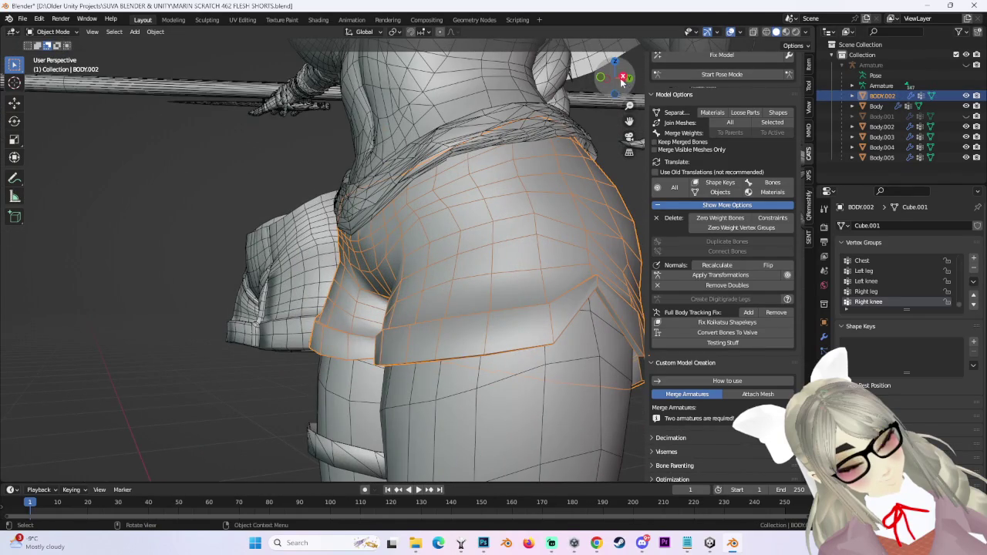
left_click(623, 78)
left_click(623, 78)
scroll(495, 229, "down", 2)
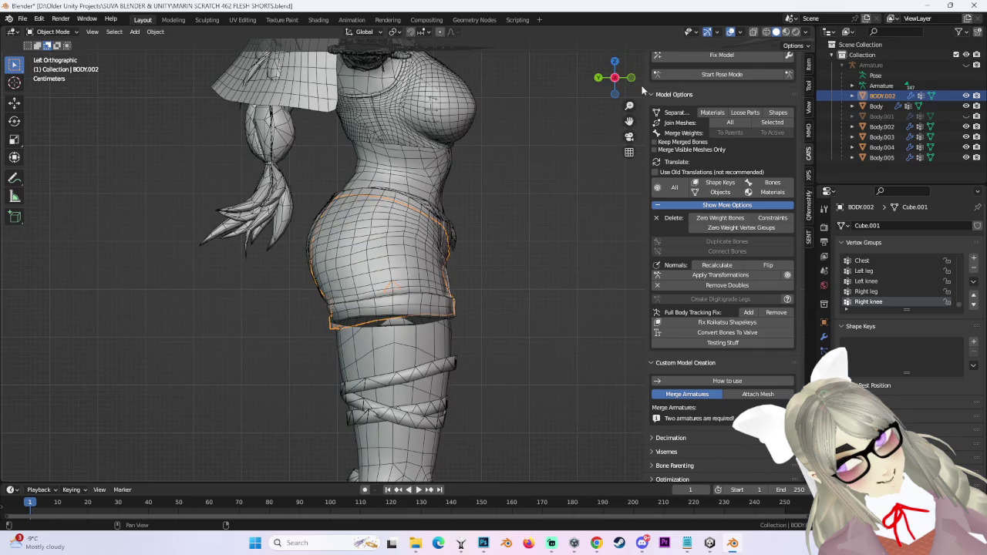
left_click(614, 77)
left_click(615, 78)
left_click(632, 78)
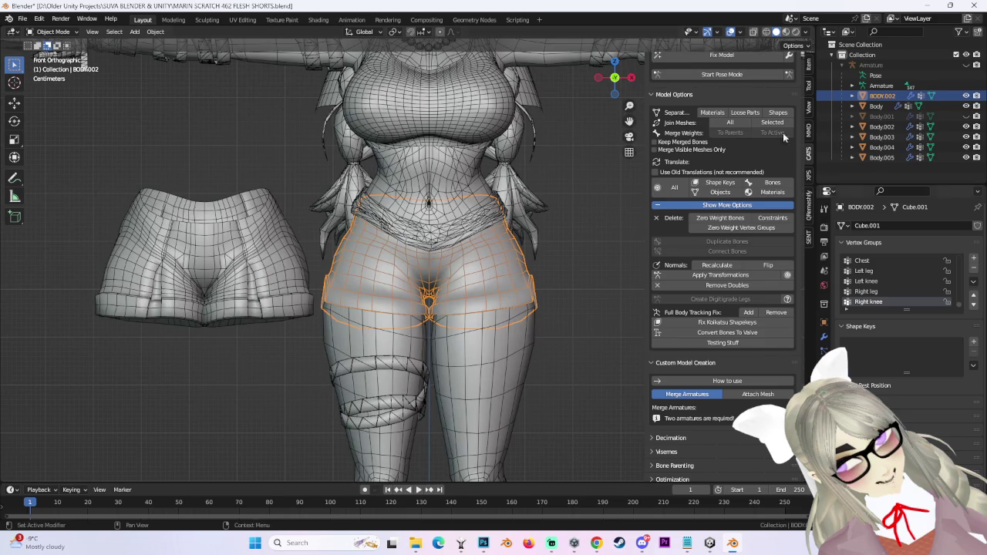
left_click(596, 543)
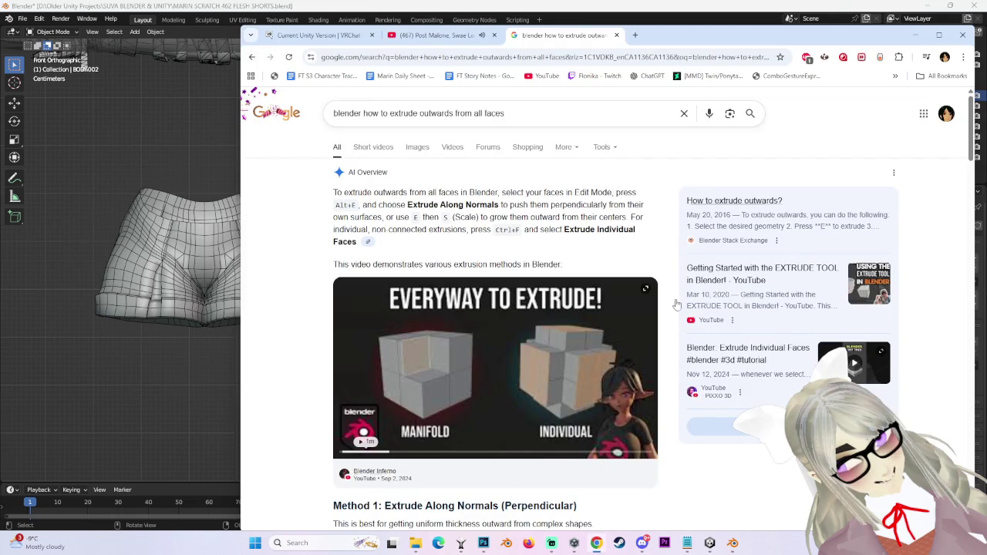
Minimise Chrome and set the viewport shading Color to Texture.
left_click(435, 35)
key("alt+Tab")
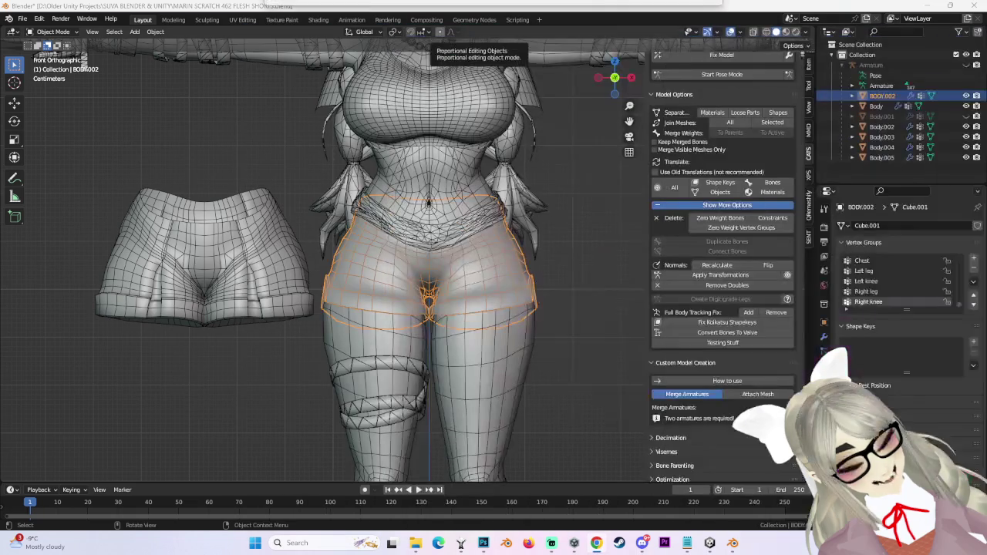
scroll(544, 266, "up", 2)
scroll(544, 266, "down", 2)
left_click(466, 217)
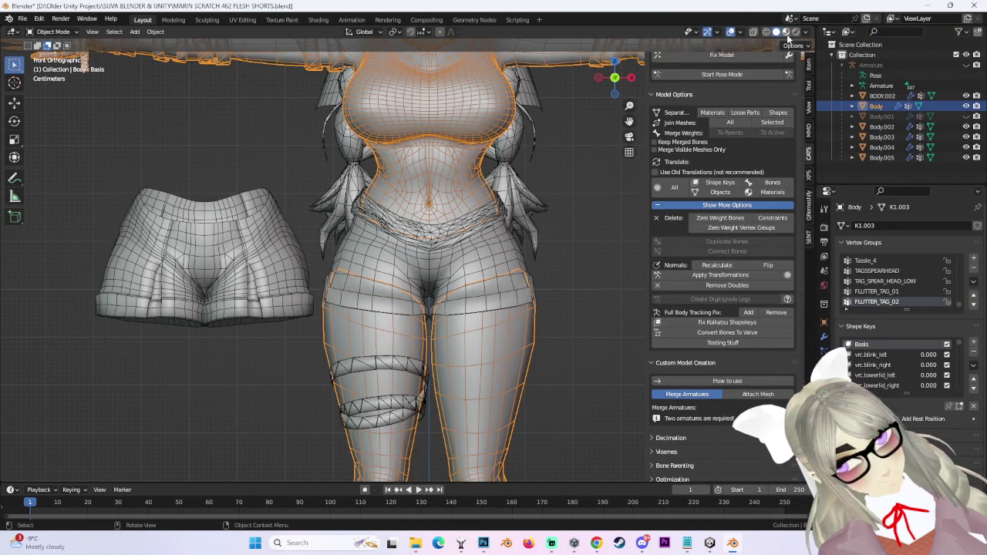
left_click(806, 32)
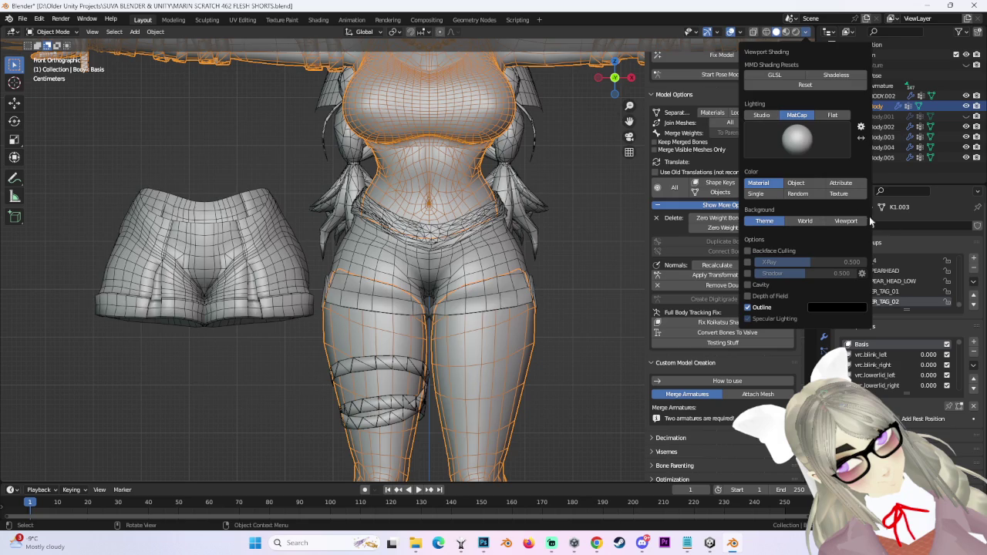
left_click(838, 193)
Select BODY.002 in front view, toggle wireframe, enter Edit Mode and return to solid shading.
middle_click_drag(586, 307, 521, 293)
left_click(521, 293)
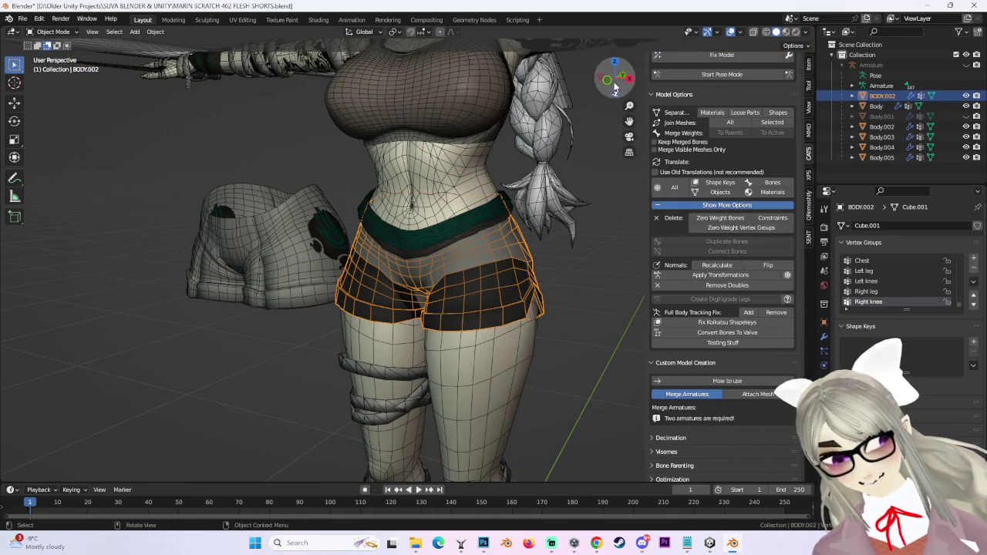
left_click(615, 91)
left_click(765, 31)
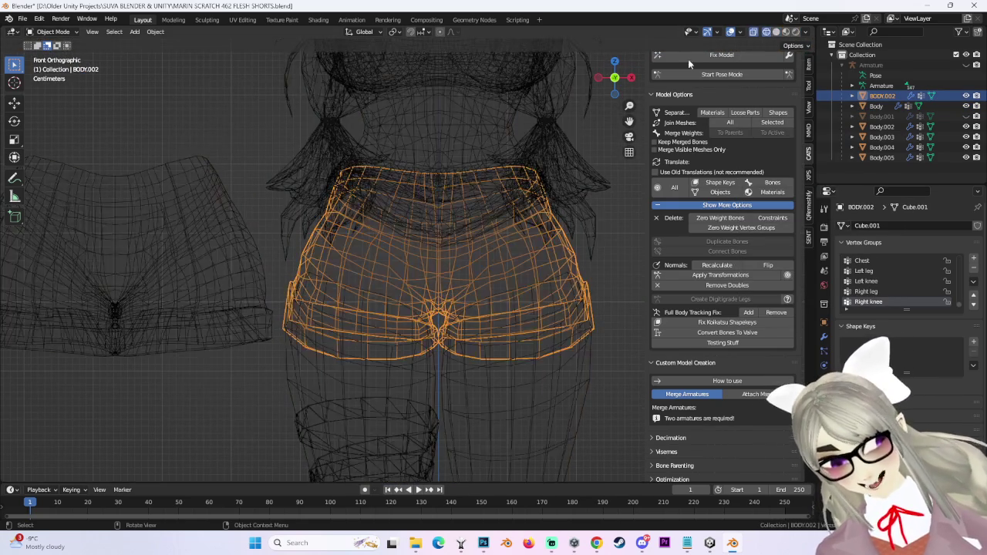
left_click(54, 55)
scroll(334, 172, "down", 3)
scroll(334, 172, "up", 3)
scroll(506, 359, "up", 2)
left_click(776, 31)
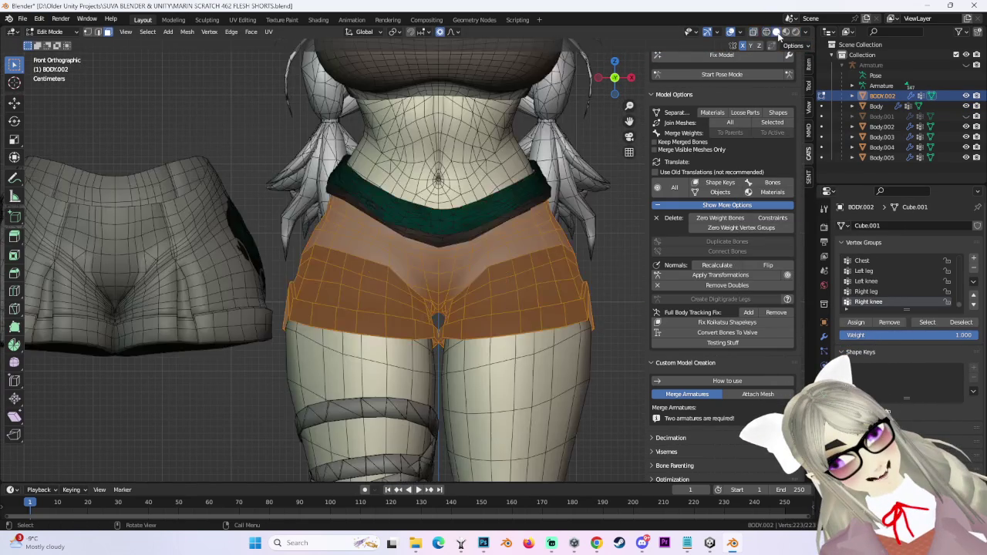
Unwrap the shorts' UVs with Project from View from the front view.
left_click(269, 32)
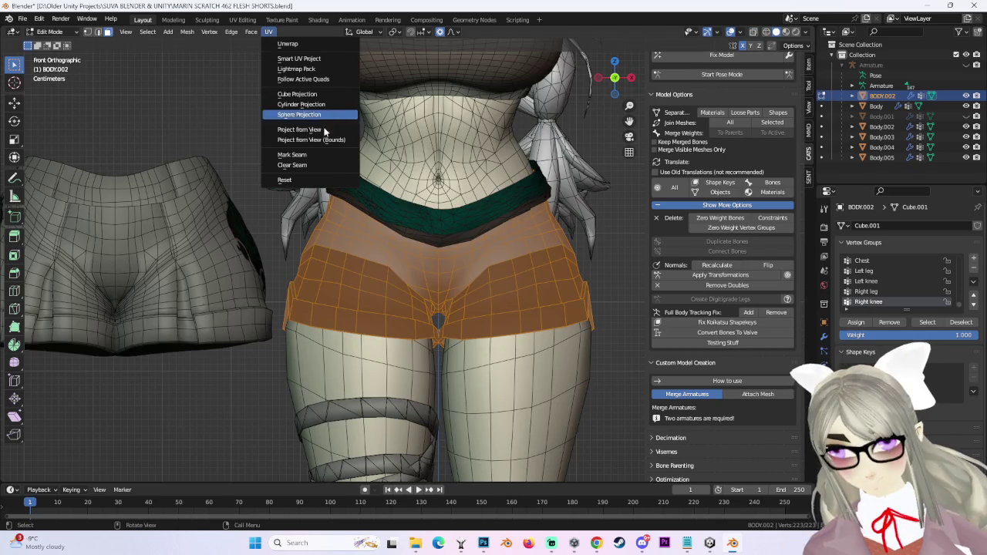
left_click(301, 130)
scroll(509, 242, "down", 2)
scroll(259, 253, "down", 3)
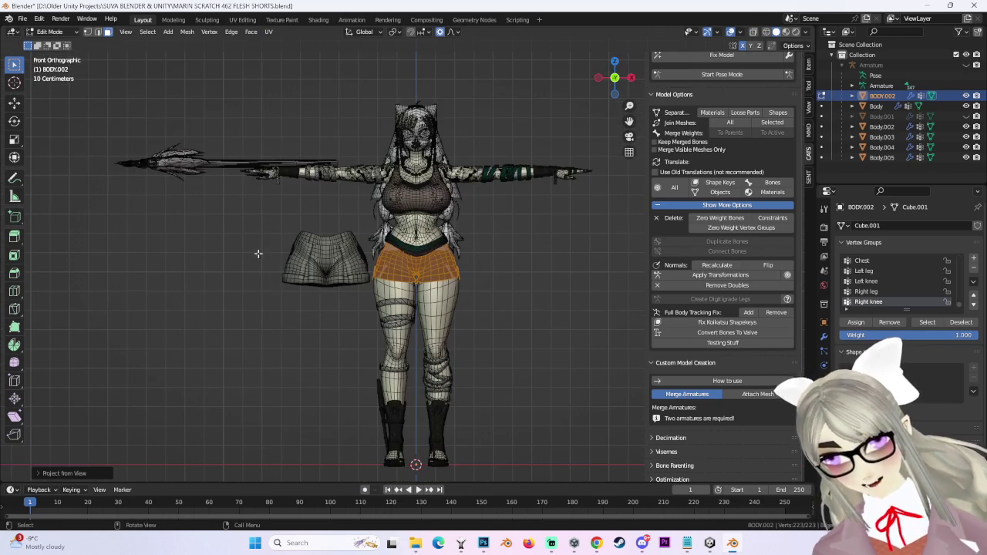
Inspect the projected UV islands on the body texture in the UV Editing workspace.
left_click(242, 19)
scroll(360, 324, "down", 3)
scroll(340, 387, "down", 2)
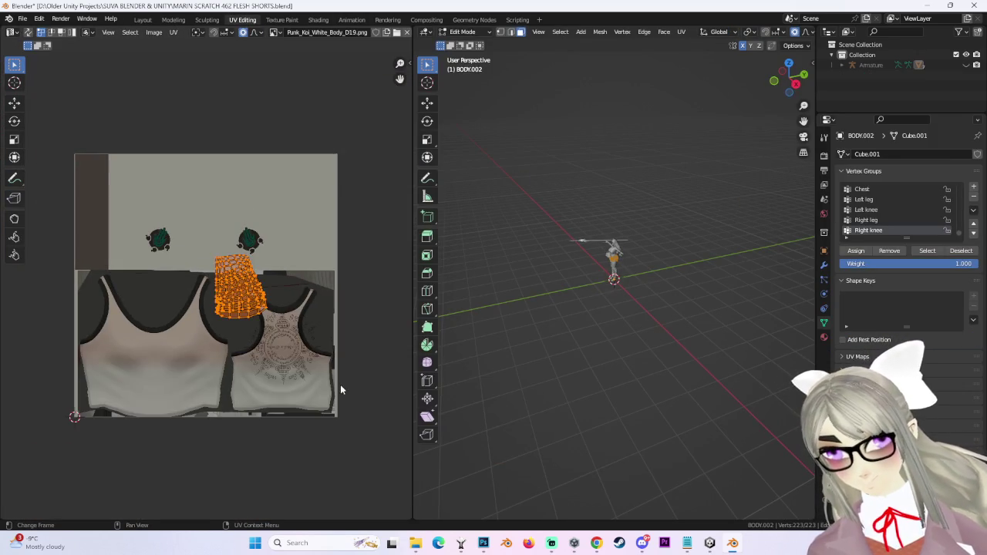
scroll(337, 356, "up", 2)
scroll(617, 254, "up", 3)
middle_click_drag(679, 255, 737, 252)
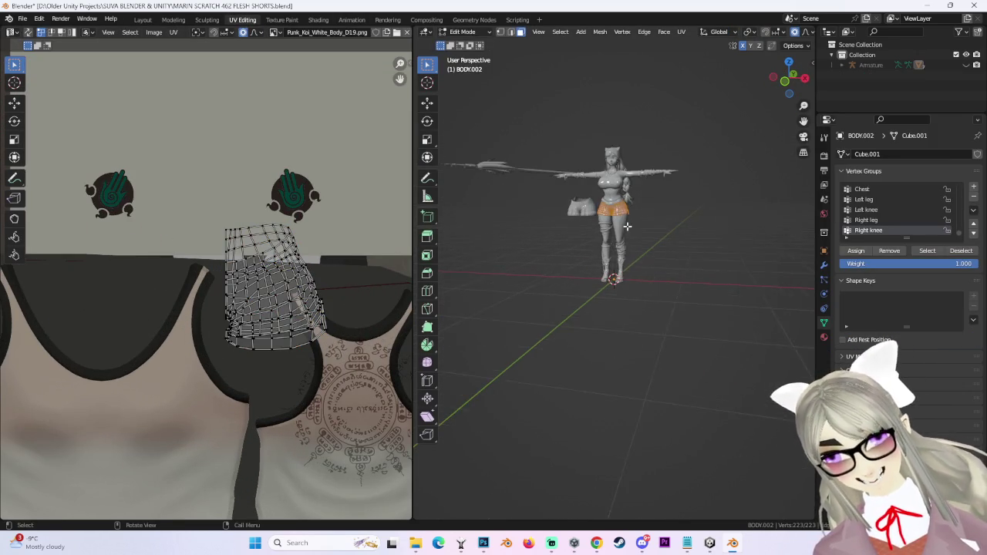
Return to the Layout workspace, re-enter Edit Mode on the shorts and deselect all.
left_click(142, 20)
scroll(563, 224, "up", 3)
scroll(542, 264, "up", 1)
left_click(53, 55)
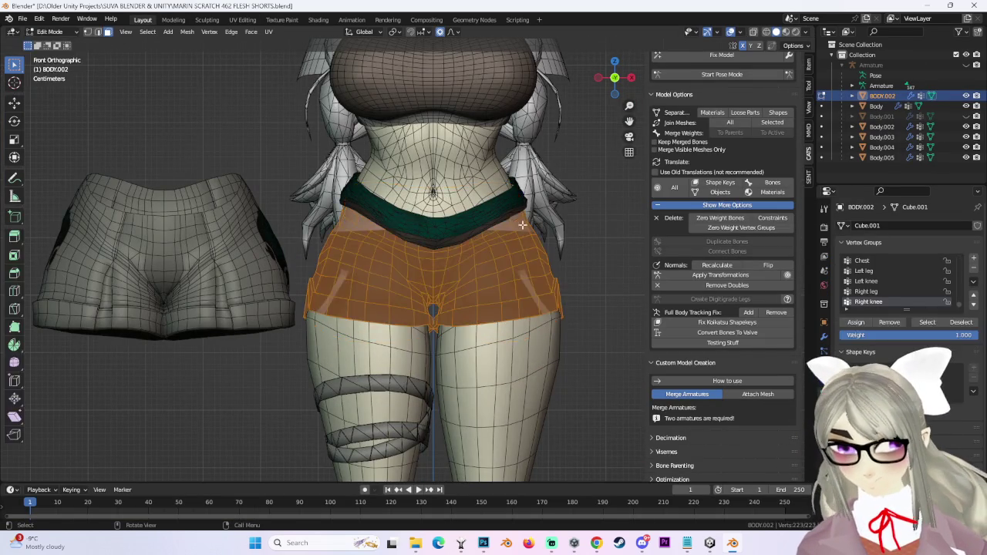
scroll(573, 252, "down", 3)
scroll(573, 252, "up", 3)
scroll(573, 252, "up", 2)
scroll(573, 252, "down", 5)
key("alt+a")
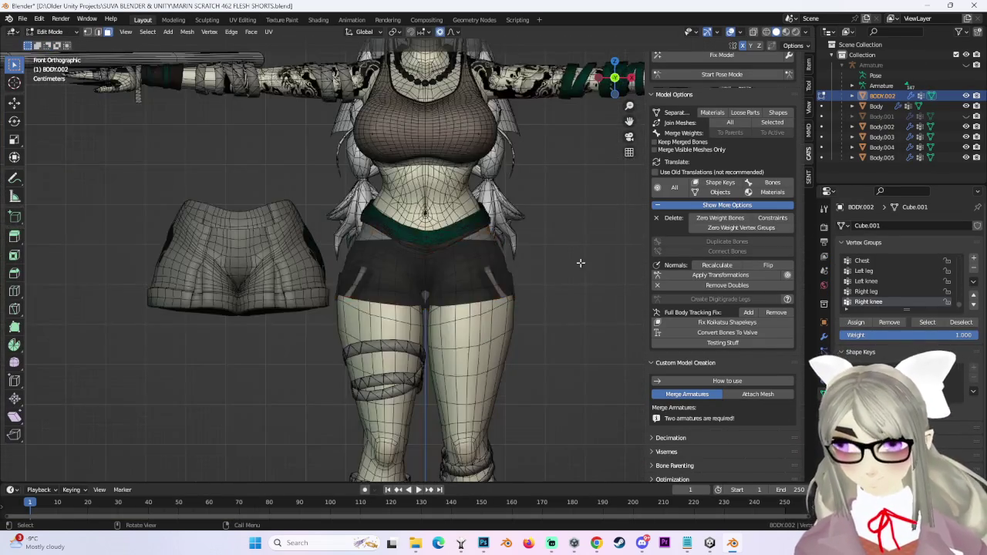
Check the shorts' crotch from an angled view in Object Mode.
scroll(574, 270, "up", 4)
middle_click_drag(579, 276, 581, 297)
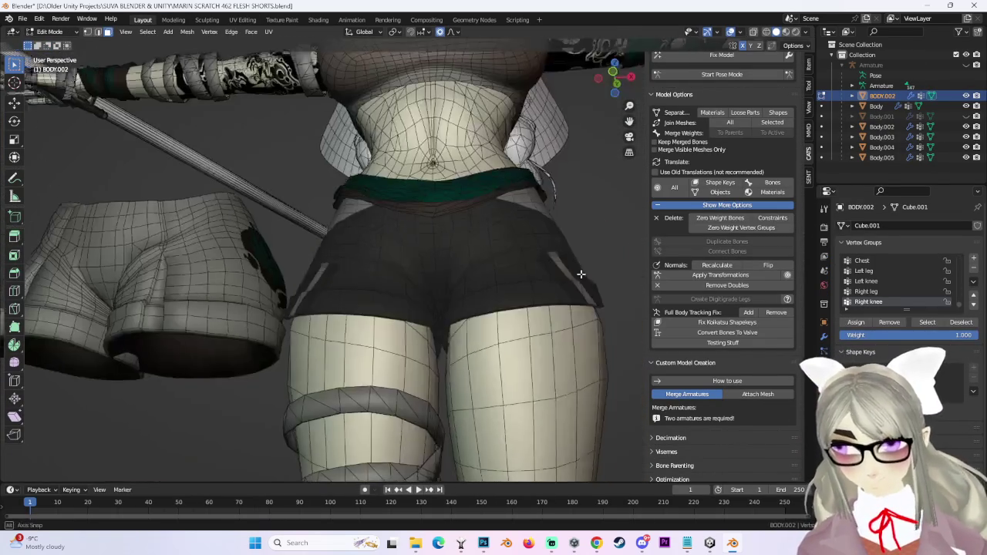
key("Tab")
scroll(422, 324, "up", 6)
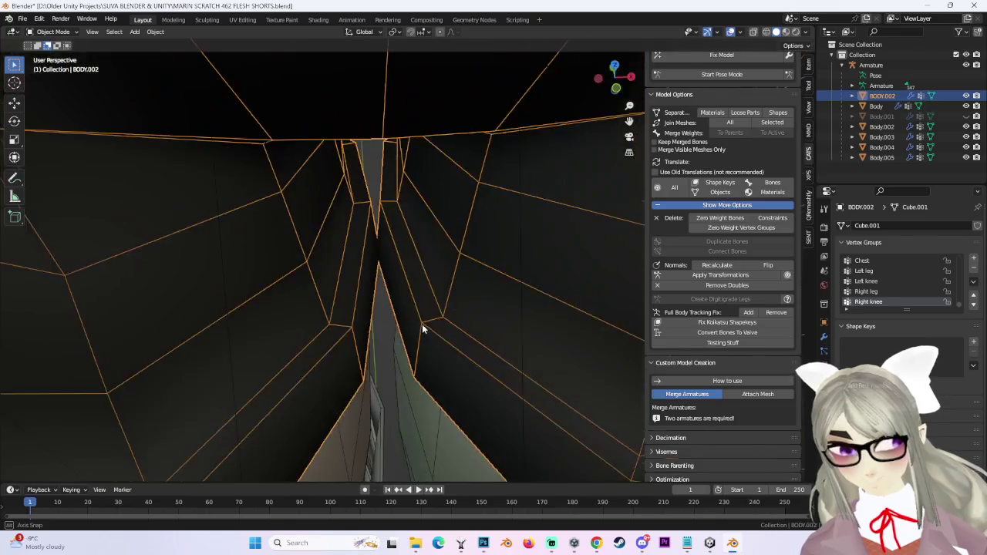
scroll(391, 270, "up", 2)
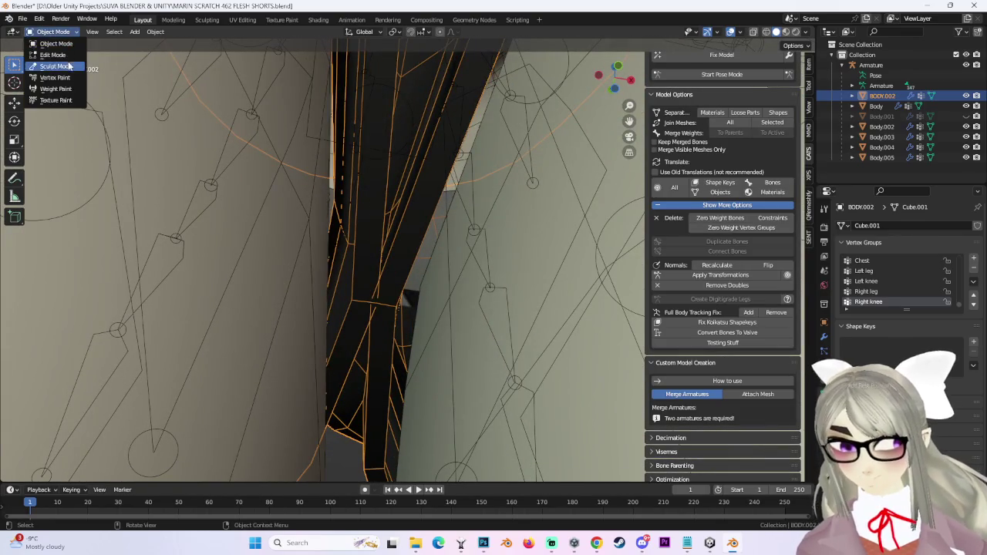
In Edit Mode with wireframe and edge select, select the two inner crotch edge loops.
left_click(68, 57)
left_click(767, 32)
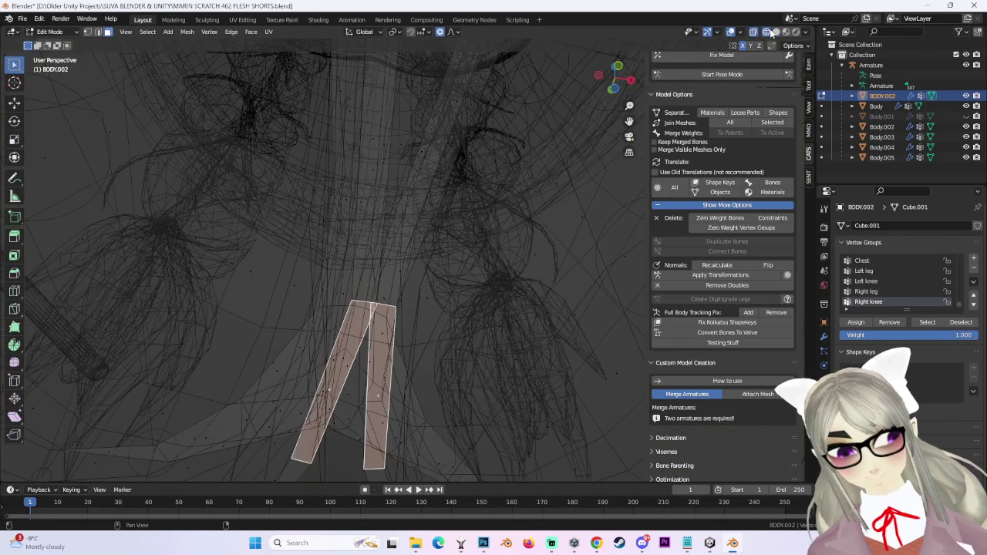
left_click(98, 31)
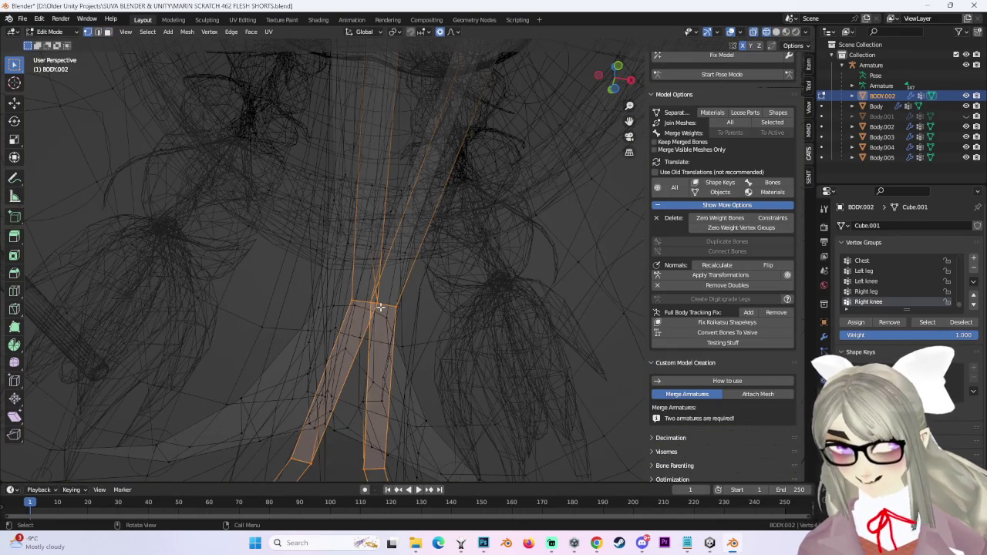
left_click(373, 297, "alt")
scroll(374, 300, "up", 3)
Pull the two inner crotch edge loops together with a proportional move.
key("g")
left_click(426, 303)
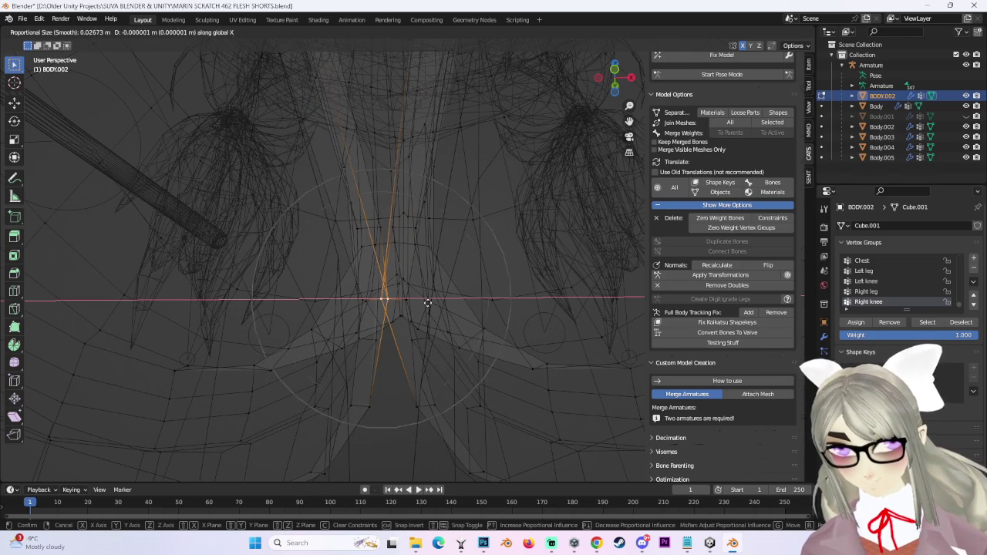
left_click(444, 299)
scroll(432, 386, "up", 3)
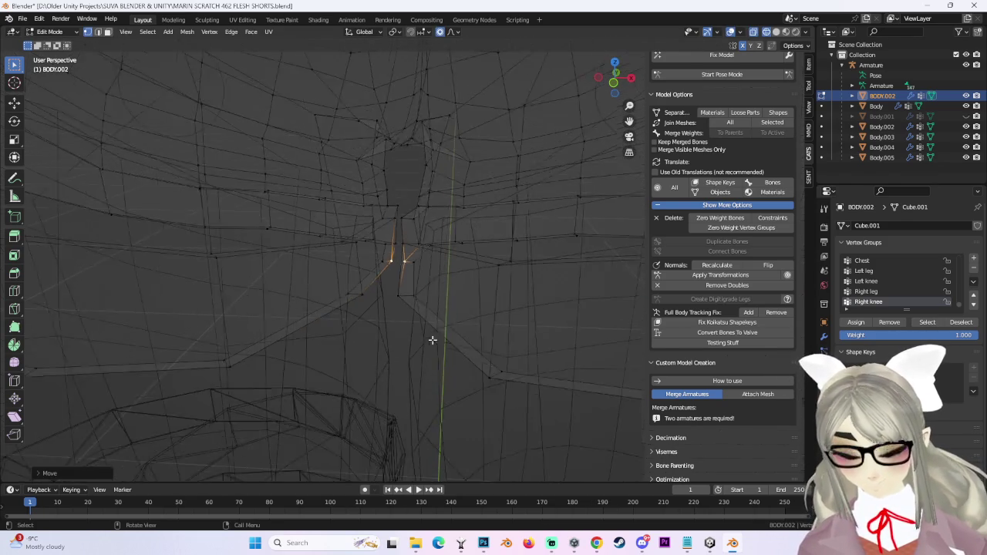
mouse_move(445, 331)
middle_mouse_down()
mouse_move(400, 190)
mouse_move(468, 222)
mouse_move(469, 211)
mouse_move(456, 237)
mouse_move(395, 232)
mouse_move(380, 251)
mouse_move(399, 257)
mouse_move(349, 279)
middle_mouse_up()
scroll(385, 262, "down", 4)
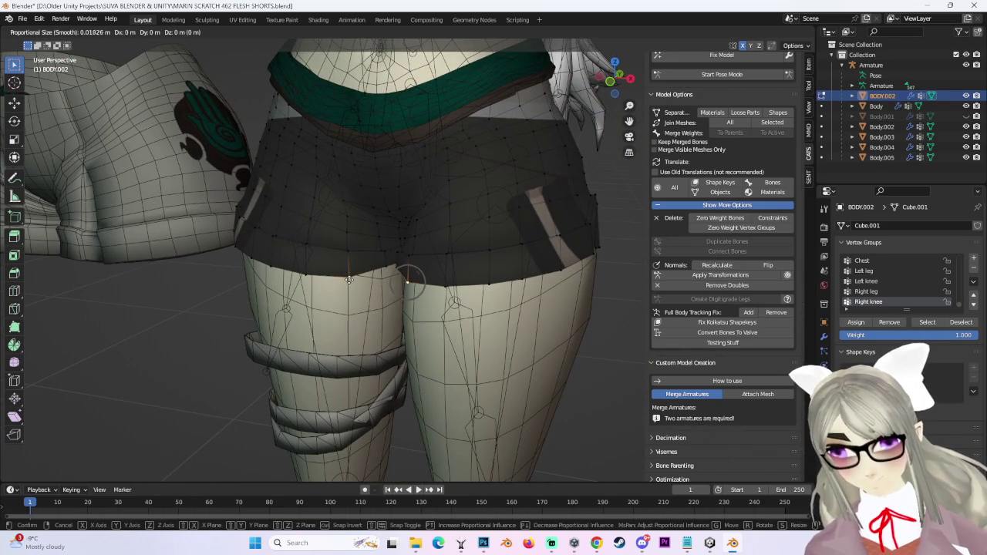
left_click(348, 268)
mouse_move(347, 268)
middle_mouse_down()
mouse_move(586, 245)
mouse_move(559, 253)
middle_mouse_up()
scroll(424, 256, "up", 2)
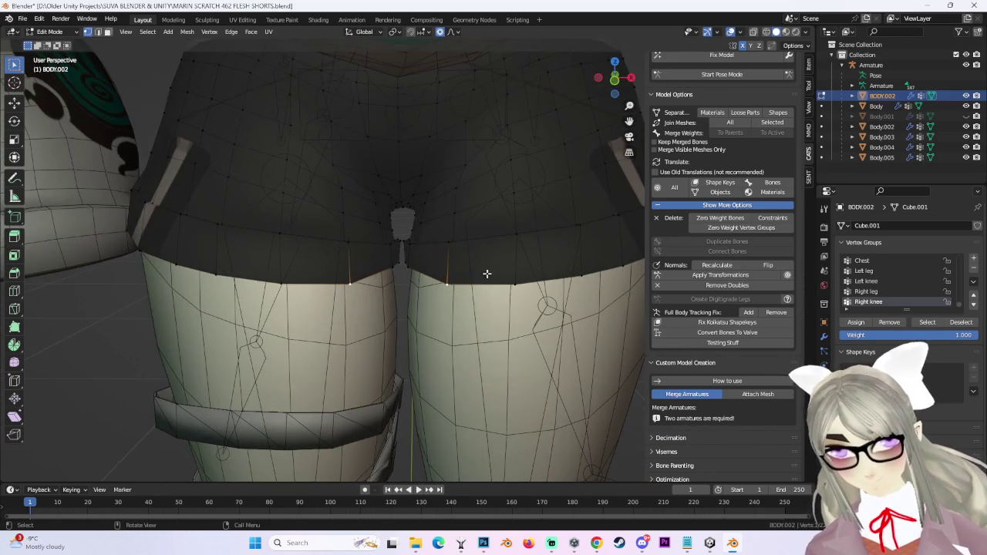
Adjust the crotch vertices and their mirrored counterparts with proportional moves, checking the front view.
key("g")
left_click(478, 269)
scroll(401, 231, "up", 3)
mouse_move(401, 232)
middle_mouse_down()
mouse_move(385, 207)
mouse_move(440, 191)
mouse_move(481, 220)
middle_mouse_up()
key("g")
left_click(391, 213)
scroll(391, 213, "down", 3)
scroll(440, 191, "down", 2)
scroll(481, 221, "down", 3)
middle_click_drag(465, 260, 467, 234)
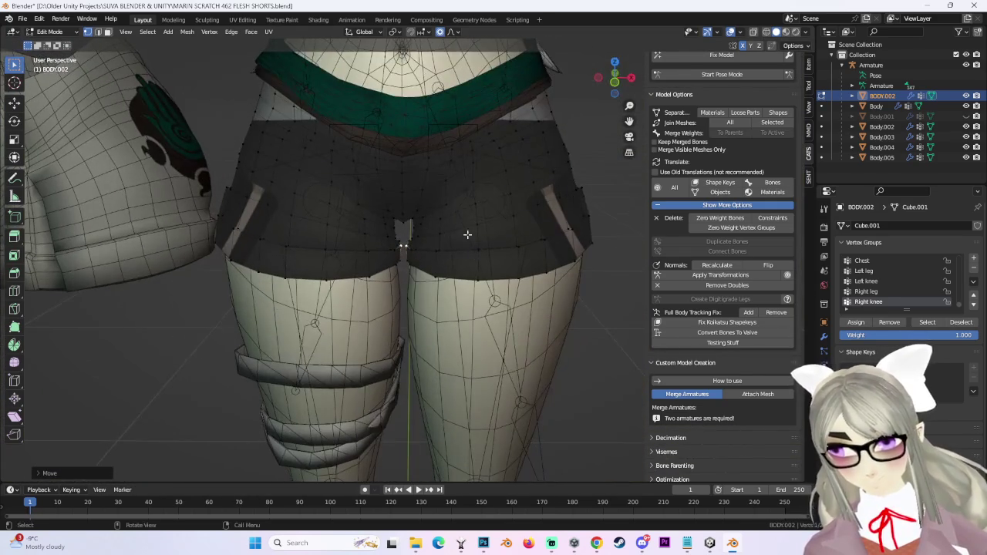
key("KP_1")
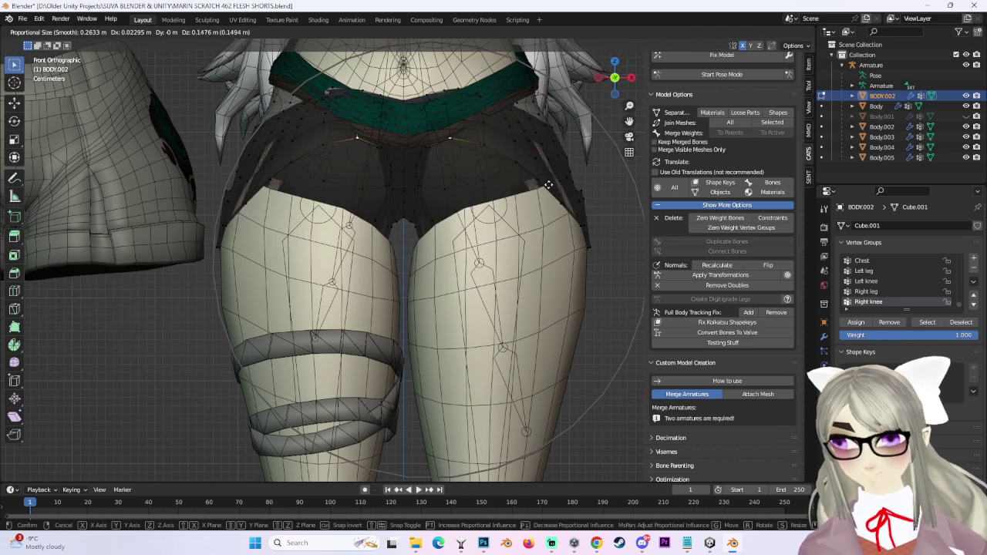
left_click(505, 235)
Make two more soft proportional moves on the leg-opening edge, checking from the right side.
mouse_move(505, 235)
middle_mouse_down()
mouse_move(502, 227)
mouse_move(434, 265)
mouse_move(485, 265)
mouse_move(505, 294)
mouse_move(640, 47)
middle_mouse_up()
key("g")
left_click(469, 270)
key("g")
left_click(485, 265)
left_click(621, 80)
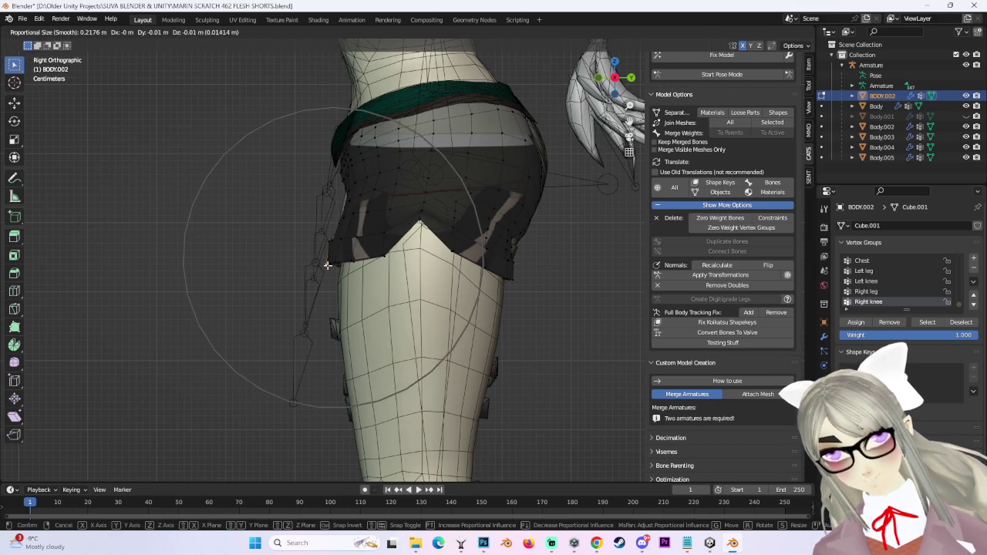
left_click(357, 258)
Refine the shorts' leg edge from behind with another soft-falloff move and recheck the side.
mouse_move(528, 272)
middle_mouse_down()
mouse_move(557, 264)
mouse_move(518, 262)
mouse_move(531, 242)
mouse_move(502, 191)
mouse_move(579, 245)
mouse_move(529, 177)
mouse_move(530, 226)
middle_mouse_up()
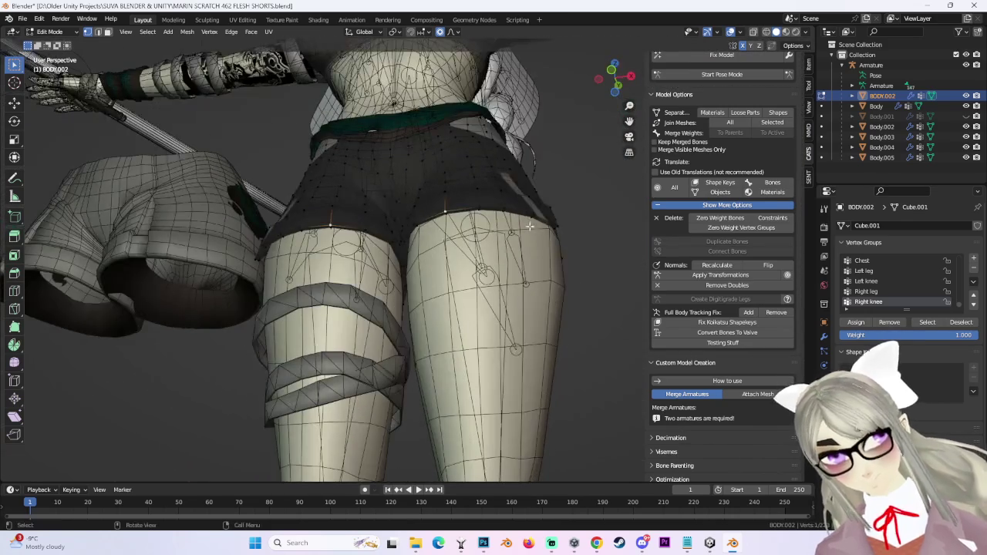
mouse_move(576, 185)
middle_mouse_down()
mouse_move(585, 209)
mouse_move(568, 194)
mouse_move(473, 251)
mouse_move(562, 183)
mouse_move(513, 205)
mouse_move(528, 209)
mouse_move(501, 200)
middle_mouse_up()
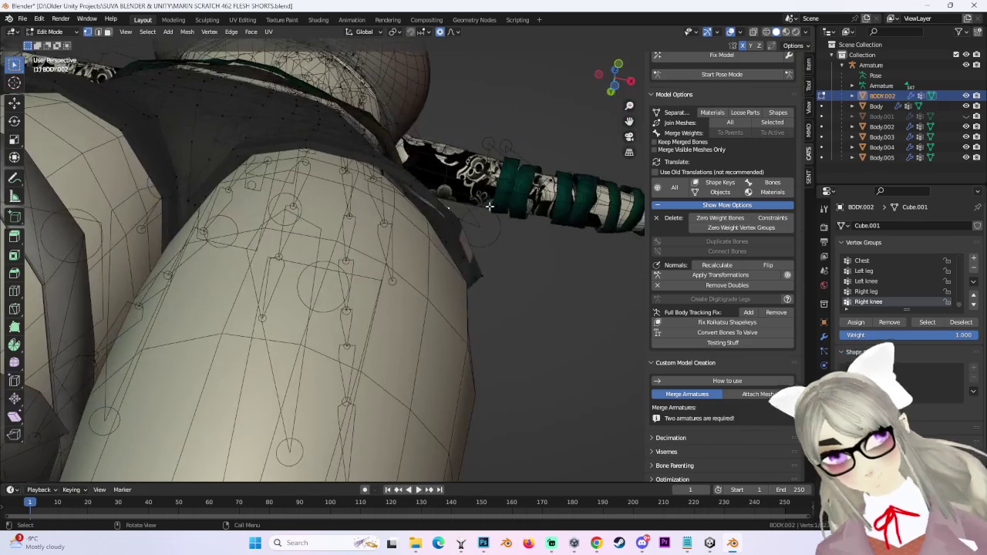
key("g")
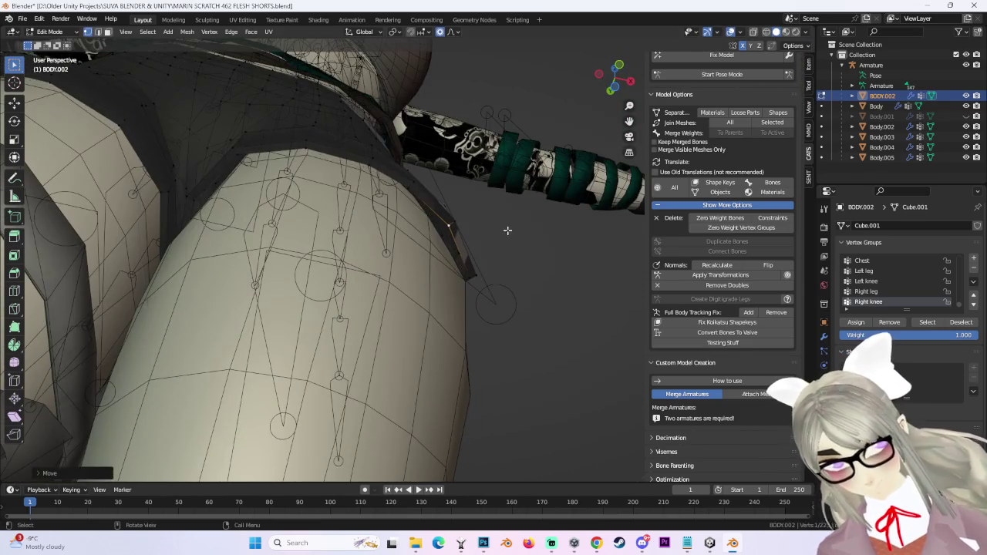
left_click(507, 229)
scroll(476, 295, "down", 3)
scroll(475, 285, "down", 2)
middle_click_drag(476, 284, 624, 94)
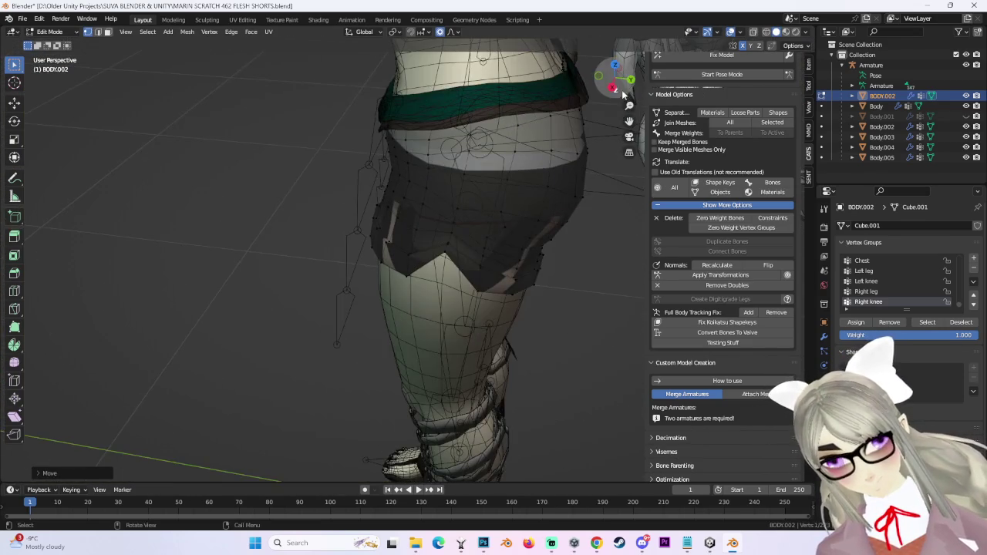
left_click(613, 89)
left_click(721, 74)
Rotate the Left leg bone outward, inspect the shorts' deformation from below, then exit posing.
left_click(477, 276)
left_click_drag(468, 261, 493, 224)
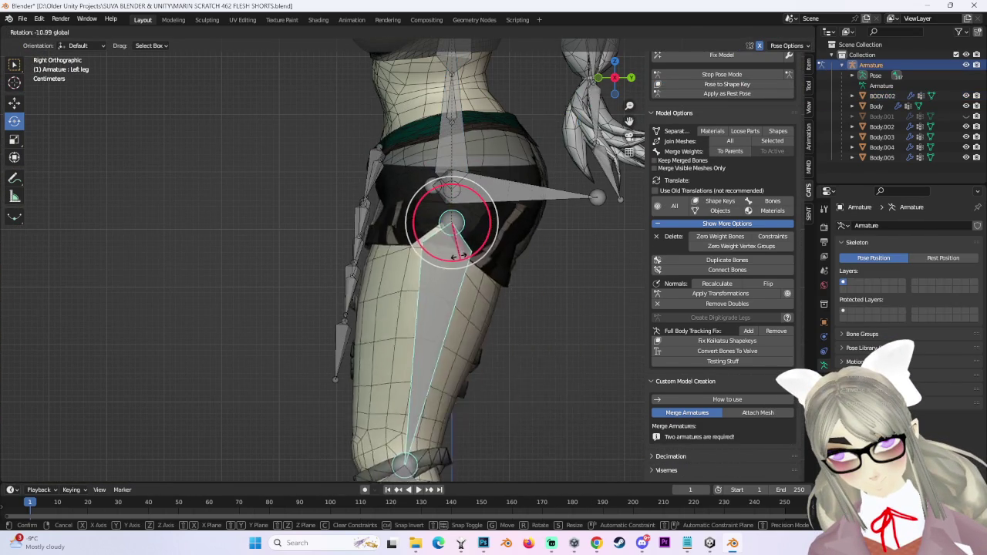
mouse_move(494, 223)
middle_mouse_down()
mouse_move(471, 204)
mouse_move(430, 222)
mouse_move(429, 199)
mouse_move(541, 210)
mouse_move(465, 267)
middle_mouse_up()
mouse_move(344, 278)
middle_mouse_down()
mouse_move(474, 238)
mouse_move(429, 245)
mouse_move(451, 246)
mouse_move(443, 232)
mouse_move(452, 193)
mouse_move(394, 235)
mouse_move(399, 251)
mouse_move(420, 122)
mouse_move(538, 146)
mouse_move(500, 223)
middle_mouse_up()
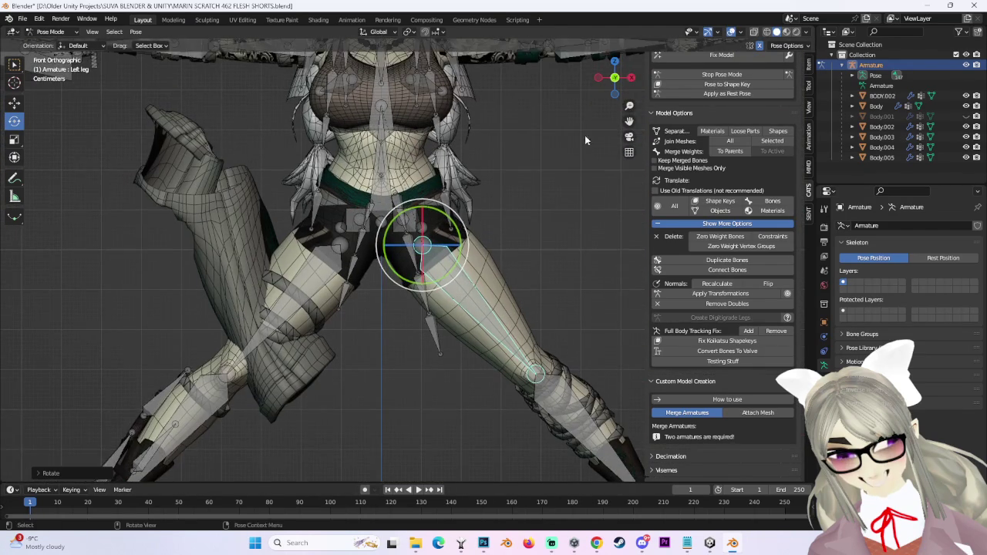
left_click(721, 74)
Hide the Body skin mesh and the Body.005 mesh in the Outliner.
left_click(386, 247)
scroll(564, 265, "up", 2)
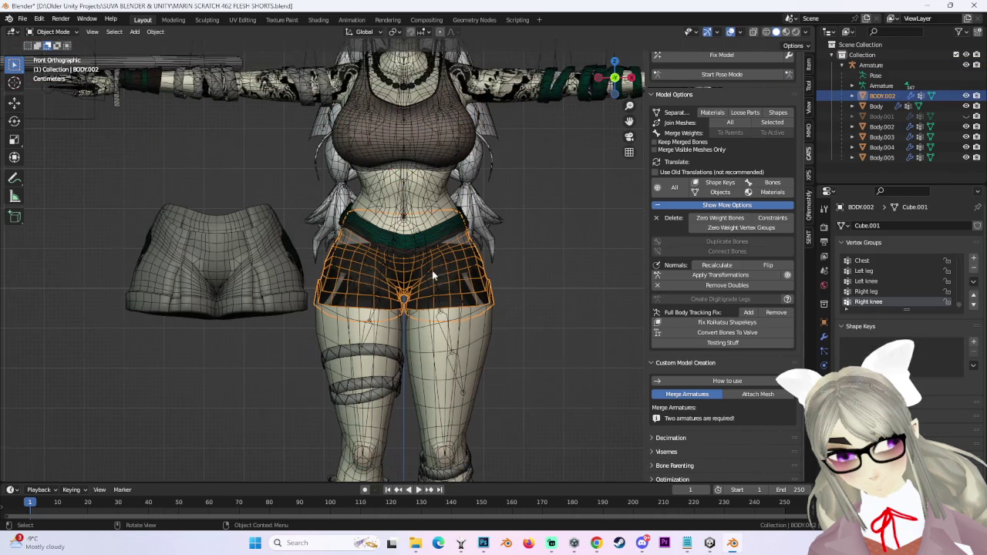
scroll(564, 265, "up", 2)
scroll(564, 266, "up", 2)
left_click(463, 254)
mouse_move(462, 255)
middle_mouse_down()
mouse_move(469, 243)
mouse_move(524, 231)
middle_mouse_up()
left_click(965, 96)
left_click(965, 95)
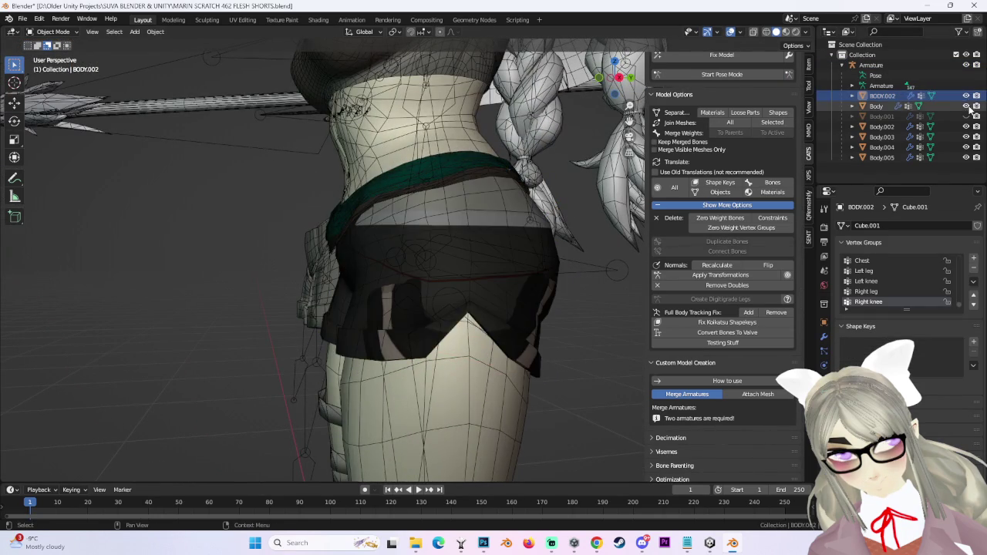
left_click(965, 105)
left_click(468, 153)
left_click(966, 156)
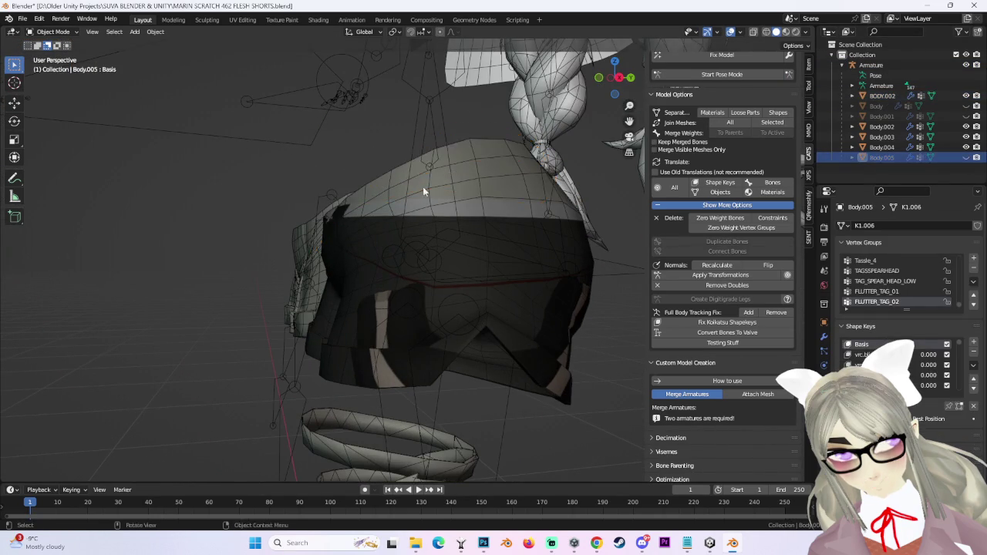
Apply the Mirror modifier on the BODY.002 shorts, leaving only Armature.001.
middle_click_drag(445, 186, 524, 224)
left_click(524, 224)
left_click(503, 271)
mouse_move(498, 270)
middle_mouse_down()
mouse_move(521, 260)
mouse_move(402, 243)
mouse_move(424, 226)
mouse_move(453, 242)
mouse_move(418, 216)
mouse_move(487, 219)
mouse_move(572, 204)
mouse_move(465, 218)
mouse_move(519, 214)
mouse_move(491, 233)
middle_mouse_up()
left_click(487, 219)
left_click(491, 233)
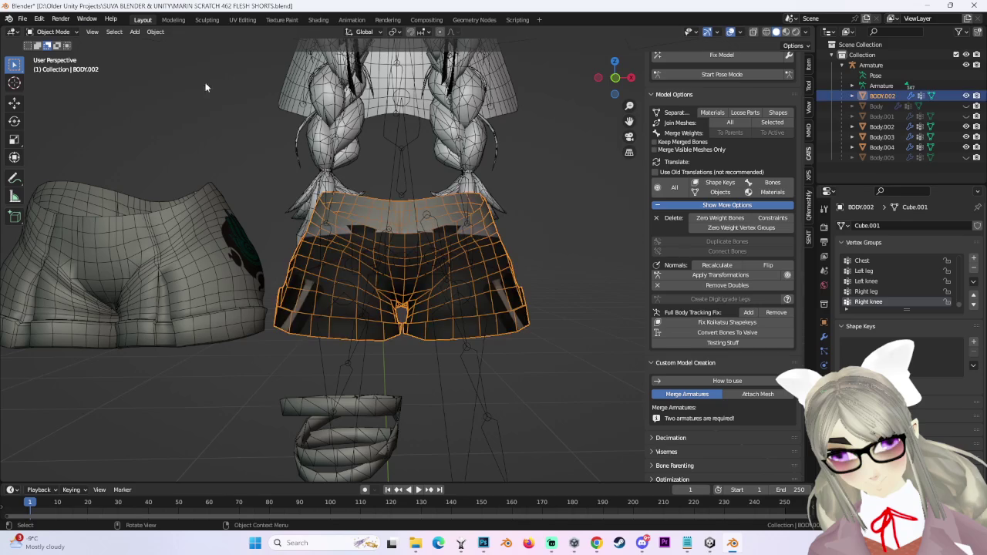
left_click(823, 351)
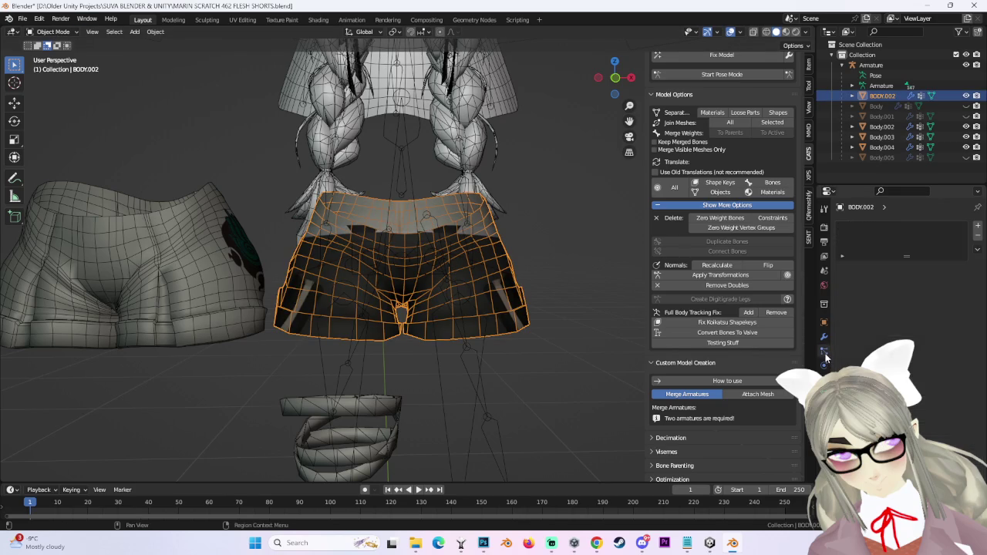
left_click(824, 337)
left_click(939, 269)
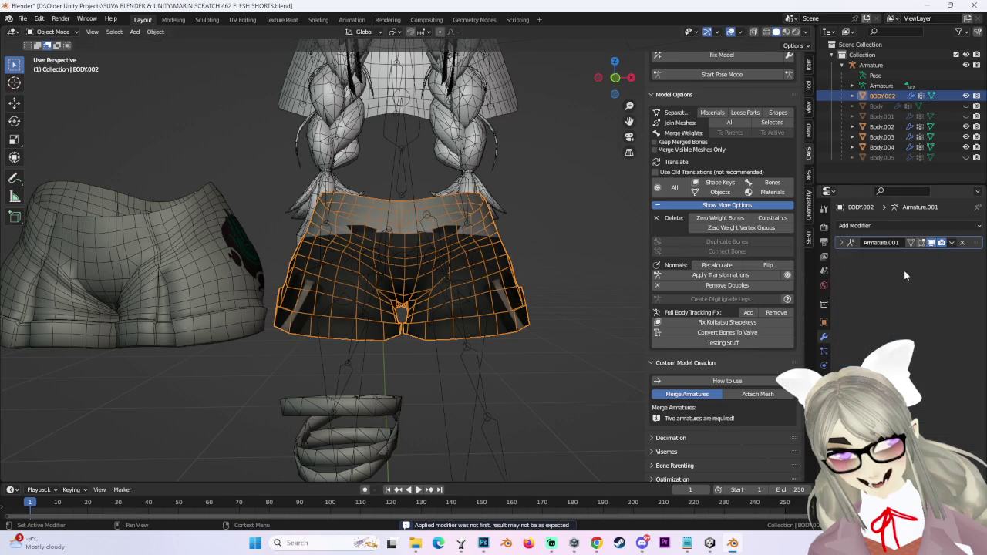
Snap to a front view, reselect BODY.002 and put it into Edit Mode.
middle_click_drag(479, 236, 596, 232)
left_click(595, 231)
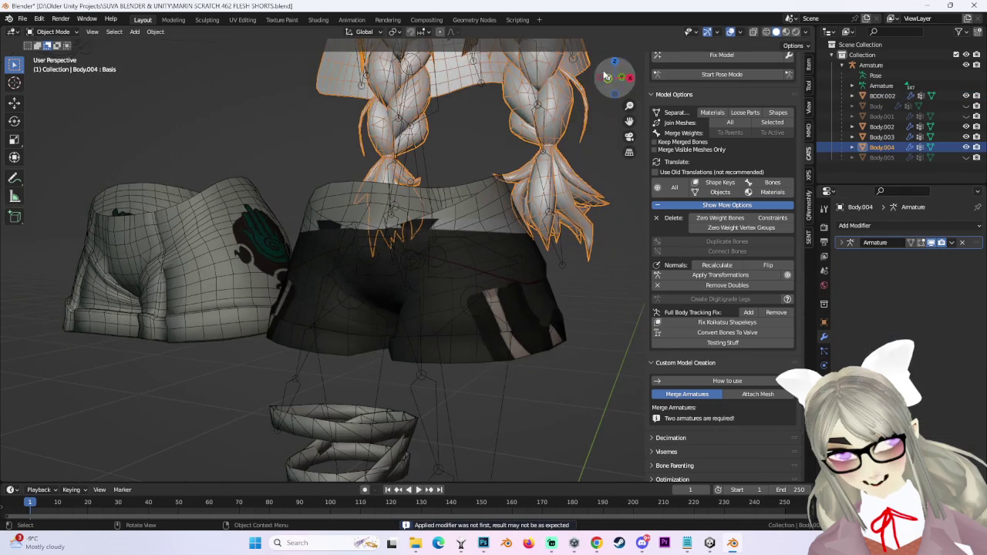
left_click(609, 77)
left_click(458, 255)
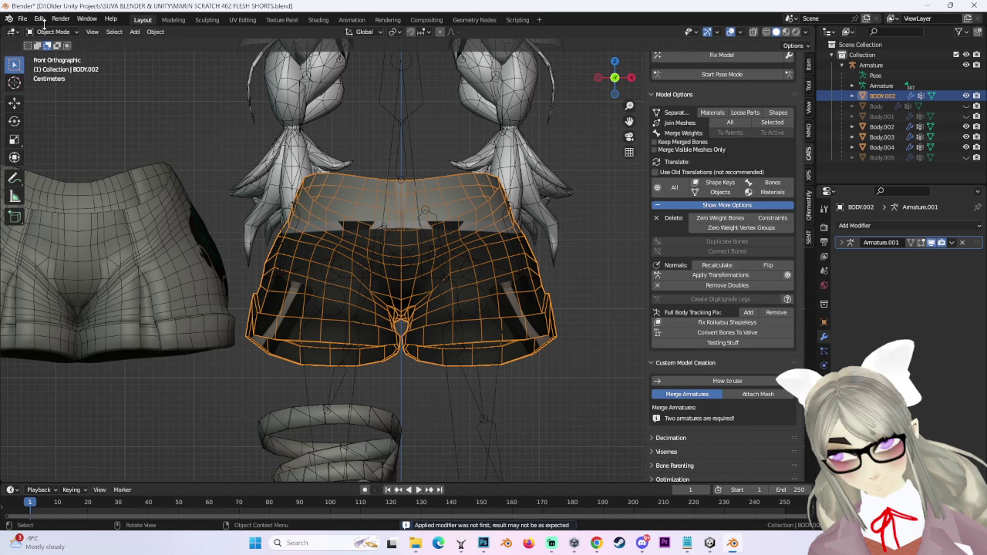
left_click(53, 55)
mouse_move(463, 246)
middle_mouse_down()
mouse_move(493, 257)
mouse_move(453, 317)
mouse_move(359, 290)
mouse_move(405, 269)
mouse_move(380, 239)
mouse_move(498, 234)
mouse_move(507, 265)
mouse_move(453, 248)
middle_mouse_up()
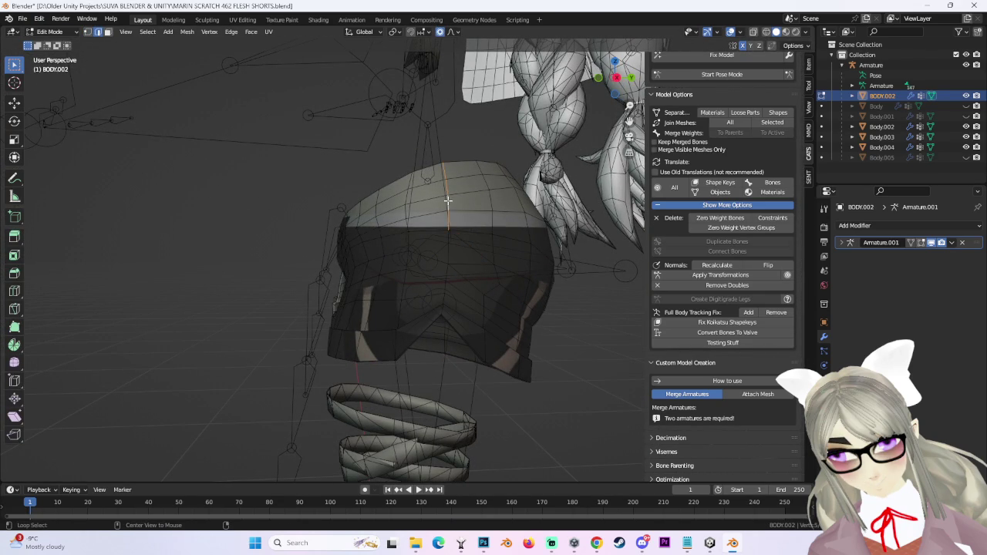
Mark the selected centre front edge loop of the shorts as a UV seam.
mouse_move(451, 255)
middle_mouse_down()
mouse_move(481, 254)
mouse_move(472, 268)
mouse_move(447, 267)
mouse_move(447, 224)
mouse_move(444, 258)
mouse_move(480, 320)
mouse_move(477, 311)
middle_mouse_up()
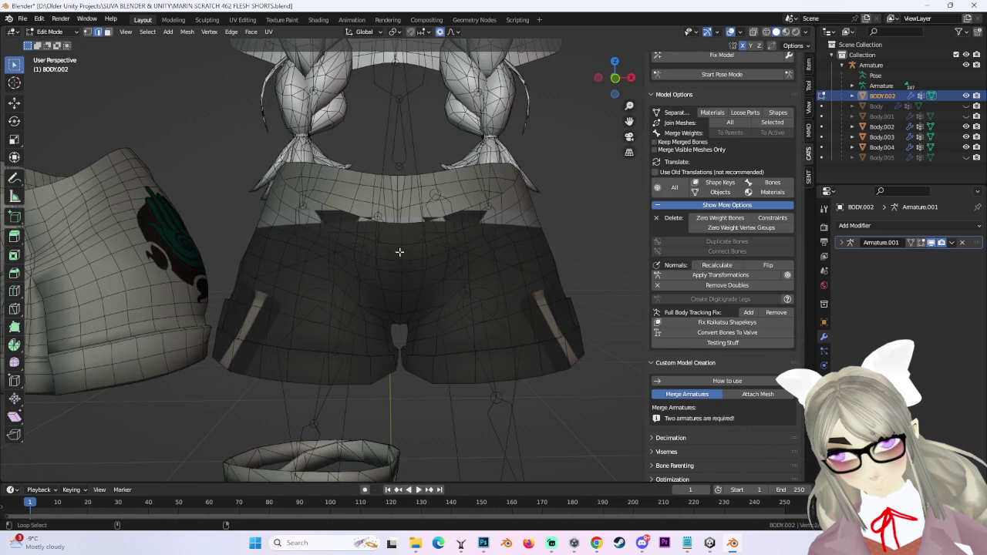
mouse_move(401, 259)
middle_mouse_down()
mouse_move(424, 346)
mouse_move(522, 286)
mouse_move(449, 229)
mouse_move(441, 359)
mouse_move(453, 282)
mouse_move(467, 269)
mouse_move(452, 259)
middle_mouse_up()
key("ctrl+e")
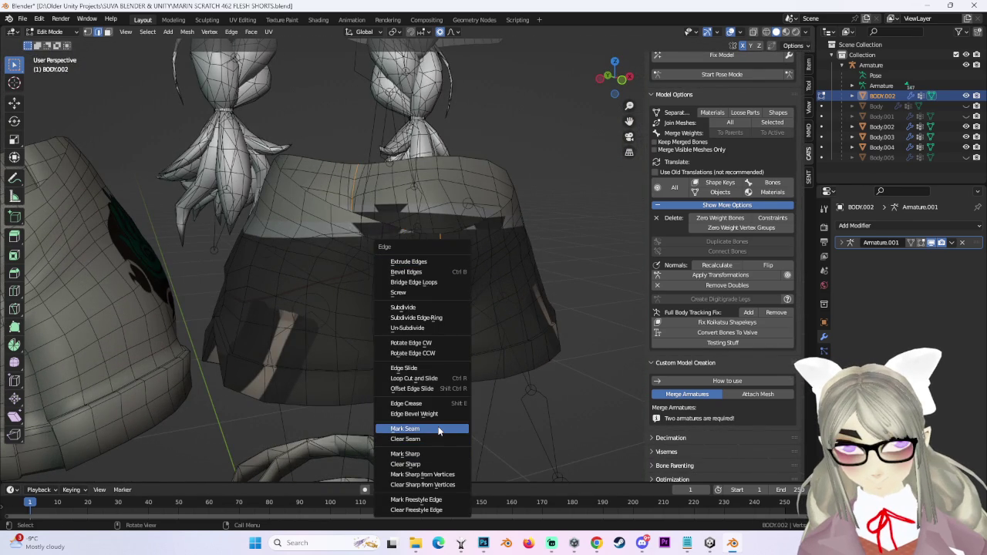
left_click(438, 429)
Check the new seam from several angles, then return the shorts to Object Mode.
middle_click_drag(438, 431, 482, 238)
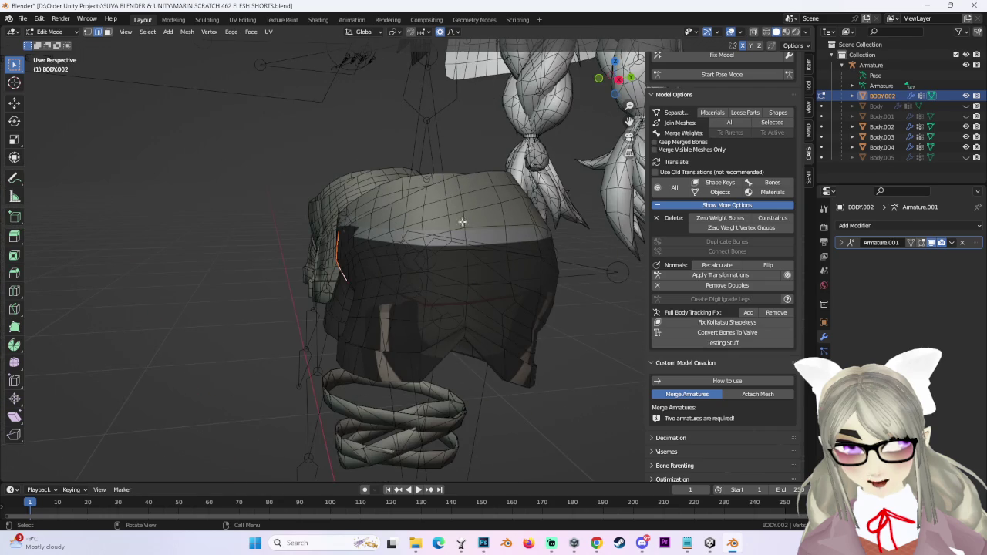
middle_click_drag(460, 162, 336, 261)
scroll(336, 261, "up", 4)
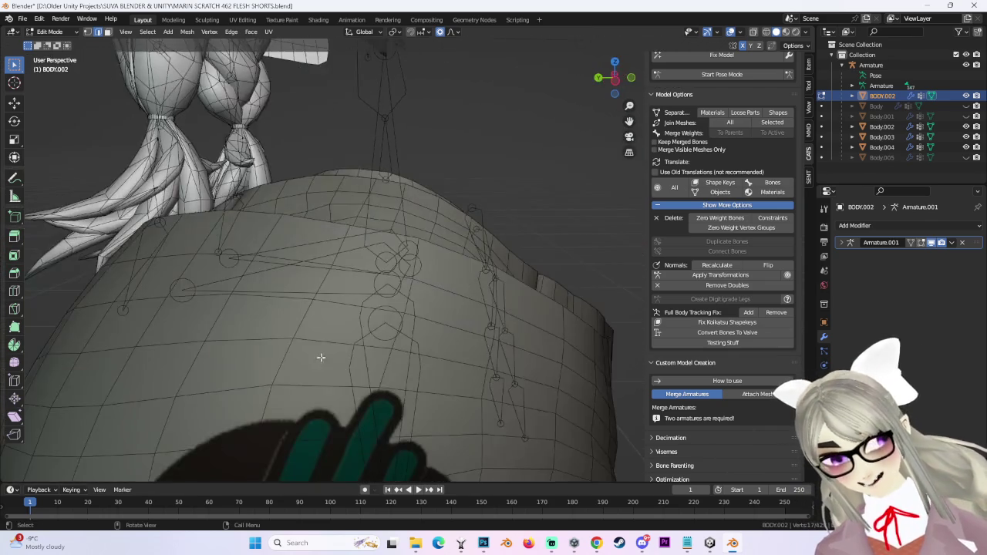
scroll(336, 261, "down", 5)
left_click(615, 77)
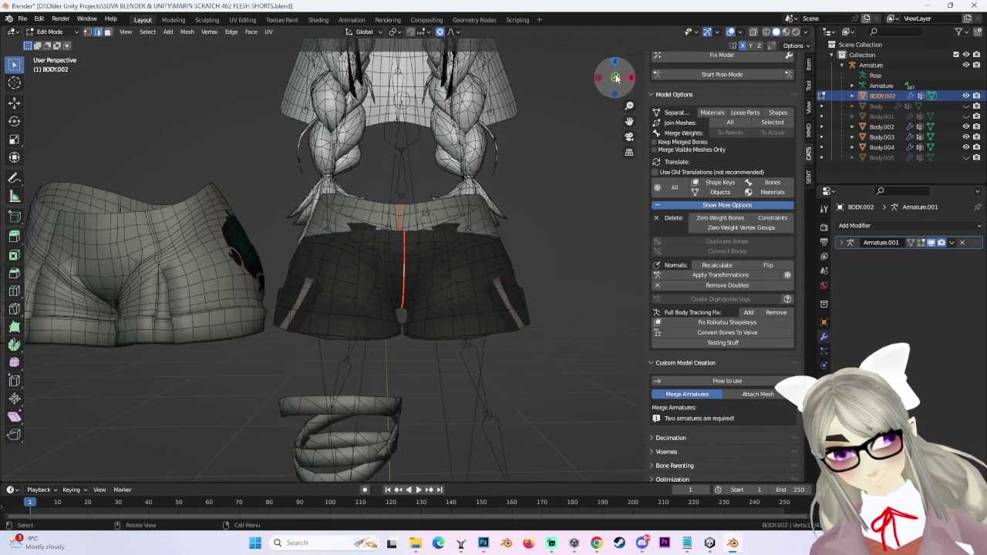
mouse_move(467, 264)
middle_mouse_down()
mouse_move(427, 335)
mouse_move(426, 300)
mouse_move(452, 309)
mouse_move(455, 346)
mouse_move(392, 334)
mouse_move(452, 301)
mouse_move(525, 226)
mouse_move(451, 311)
middle_mouse_up()
mouse_move(373, 235)
middle_mouse_down()
mouse_move(409, 293)
mouse_move(531, 202)
mouse_move(539, 94)
middle_mouse_up()
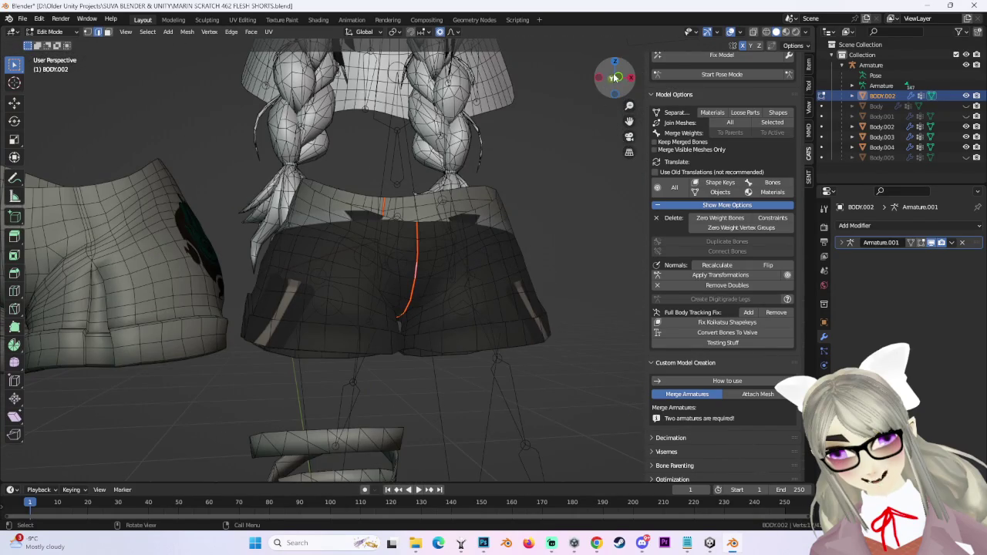
left_click(614, 77)
left_click(49, 31)
left_click(51, 43)
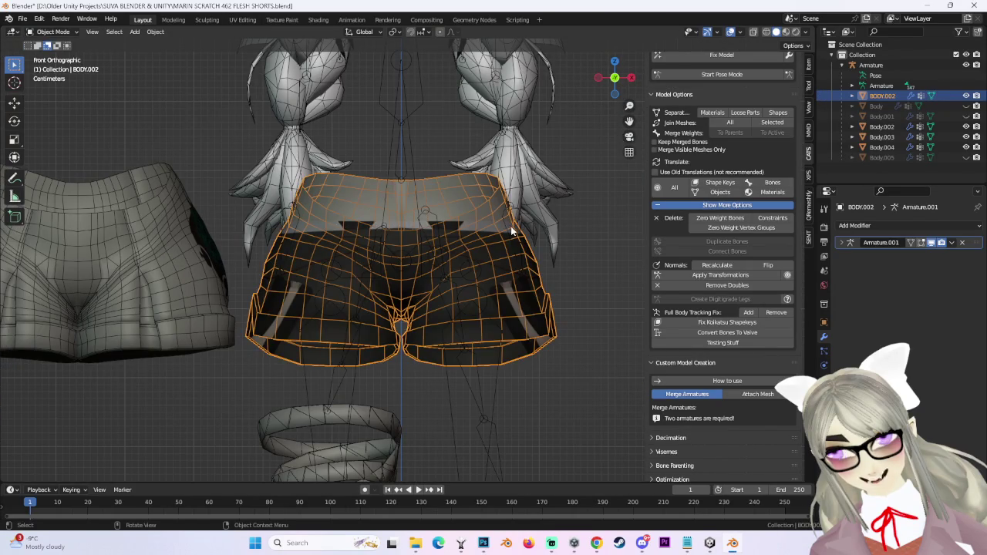
With X-ray off, inspect the green hand logo on the Body.003 shorts from behind.
mouse_move(104, 53)
middle_mouse_down()
mouse_move(403, 280)
mouse_move(319, 262)
mouse_move(365, 246)
mouse_move(498, 271)
middle_mouse_up()
left_click(322, 246)
middle_click_drag(322, 246, 491, 274)
left_click(554, 241)
mouse_move(554, 241)
middle_mouse_down()
mouse_move(512, 242)
mouse_move(500, 259)
middle_mouse_up()
left_click(732, 33)
left_click(379, 293)
mouse_move(380, 293)
middle_mouse_down()
mouse_move(562, 240)
mouse_move(532, 259)
middle_mouse_up()
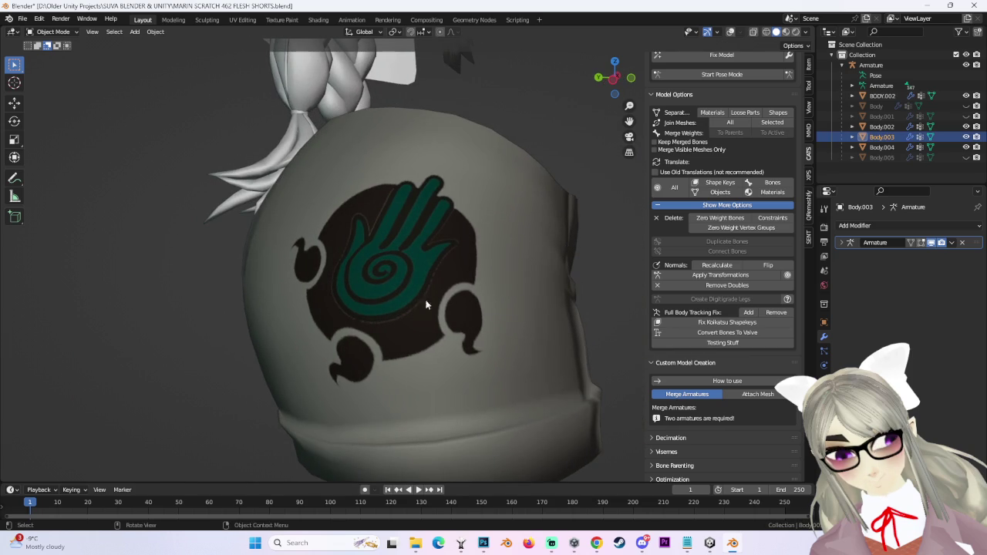
mouse_move(377, 295)
middle_mouse_down()
mouse_move(393, 236)
mouse_move(422, 253)
mouse_move(464, 245)
mouse_move(467, 235)
mouse_move(445, 231)
middle_mouse_up()
scroll(393, 253, "down", 3)
scroll(393, 252, "down", 2)
scroll(470, 244, "up", 2)
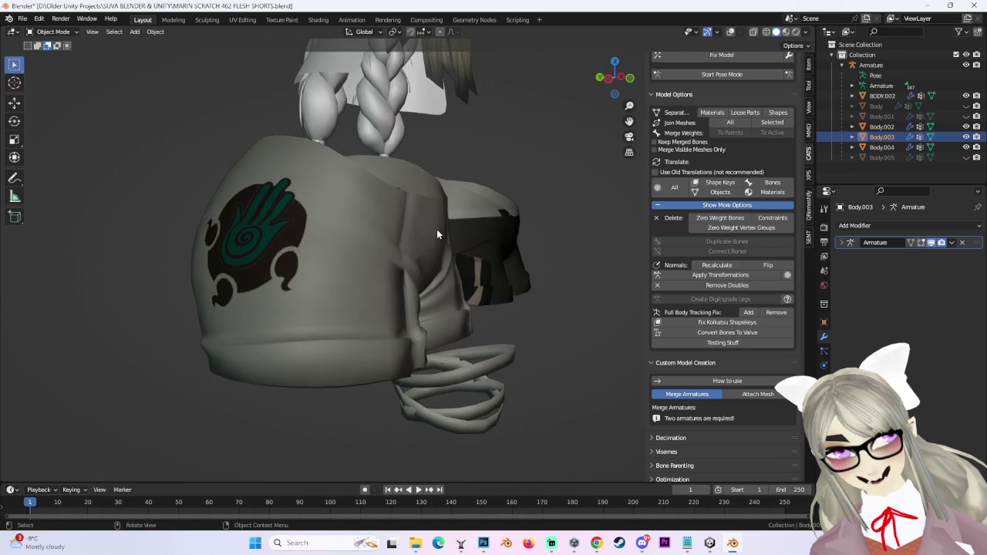
left_click(629, 78)
Select the BODY.002 shorts and switch them into Edit Mode.
scroll(450, 265, "up", 2)
left_click(458, 216)
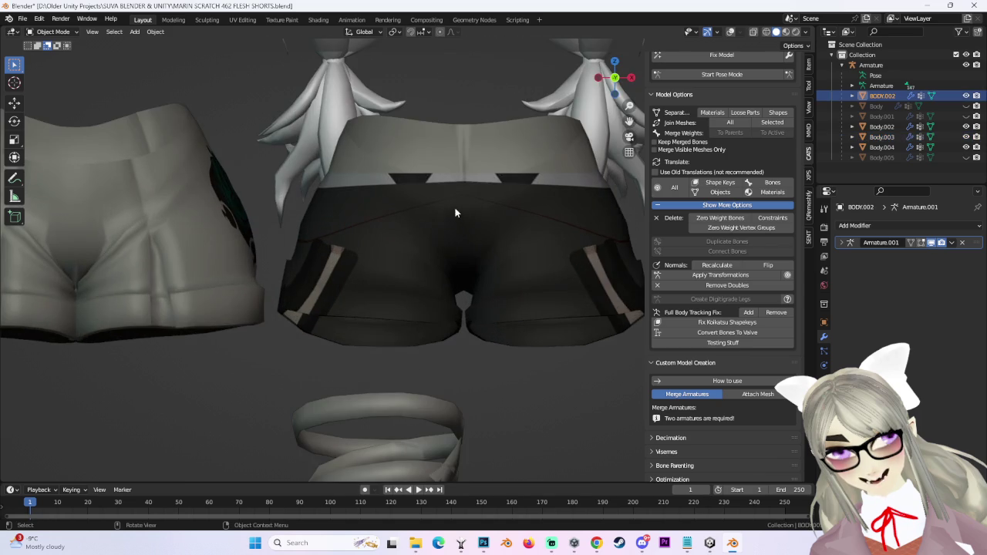
scroll(407, 100, "up", 2)
left_click(65, 32)
left_click(54, 61)
scroll(478, 326, "down", 3)
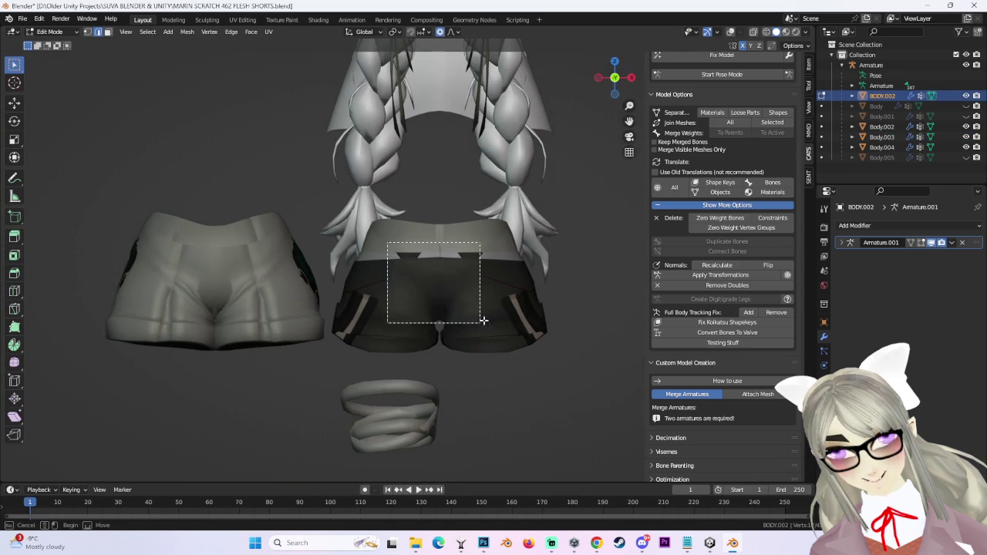
Clear the selection and select the entire connected BODY.002 shorts mesh.
left_click(754, 32)
left_click(730, 32)
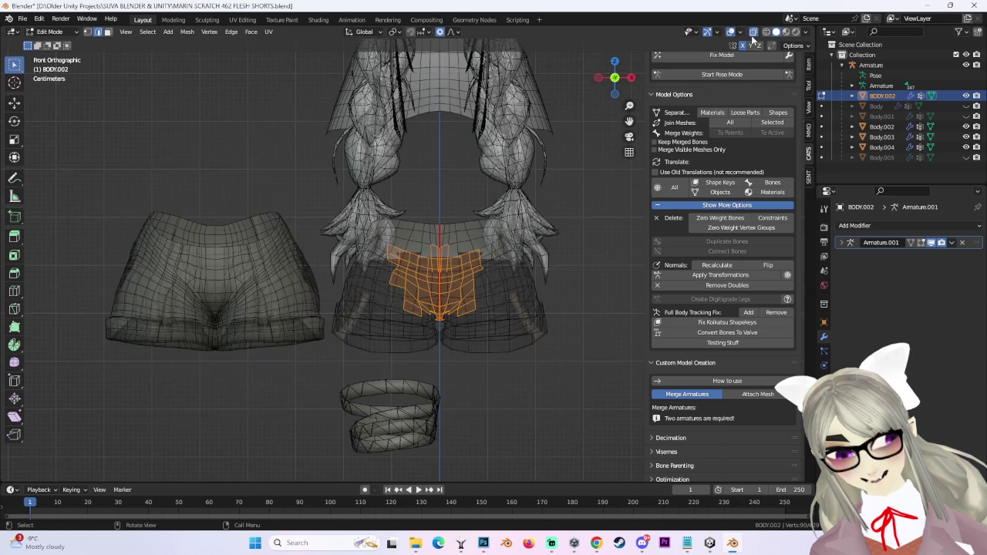
scroll(526, 247, "up", 2)
key("alt+a")
scroll(532, 285, "down", 2)
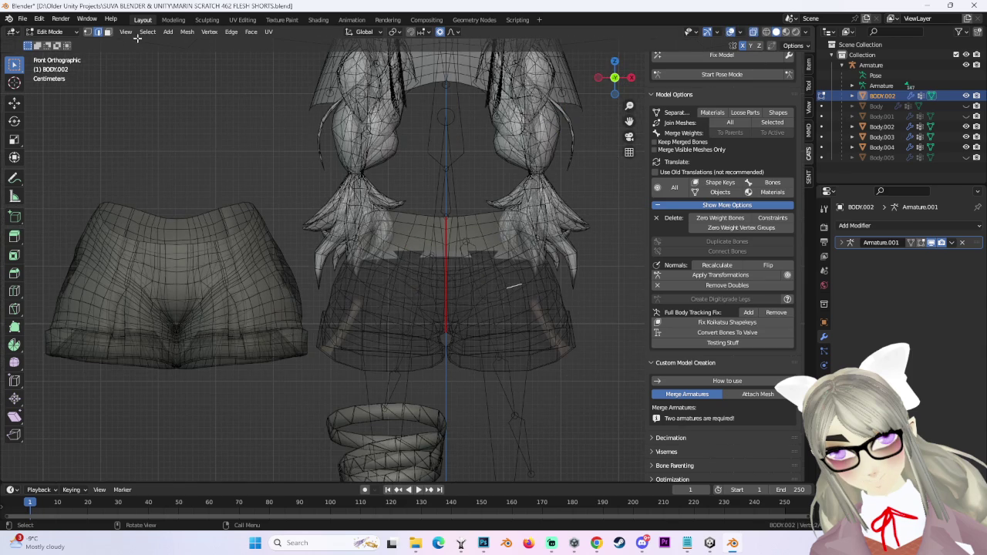
key("l")
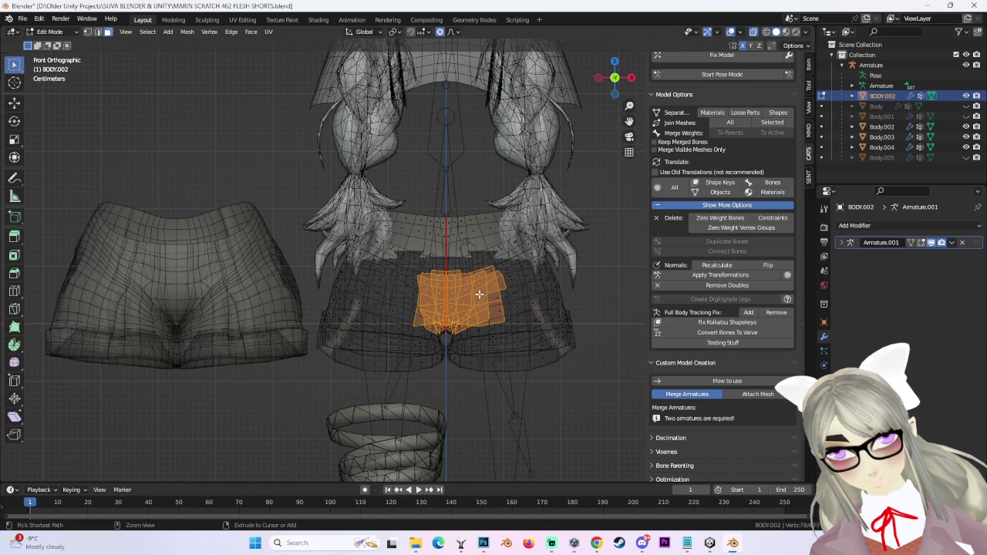
key("ctrl+l")
scroll(484, 286, "up", 2)
Turn X-ray off and orbit around the shorts in solid shading.
left_click(268, 33)
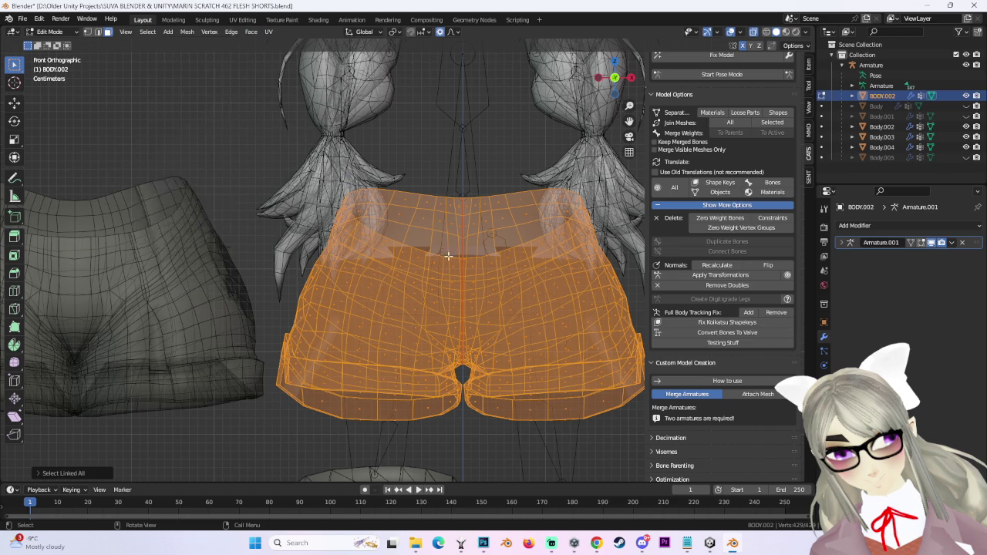
scroll(466, 300, "down", 2)
middle_click_drag(368, 300, 743, 85)
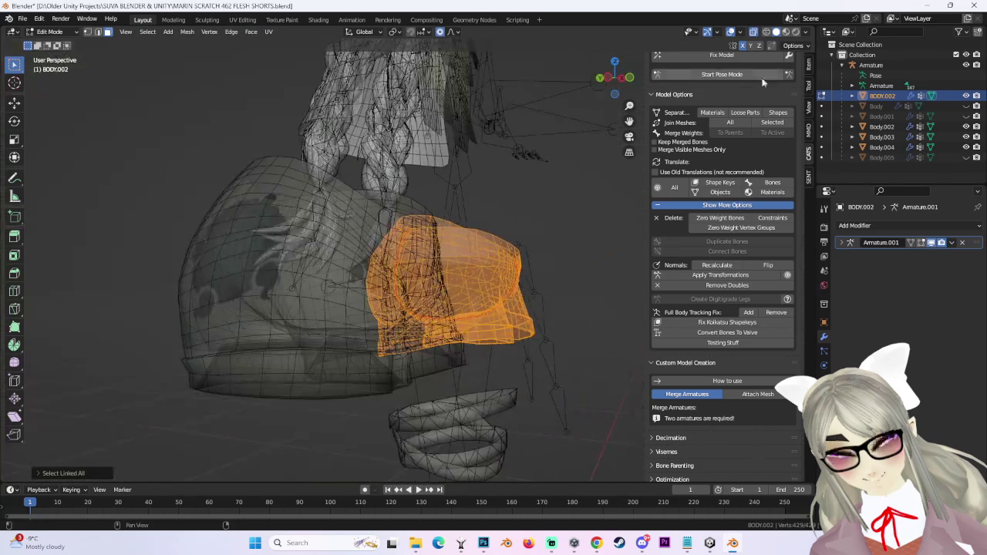
left_click(753, 32)
mouse_move(496, 269)
middle_mouse_down()
mouse_move(414, 302)
mouse_move(471, 287)
mouse_move(406, 275)
mouse_move(496, 282)
mouse_move(502, 258)
mouse_move(529, 269)
mouse_move(553, 252)
mouse_move(529, 223)
mouse_move(480, 236)
mouse_move(452, 214)
mouse_move(464, 268)
mouse_move(540, 193)
middle_mouse_up()
scroll(495, 286, "up", 3)
scroll(539, 239, "up", 2)
scroll(529, 222, "down", 4)
scroll(508, 269, "up", 3)
Line up a close straight-on front view of the shorts, ready for UV projection.
left_click(629, 79)
middle_click_drag(591, 231, 558, 276)
scroll(558, 276, "up", 3)
mouse_move(628, 80)
left_mouse_down()
mouse_move(617, 77)
mouse_move(461, 328)
mouse_move(519, 326)
mouse_move(557, 288)
left_mouse_up()
mouse_move(596, 85)
left_mouse_down()
mouse_move(627, 101)
mouse_move(528, 256)
left_mouse_up()
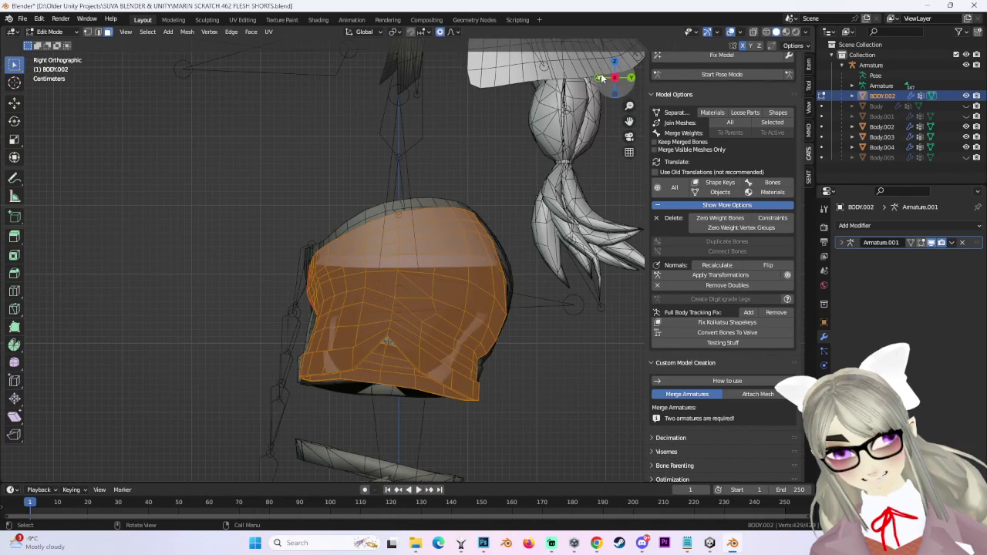
left_click_drag(605, 79, 515, 278)
scroll(529, 292, "up", 2)
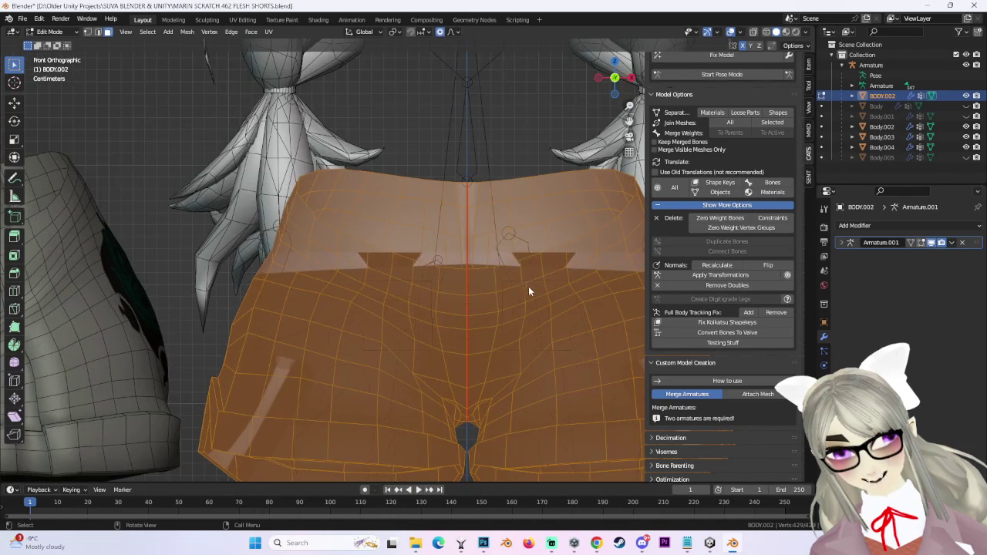
scroll(529, 291, "down", 3)
left_click(269, 31)
Project the shorts' UVs from the front view.
left_click(269, 32)
left_click(269, 32)
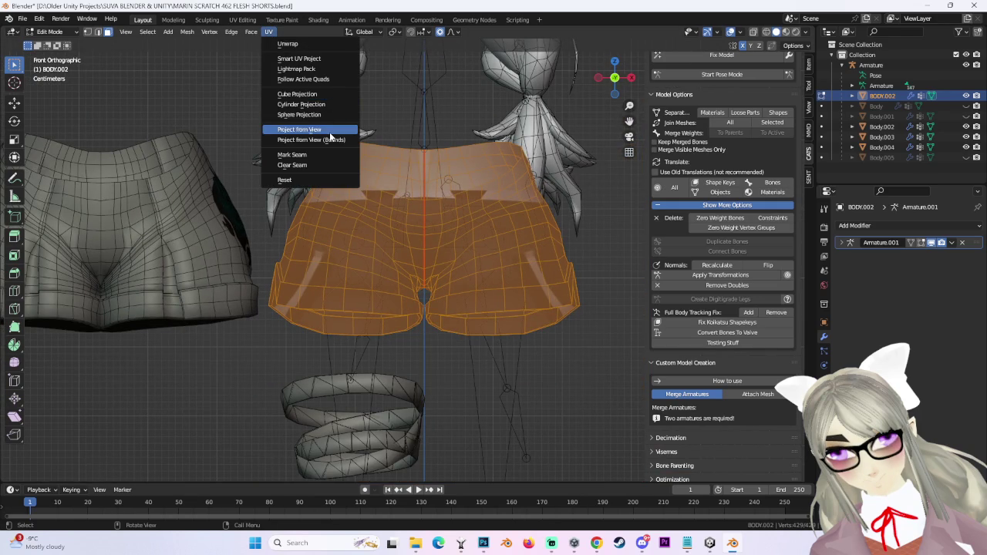
left_click(329, 133)
In the UV Editing workspace, select all the shorts' UVs and unwrap them.
left_click(242, 19)
key("a")
scroll(220, 281, "up", 3)
left_click(174, 32)
mouse_move(208, 136)
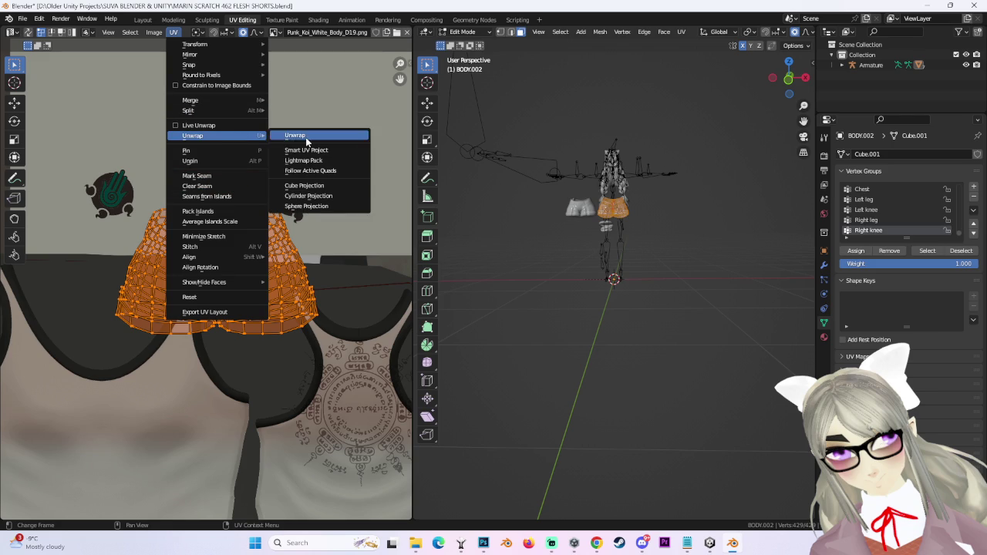
left_click(306, 141)
scroll(290, 287, "down", 3)
Move and shrink the UV island into the empty area above the two logos.
key("g")
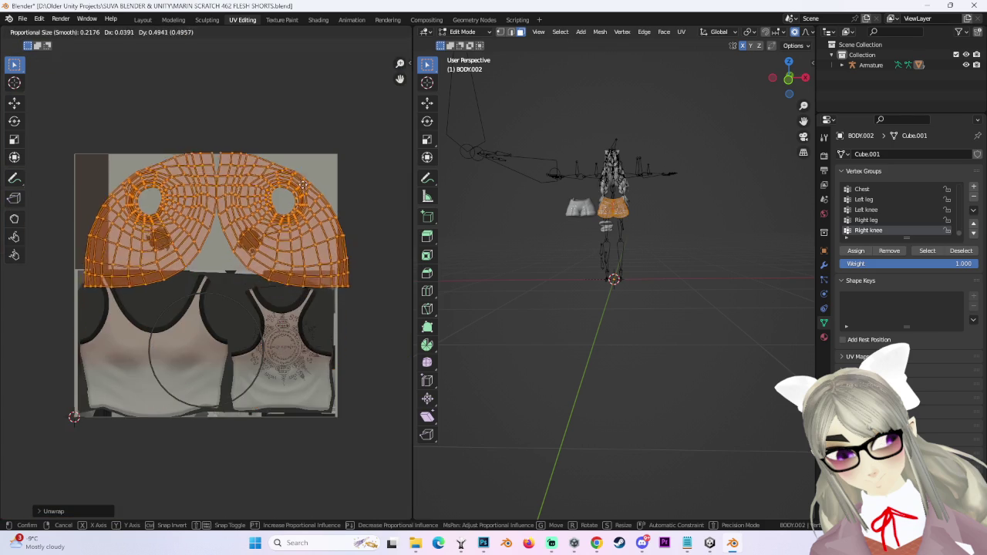
left_click(303, 184)
scroll(289, 231, "up", 2)
scroll(289, 231, "up", 1)
key("s")
left_click(280, 252)
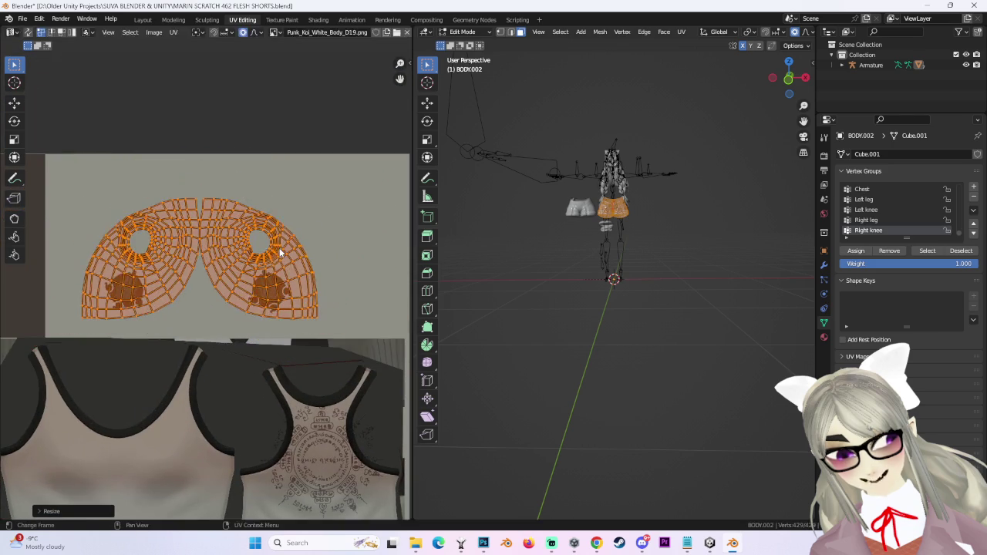
key("g")
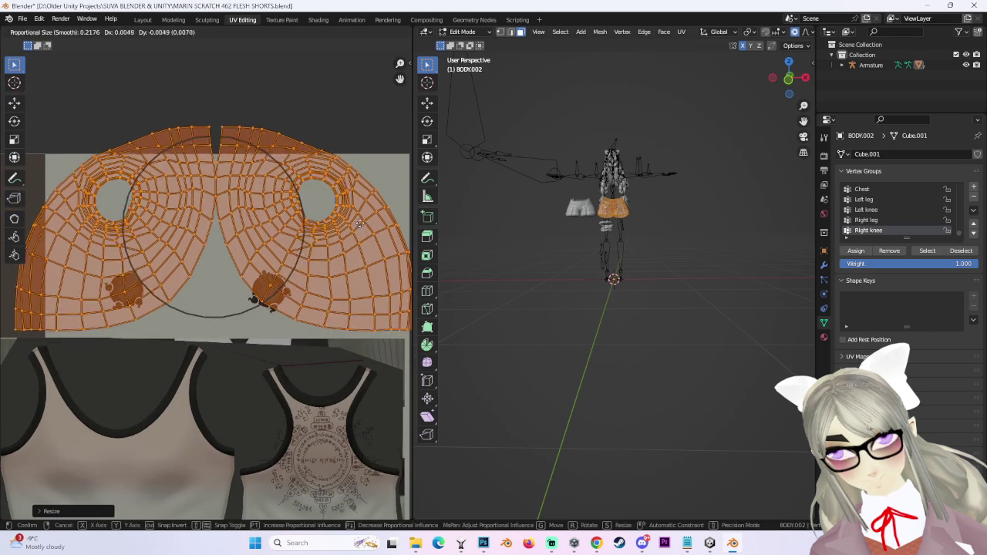
scroll(359, 223, "down", 3)
scroll(359, 223, "up", 4)
left_click(359, 223)
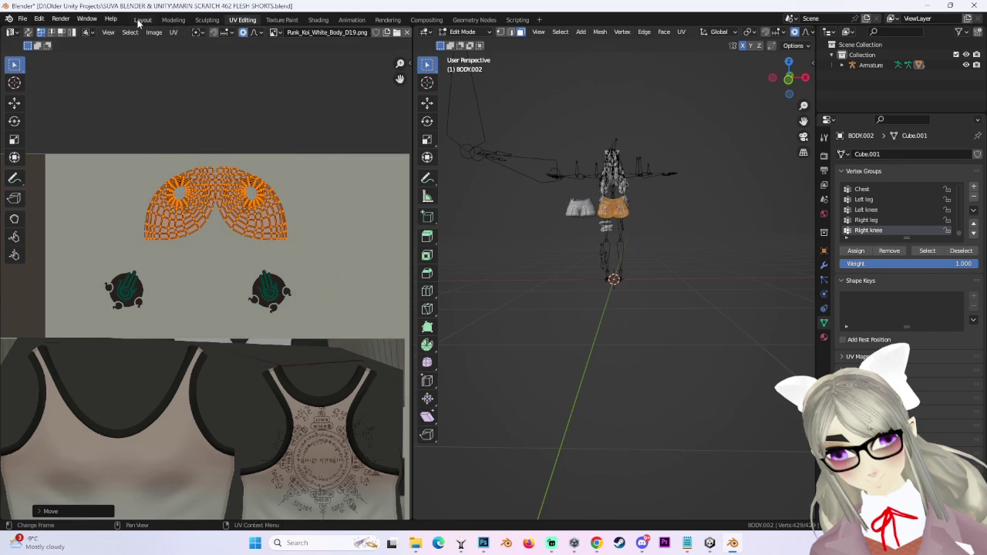
Return to the Layout workspace and view the model from a new angle.
left_click(143, 19)
left_click(587, 225)
middle_click_drag(590, 224, 538, 250)
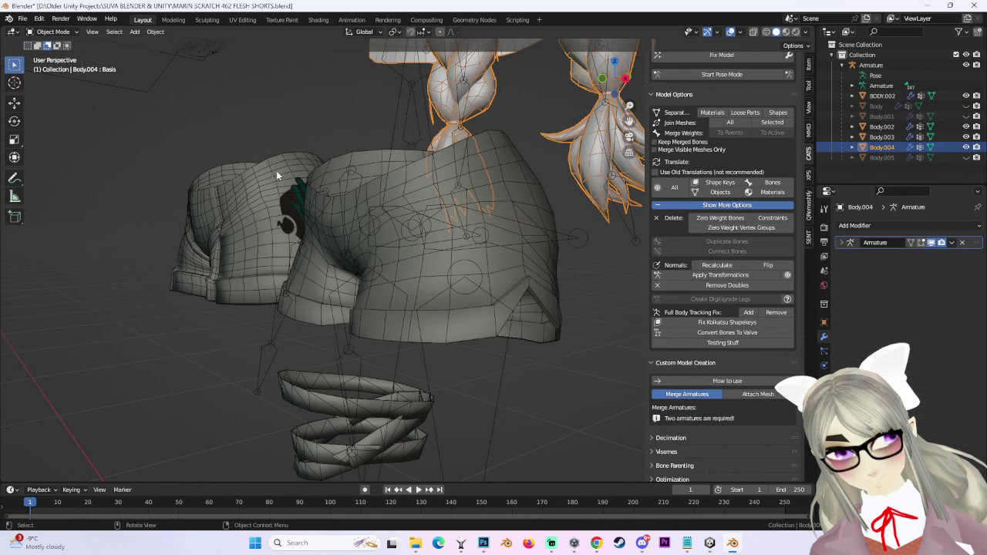
Select the BODY.002 shorts, frame them from the front, and enter Edit Mode.
middle_click_drag(278, 176, 457, 221)
left_click(498, 202)
left_click(537, 209)
middle_click_drag(537, 209, 626, 91)
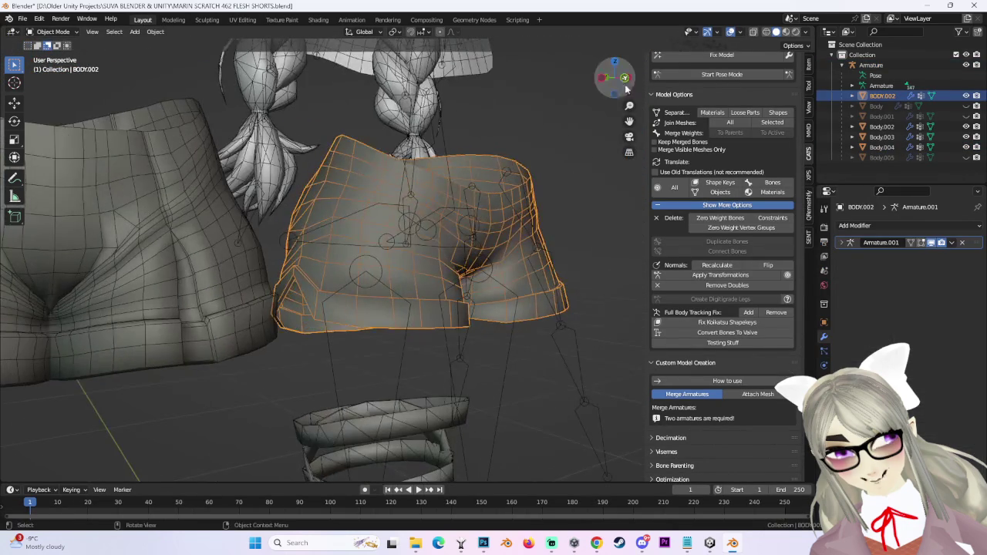
left_click(624, 77)
left_click(597, 77)
middle_click_drag(496, 212, 389, 255, "shift")
scroll(390, 254, "up", 3)
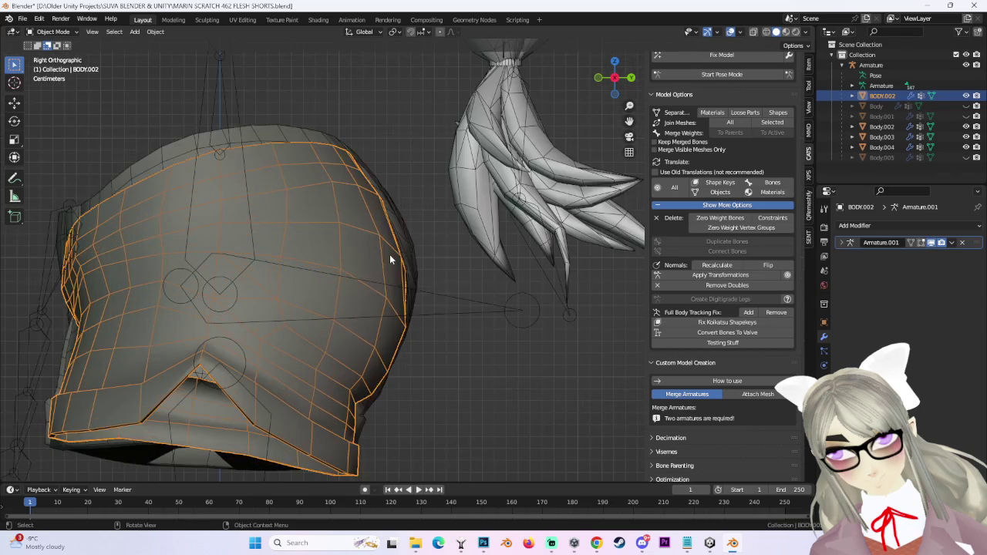
scroll(296, 251, "down", 3)
mouse_move(296, 251)
middle_mouse_down()
mouse_move(454, 243)
mouse_move(483, 247)
mouse_move(529, 277)
mouse_move(473, 307)
middle_mouse_up()
left_click(74, 33)
left_click(61, 59)
mouse_move(432, 231)
middle_mouse_down()
mouse_move(462, 227)
mouse_move(346, 234)
mouse_move(425, 244)
middle_mouse_up()
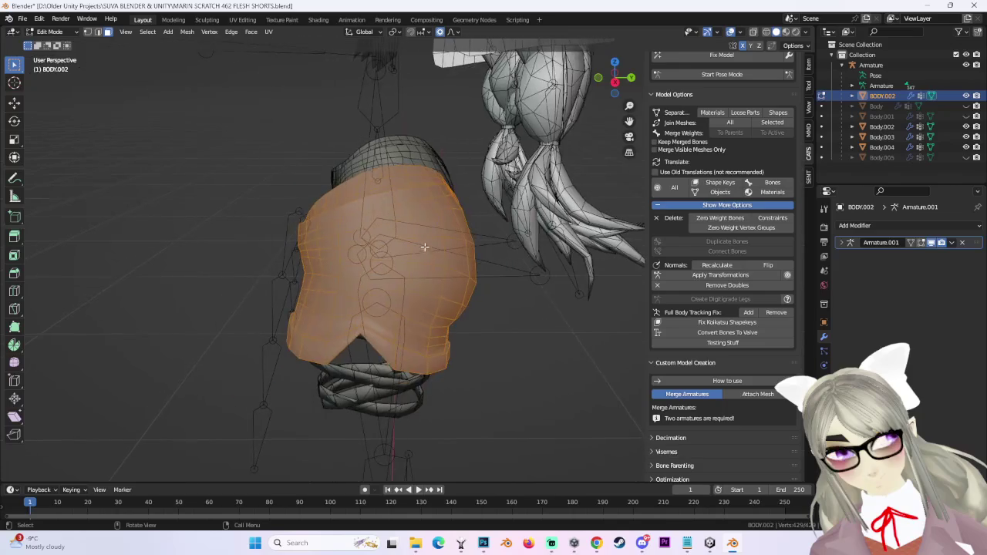
Select a face on the shorts and inspect the existing centre seam.
left_click(617, 84)
scroll(477, 229, "up", 3)
mouse_move(478, 229)
middle_mouse_down()
mouse_move(519, 233)
mouse_move(525, 260)
mouse_move(535, 242)
mouse_move(489, 276)
mouse_move(511, 275)
mouse_move(386, 282)
mouse_move(402, 284)
mouse_move(407, 271)
middle_mouse_up()
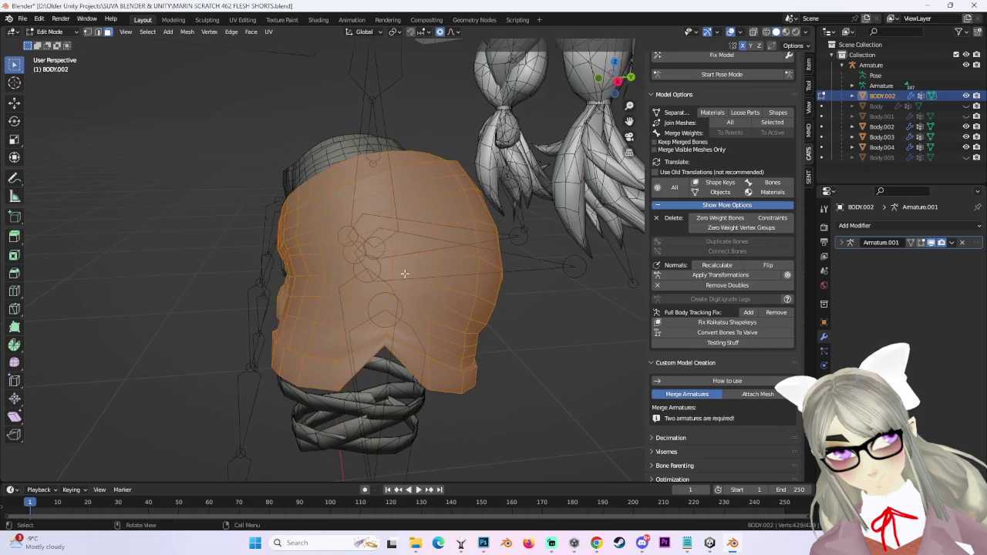
left_click(317, 294)
mouse_move(555, 312)
middle_mouse_down()
mouse_move(610, 306)
mouse_move(578, 303)
middle_mouse_up()
left_click(61, 35)
mouse_move(539, 255)
middle_mouse_down()
mouse_move(551, 254)
mouse_move(510, 265)
mouse_move(465, 306)
middle_mouse_up()
key("ctrl+e")
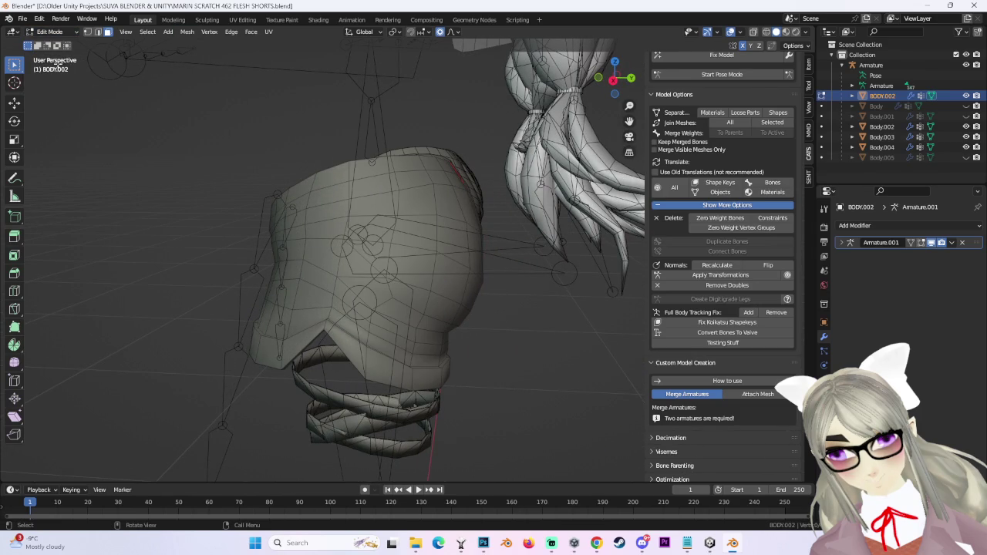
Mark the inner crotch edge loop as a UV seam, then check it from the side.
mouse_move(332, 247)
middle_mouse_down()
mouse_move(454, 231)
mouse_move(539, 257)
mouse_move(509, 229)
mouse_move(478, 239)
mouse_move(413, 232)
mouse_move(445, 270)
mouse_move(467, 251)
mouse_move(461, 238)
middle_mouse_up()
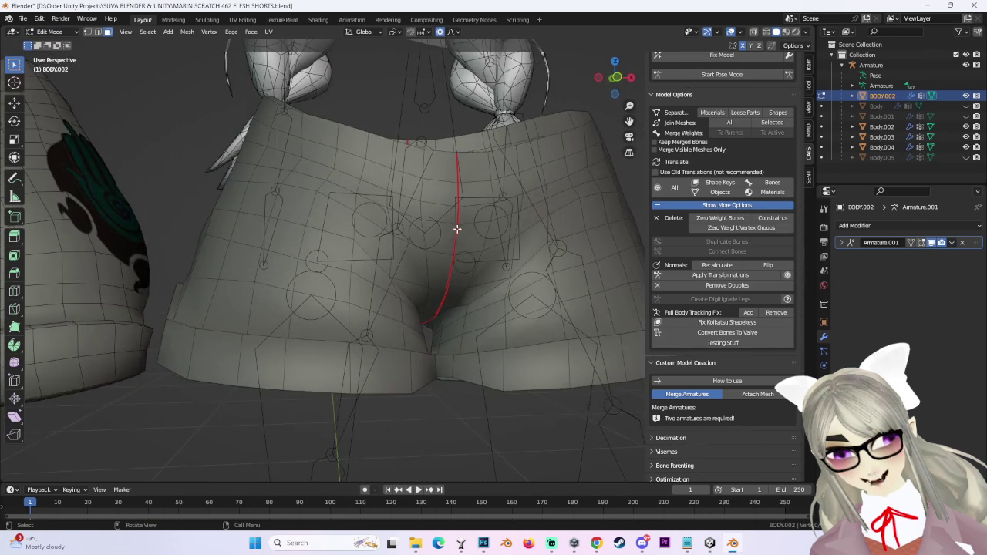
left_click(455, 242, "alt")
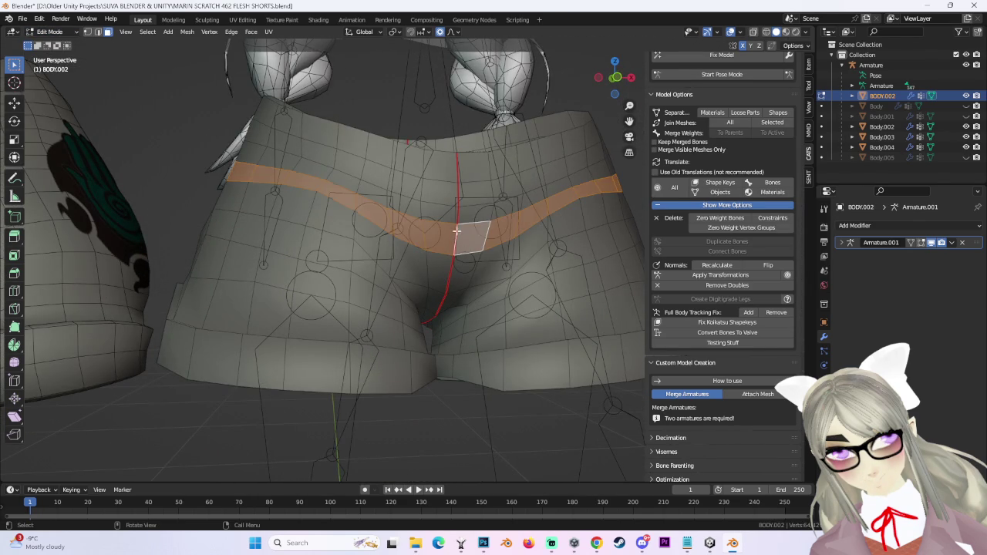
left_click(453, 232)
mouse_move(458, 207)
middle_mouse_down()
mouse_move(454, 269)
mouse_move(431, 266)
mouse_move(489, 280)
mouse_move(473, 301)
mouse_move(454, 290)
mouse_move(313, 358)
middle_mouse_up()
key("ctrl+e")
left_click(417, 276)
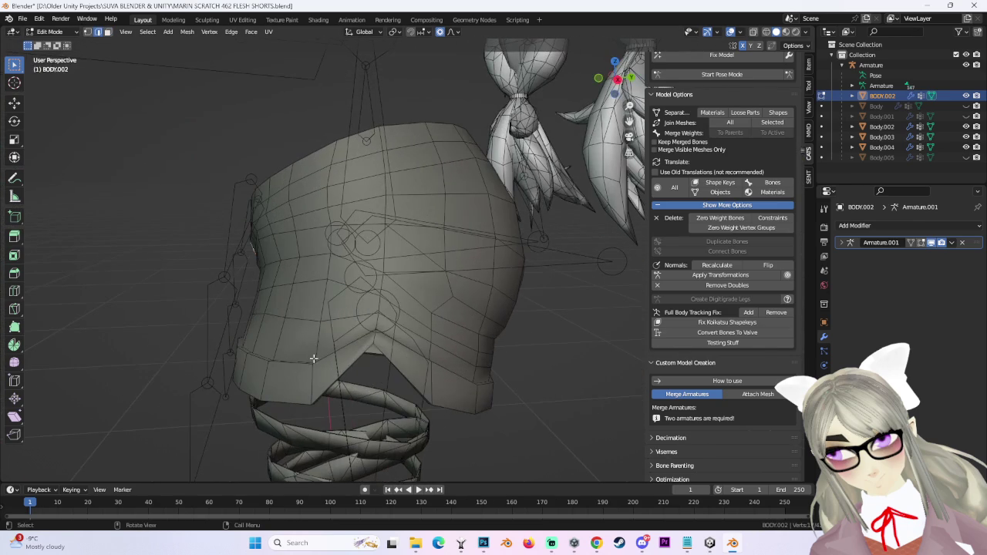
left_click(617, 80)
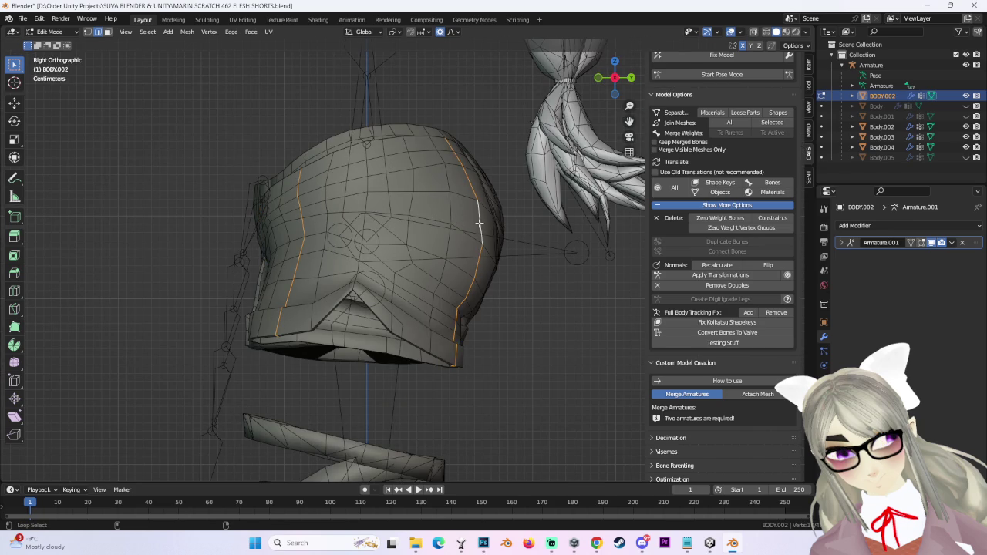
Mark the selected side edge loops of the shorts as seams with Ctrl+E.
scroll(475, 277, "down", 3)
scroll(476, 277, "up", 3)
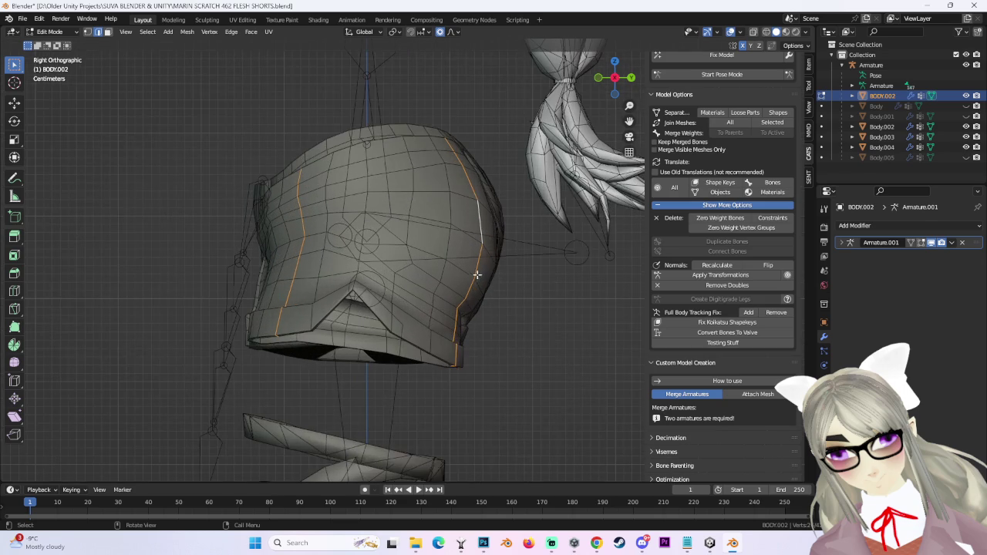
mouse_move(489, 260)
middle_mouse_down()
mouse_move(373, 309)
mouse_move(389, 226)
mouse_move(541, 322)
middle_mouse_up()
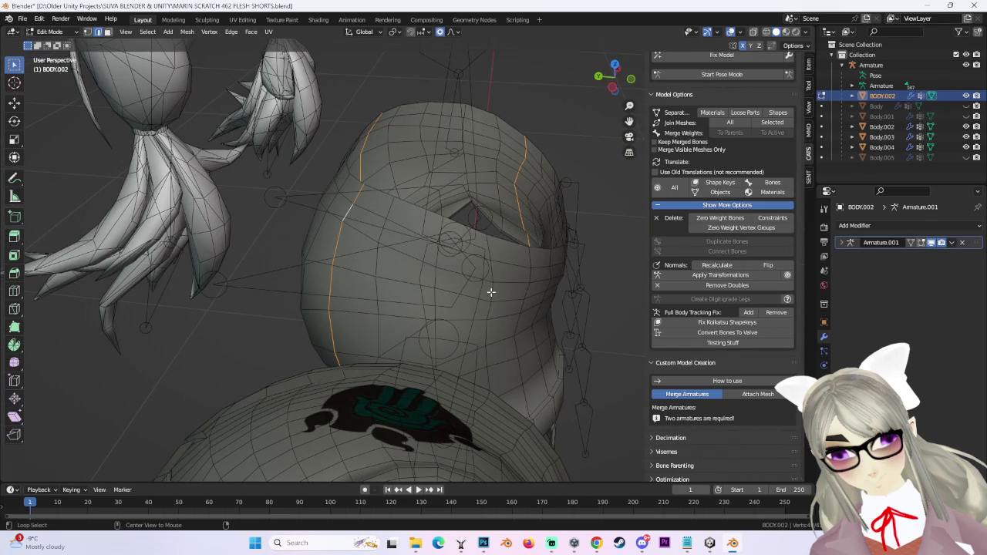
middle_click_drag(492, 291, 555, 308)
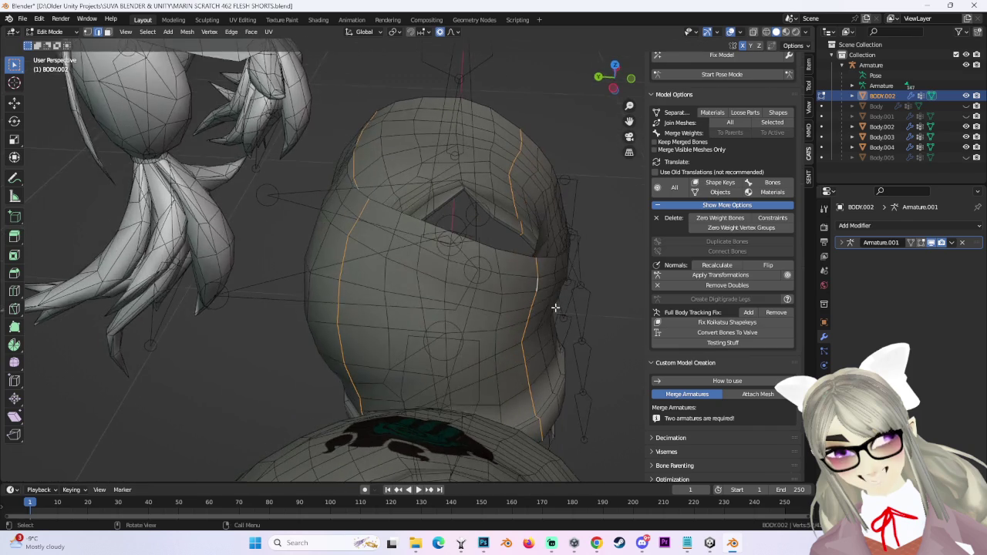
left_click_drag(599, 68, 560, 139)
mouse_move(561, 139)
middle_mouse_down()
mouse_move(579, 192)
mouse_move(537, 192)
mouse_move(571, 231)
mouse_move(502, 215)
mouse_move(557, 223)
mouse_move(531, 223)
mouse_move(509, 267)
mouse_move(411, 212)
mouse_move(467, 238)
mouse_move(397, 260)
mouse_move(473, 258)
mouse_move(455, 249)
middle_mouse_up()
scroll(503, 215, "up", 3)
key("ctrl+e")
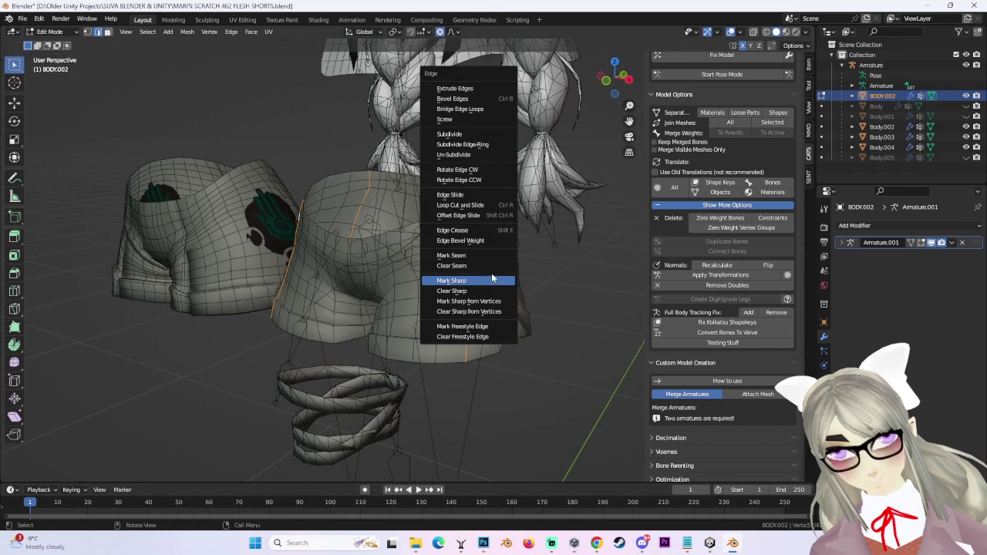
left_click(496, 282)
mouse_move(496, 282)
middle_mouse_down()
mouse_move(489, 264)
mouse_move(514, 280)
middle_mouse_up()
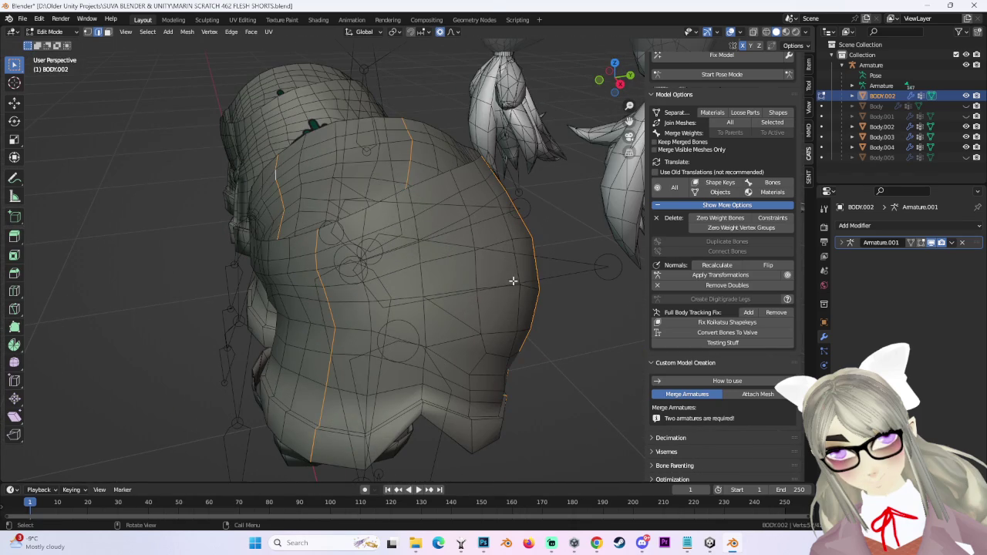
key("ctrl+e")
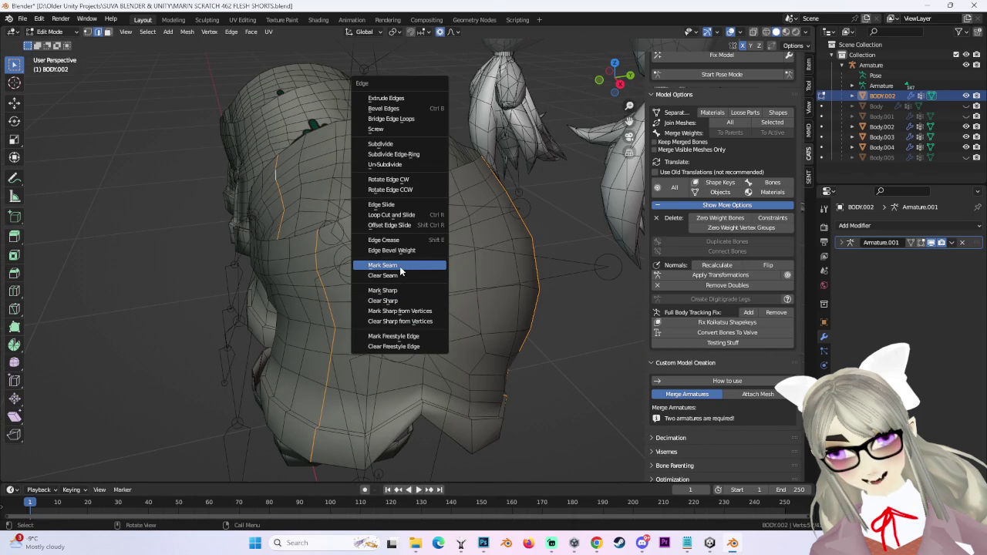
left_click(399, 268)
middle_click_drag(399, 269, 585, 283)
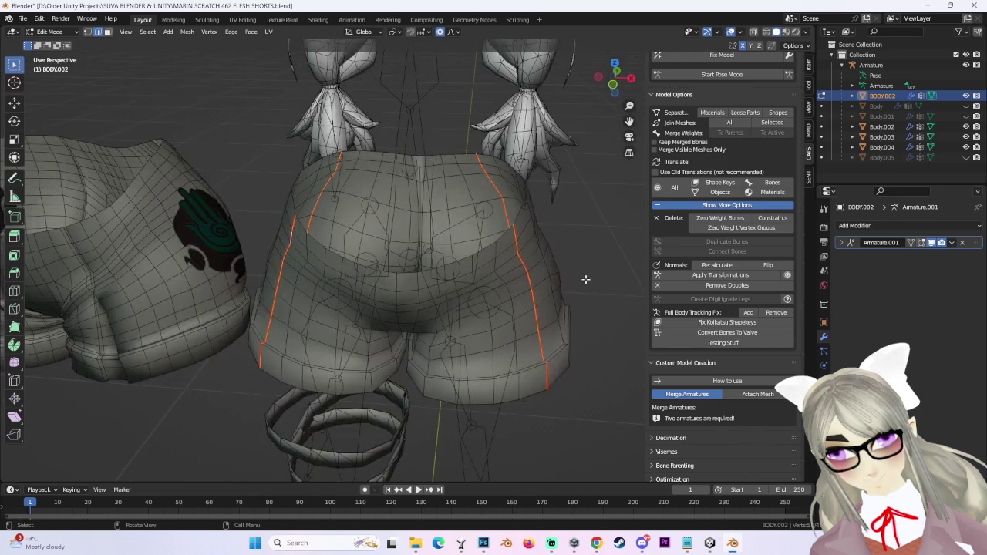
From the front view, select the whole shorts mesh in face mode and project its UVs from view.
left_click(612, 86)
key("a")
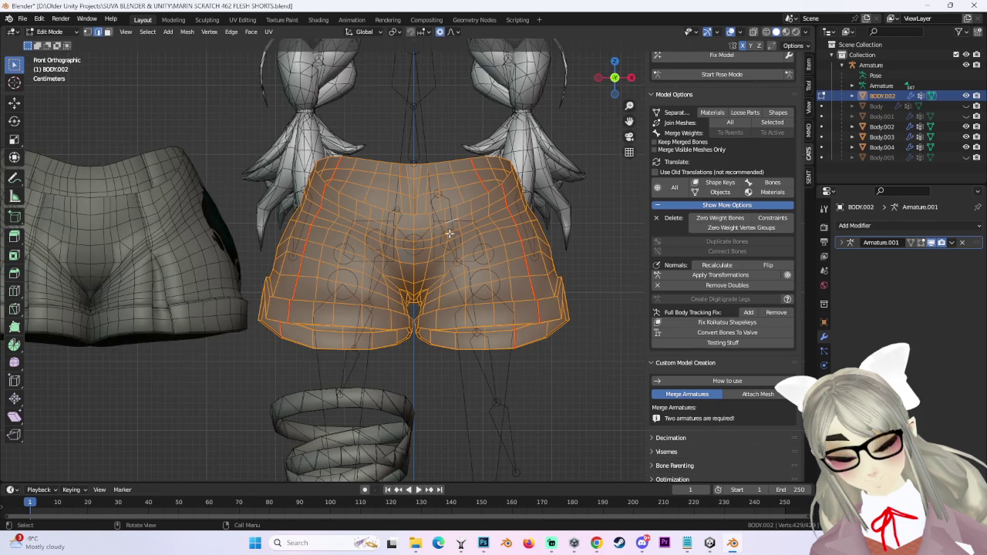
scroll(438, 228, "up", 2)
left_click(49, 32)
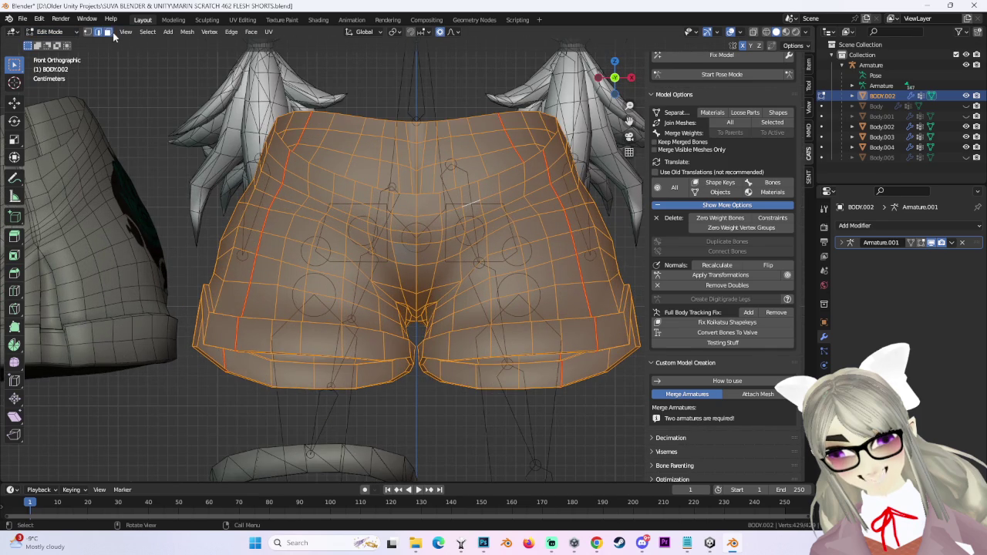
left_click(108, 32)
scroll(438, 160, "down", 2)
left_click(269, 32)
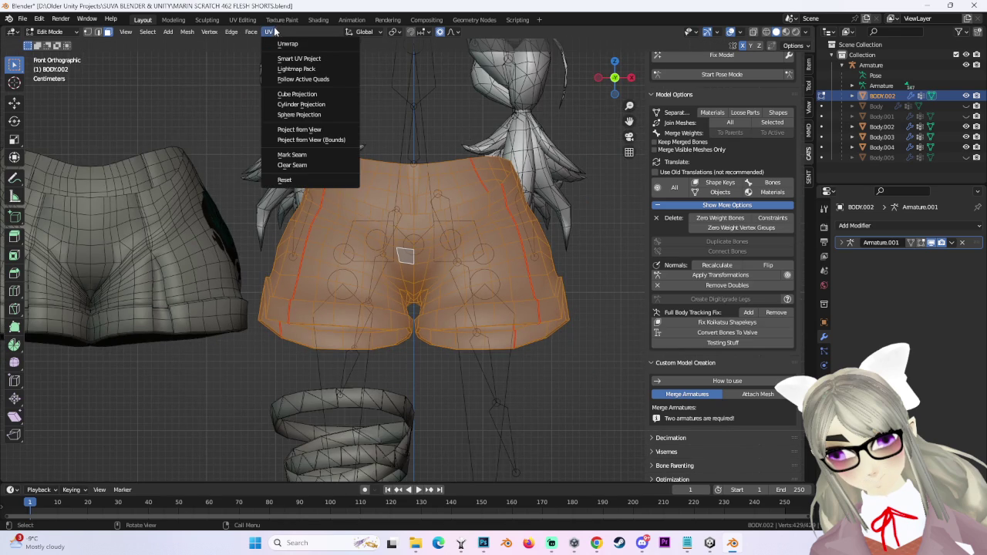
left_click(312, 130)
Unwrap the shorts along the new seams in the UV Editing workspace.
left_click(242, 19)
scroll(270, 293, "down", 5)
scroll(270, 293, "up", 3)
right_click(235, 344)
left_click(226, 339)
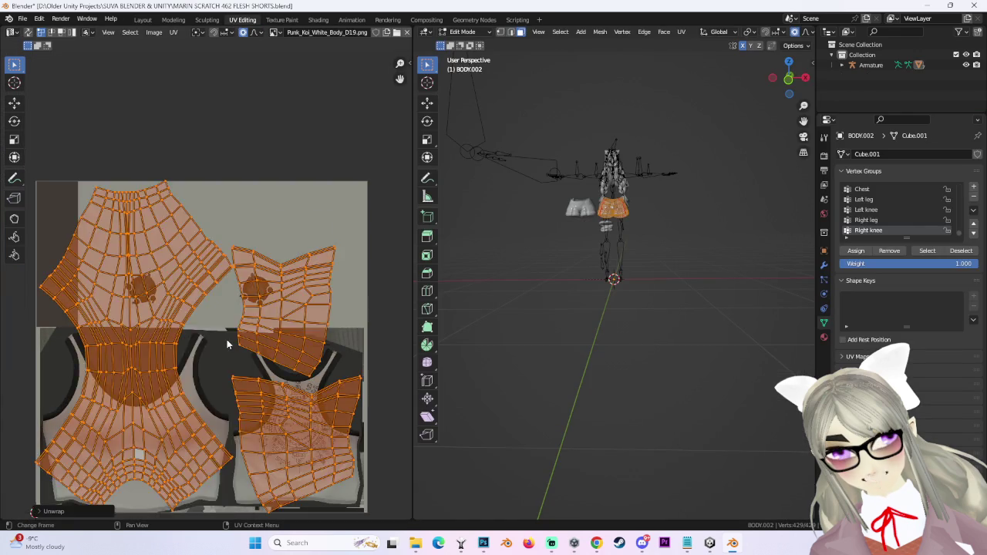
Scale and move the unwrapped UV islands, undoing the last unwanted transform.
scroll(226, 339, "down", 2)
scroll(362, 325, "up", 4)
left_click(252, 315)
key("g")
left_click(349, 251)
key("s")
left_click(347, 258)
key("g")
key("s")
left_click(140, 257)
key("s")
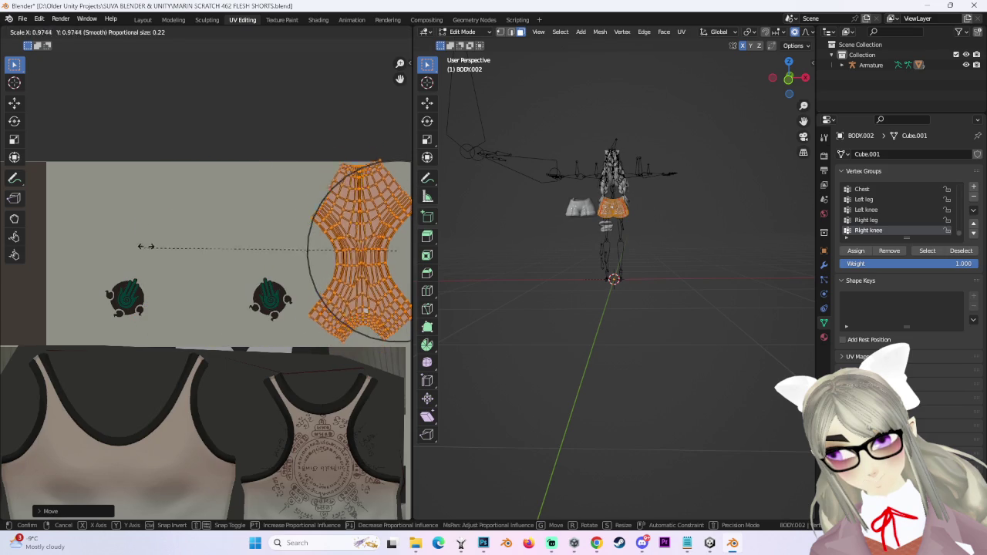
key("Escape")
Box-select the right columns of the side islands and move them left onto the texture.
middle_click_drag(134, 239, 78, 215)
scroll(79, 215, "up", 2)
left_click_drag(392, 164, 351, 345)
key("g")
middle_click_drag(93, 201, 257, 233)
left_click(216, 254)
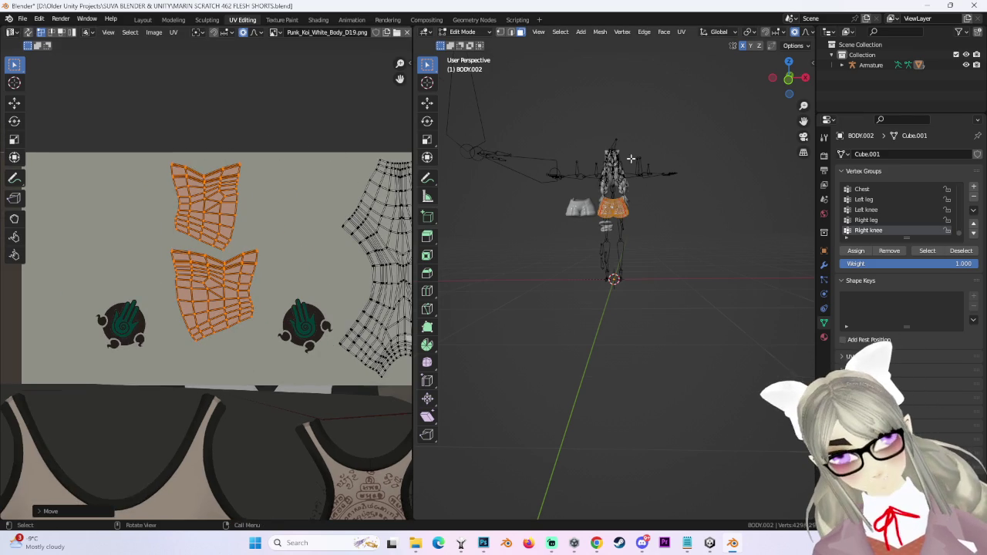
scroll(661, 161, "up", 4)
mouse_move(655, 206)
middle_mouse_down()
mouse_move(497, 251)
mouse_move(694, 218)
middle_mouse_up()
Select the other connected shorts panel, unwrap it, and shrink its islands into the upper texture area.
left_click(498, 251)
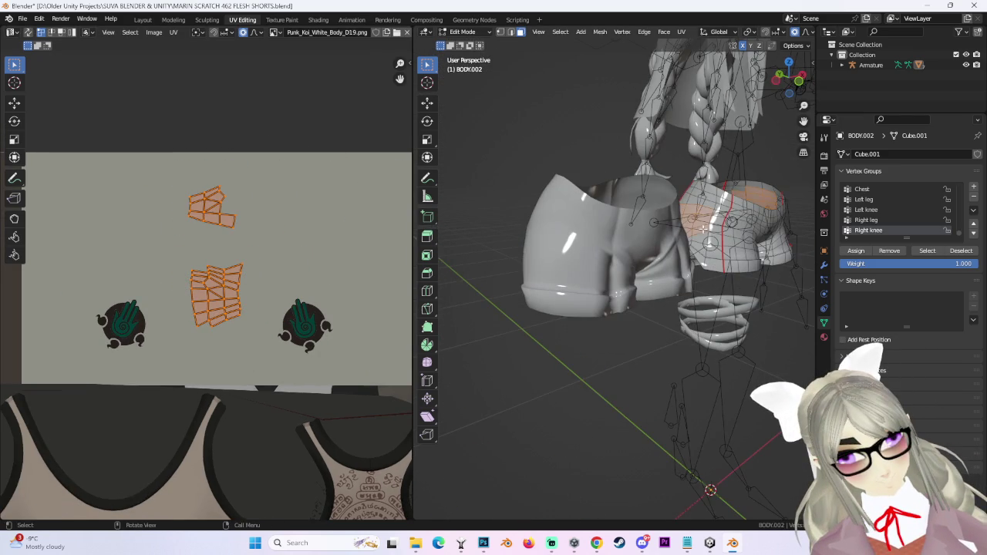
key("l")
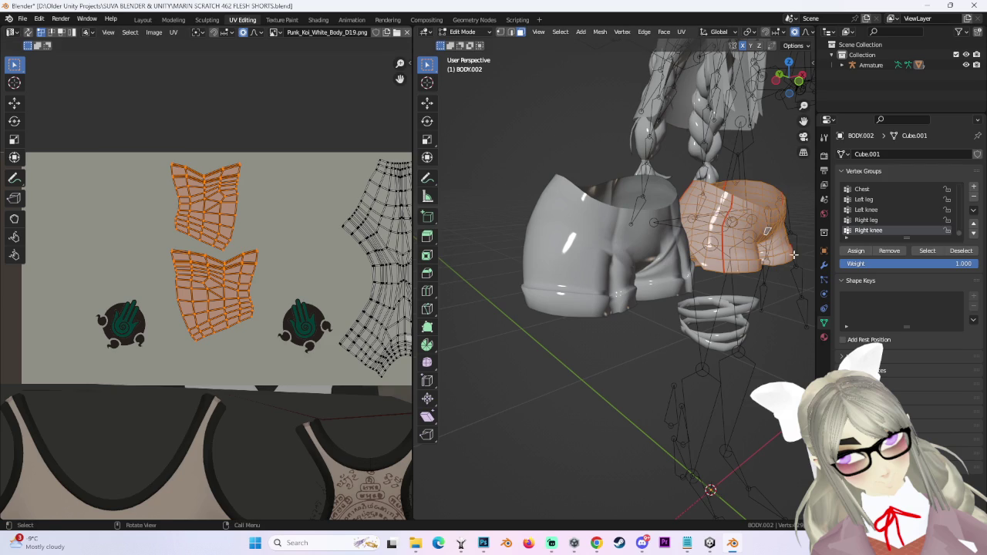
left_click(173, 32)
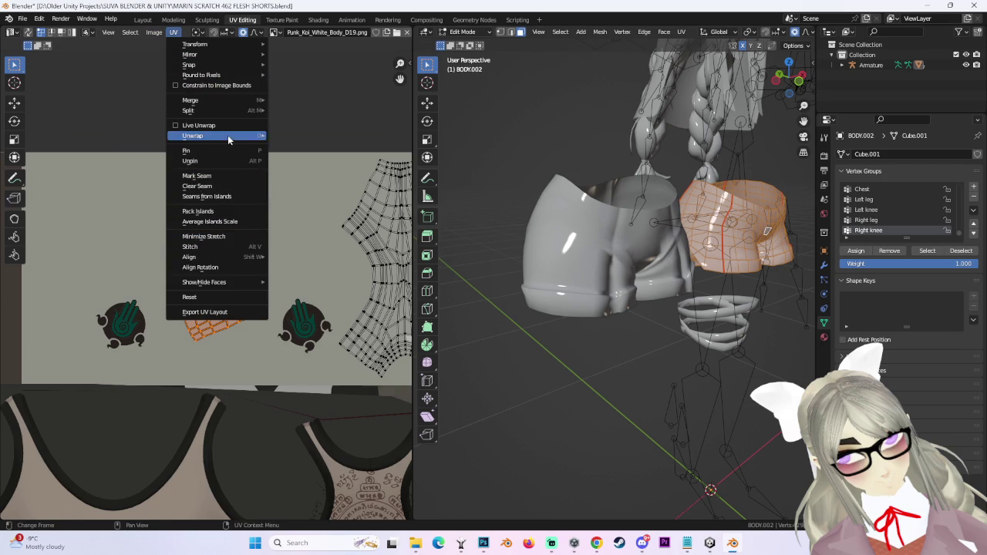
mouse_move(209, 136)
left_click(302, 135)
scroll(291, 347, "down", 2)
scroll(292, 347, "down", 1)
key("s")
left_click(269, 362)
key("g")
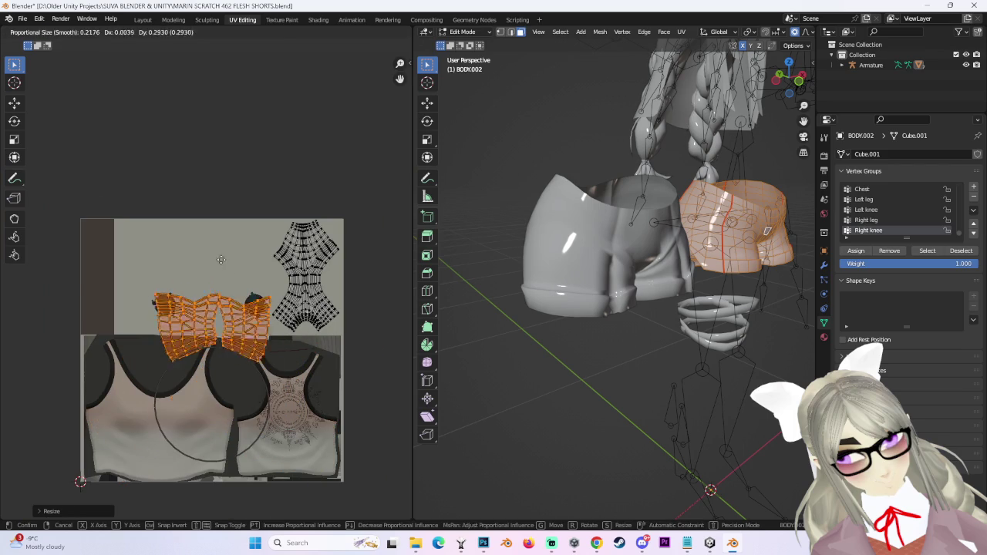
left_click(206, 257)
middle_click_drag(710, 181, 837, 45)
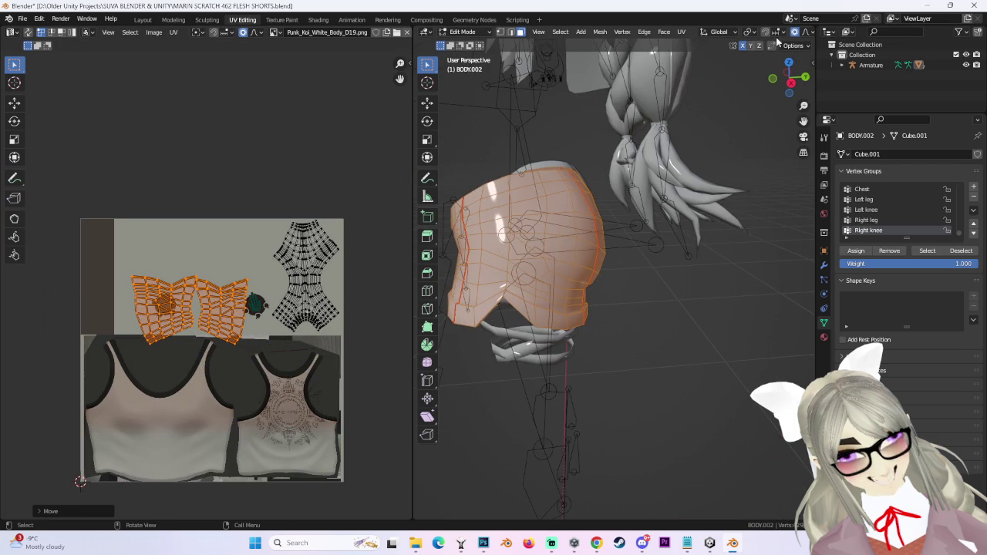
Switch the viewport to texture-colour shading and view the back of the shorts.
left_click(806, 32)
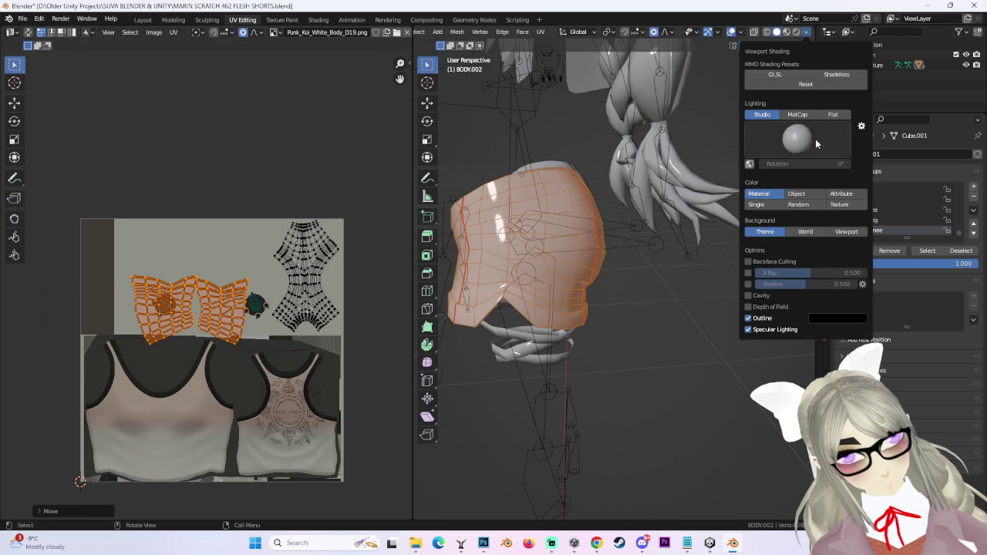
left_click(840, 204)
mouse_move(678, 231)
middle_mouse_down()
mouse_move(481, 276)
mouse_move(177, 295)
middle_mouse_up()
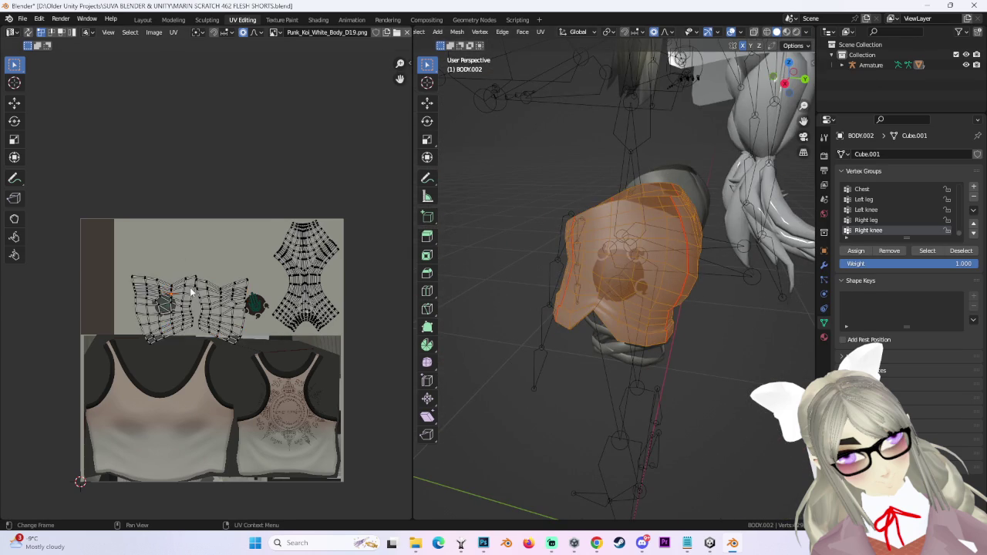
scroll(191, 291, "up", 2)
Select the left and middle UV islands and scale, rotate and move them, cancelling an accidental 180° rotation.
left_click_drag(87, 243, 227, 386)
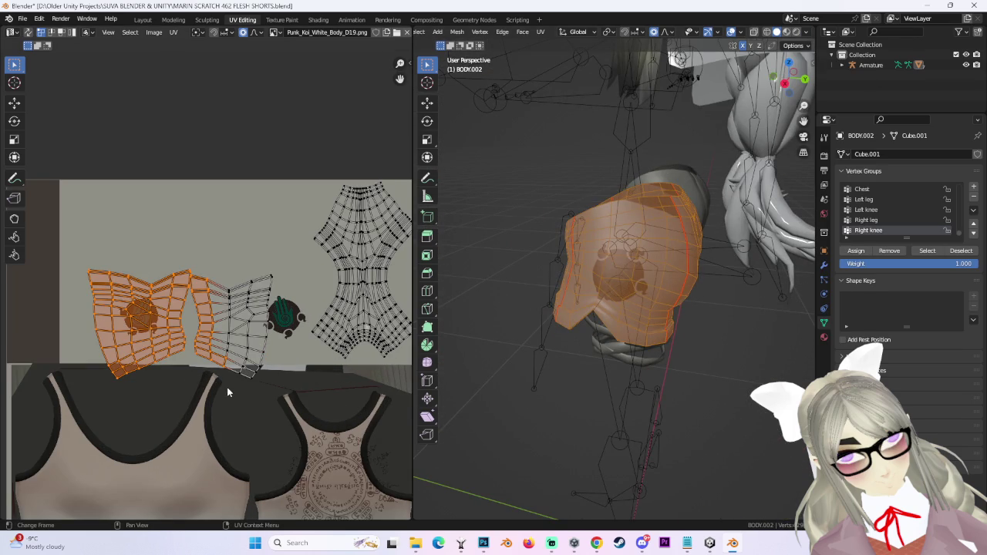
key("l")
scroll(240, 331, "up", 2)
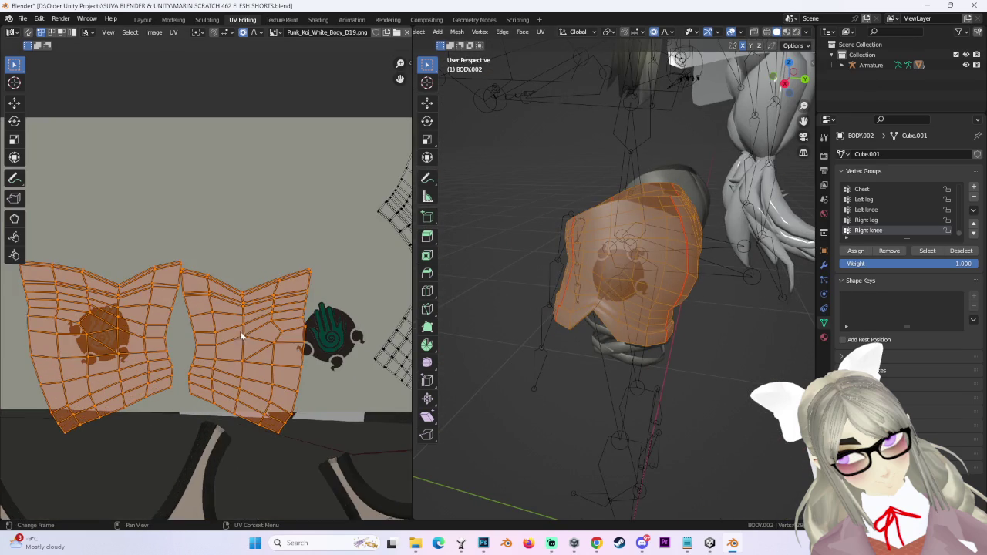
key("s")
left_click(265, 341)
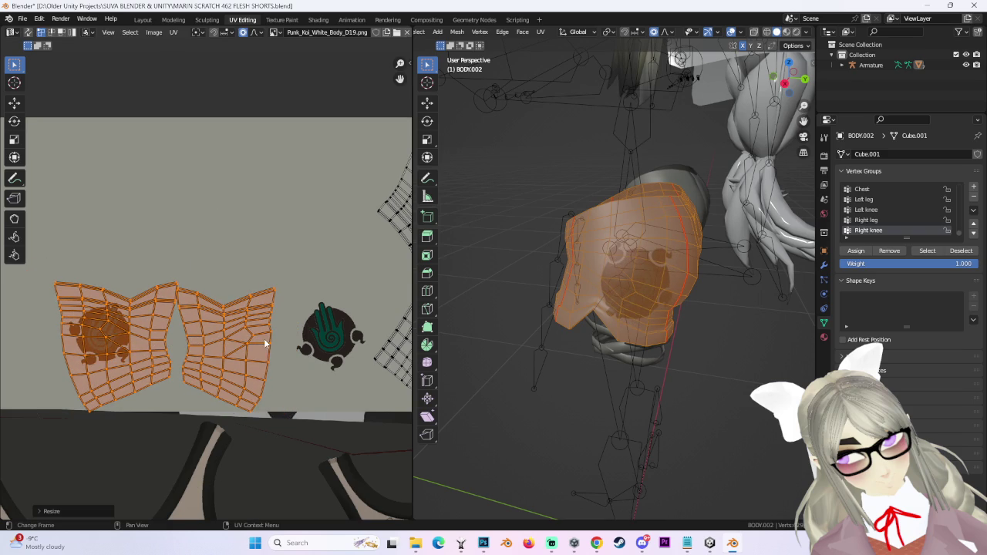
scroll(295, 366, "up", 1)
key("r")
left_click(193, 385)
key("g")
left_click(116, 331)
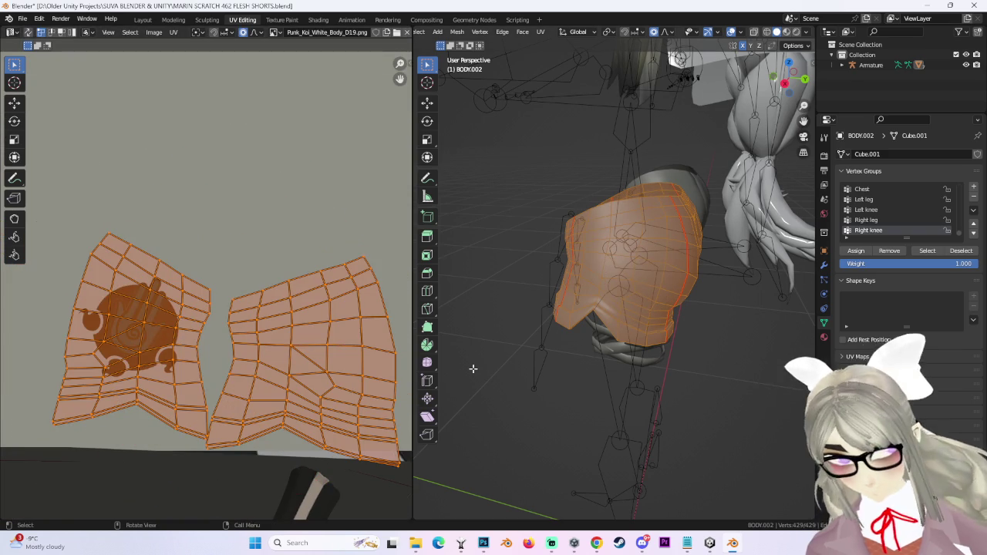
type("r180")
scroll(469, 365, "down", 2)
key("Escape")
scroll(204, 270, "down", 3)
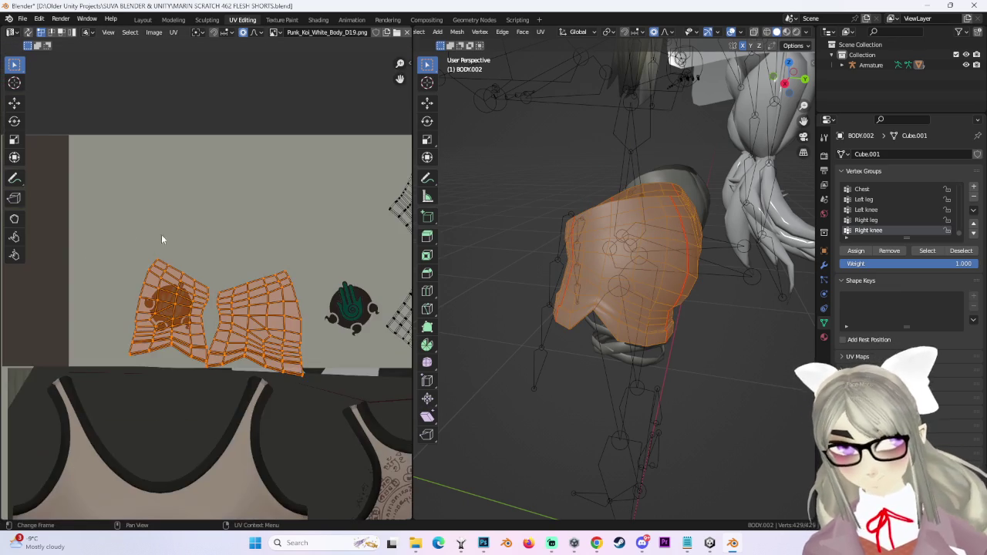
scroll(237, 346, "up", 2)
Select all UV islands and move them over the logo.
key("a")
scroll(259, 346, "up", 1)
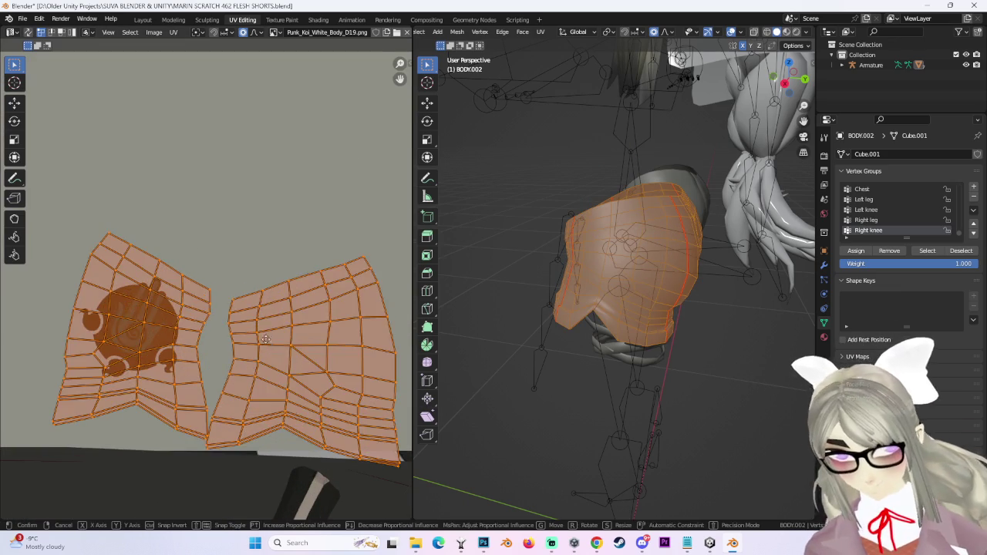
key("g")
left_click(93, 313)
scroll(261, 322, "up", 2)
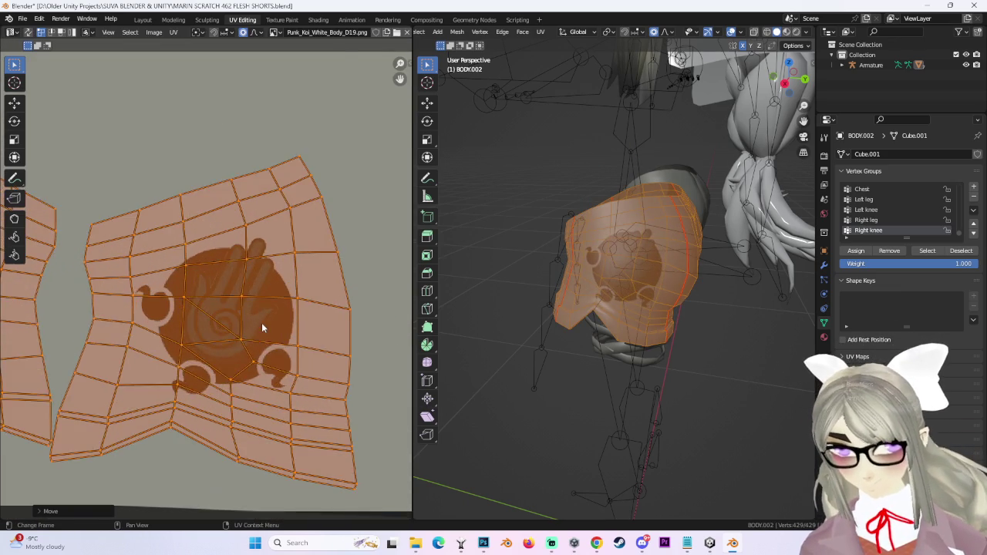
key("g")
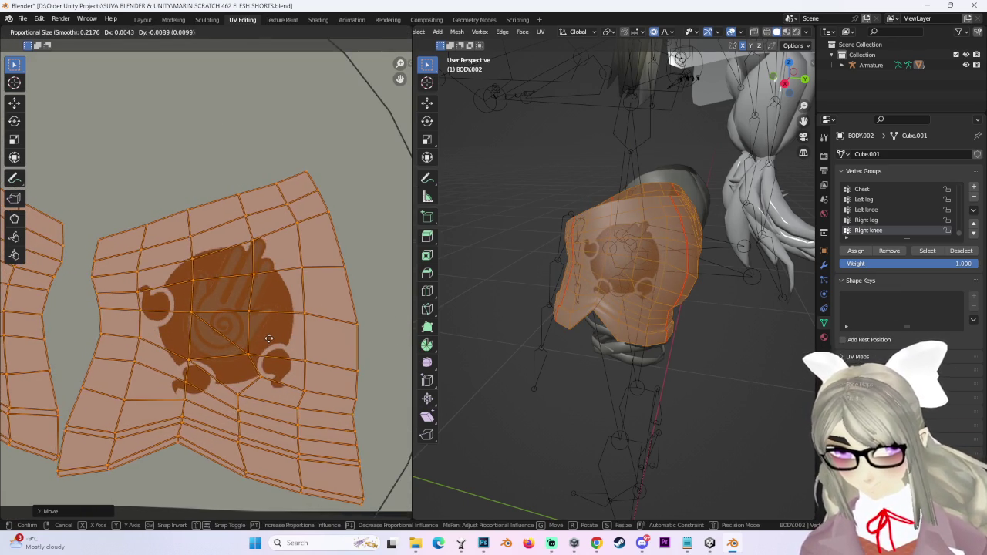
left_click(339, 340)
scroll(339, 340, "down", 1)
scroll(660, 309, "up", 3)
Rotate and reposition the island so the logo sits straight on the hip.
middle_click_drag(661, 308, 632, 314)
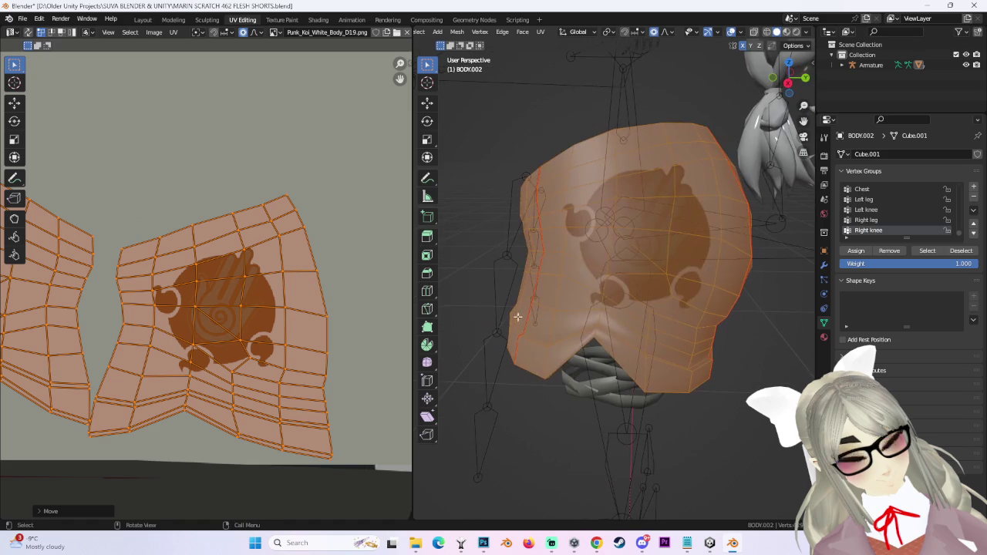
key("r")
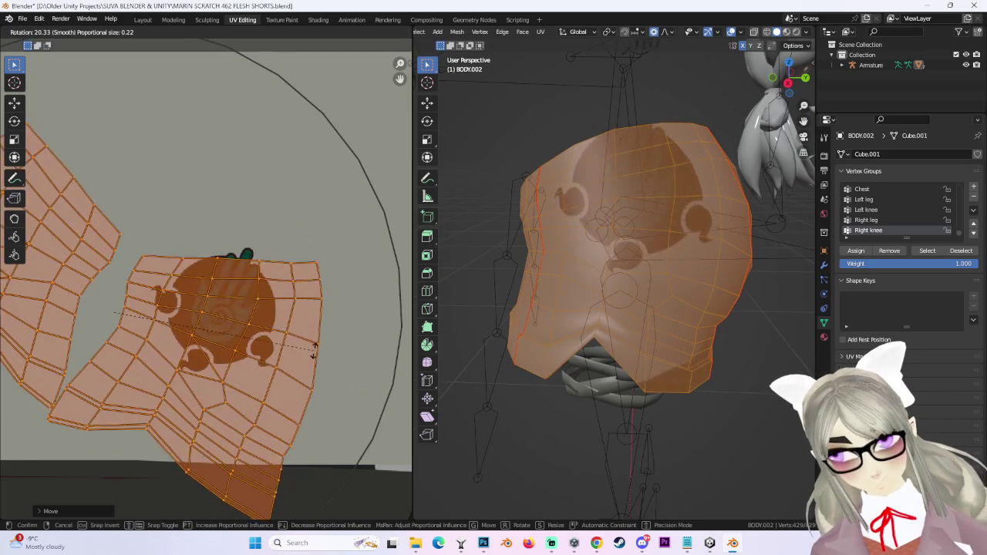
left_click(327, 332)
key("g")
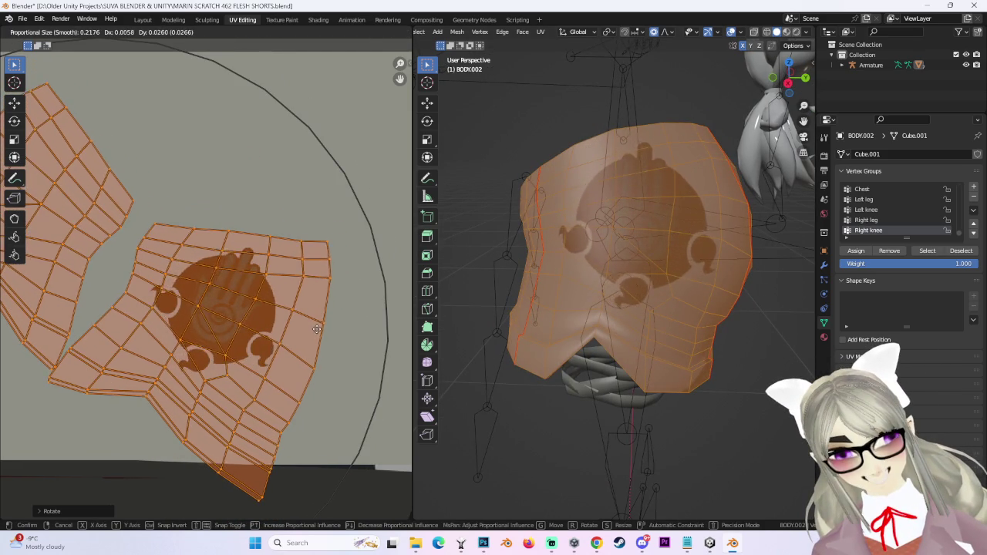
left_click(319, 329)
middle_click_drag(349, 451, 324, 431)
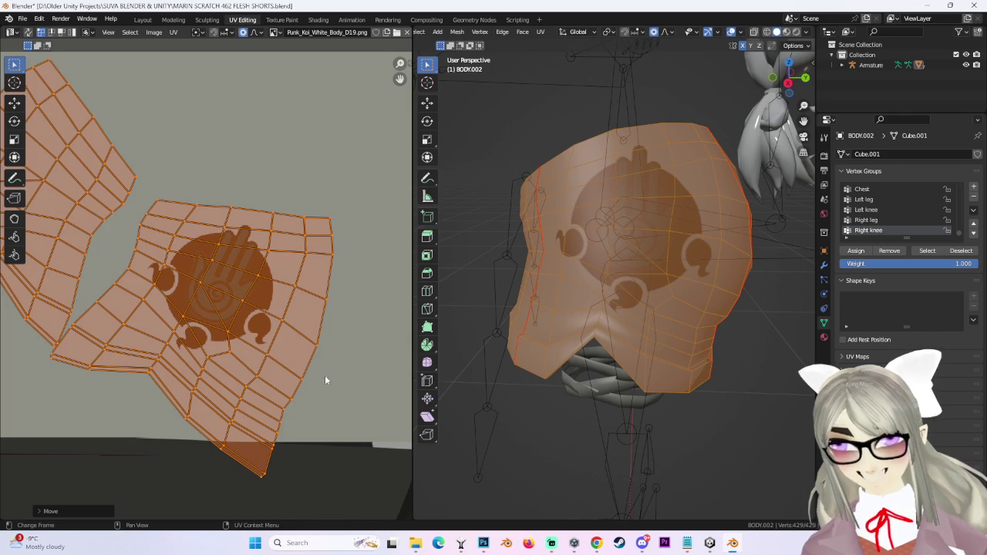
scroll(324, 399, "down", 3)
Select the other hip's linked patches and move their UV island beside the first one.
left_click(714, 193)
mouse_move(714, 193)
middle_mouse_down()
mouse_move(625, 330)
mouse_move(612, 330)
mouse_move(539, 242)
middle_mouse_up()
key("l")
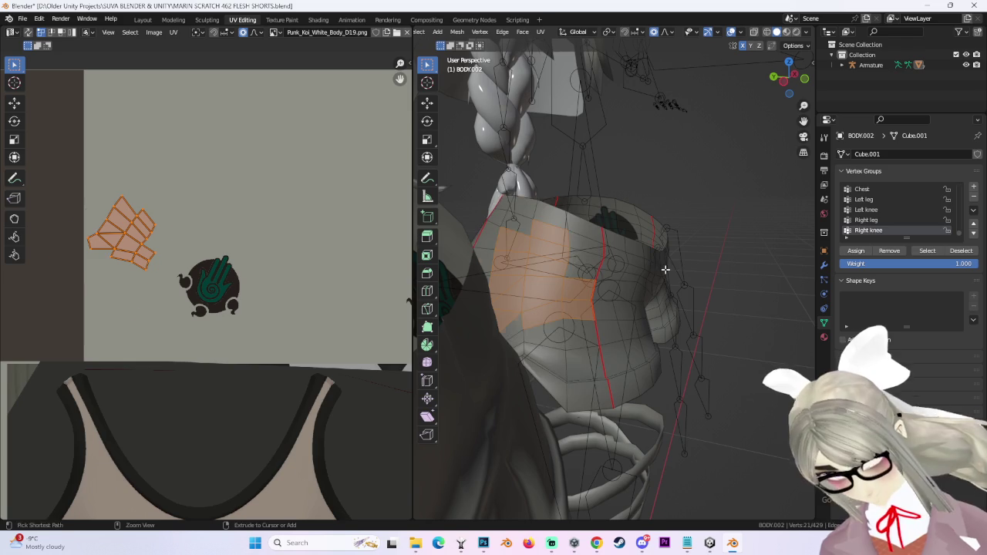
key("ctrl+l")
middle_click_drag(694, 227, 579, 248)
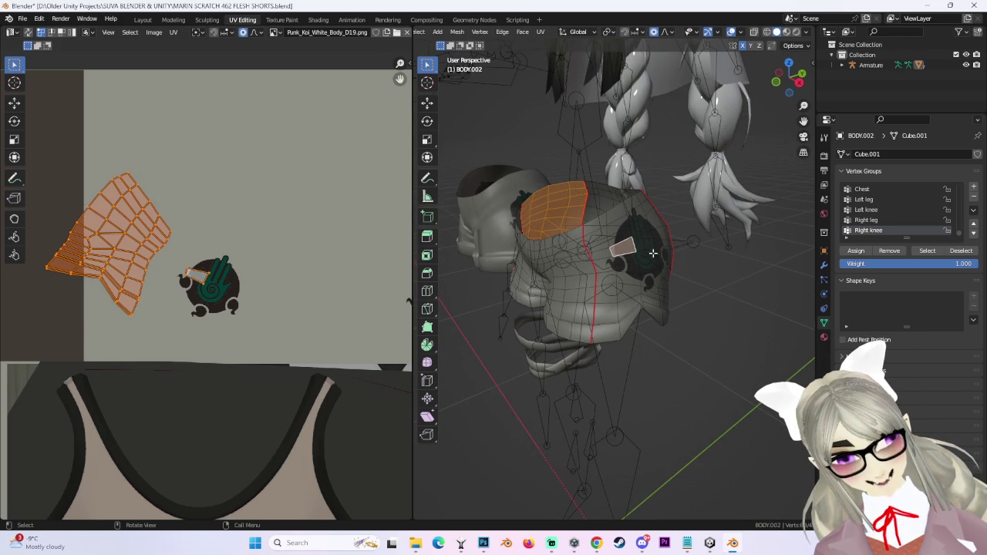
key("ctrl+l")
left_click_drag(97, 202, 174, 233)
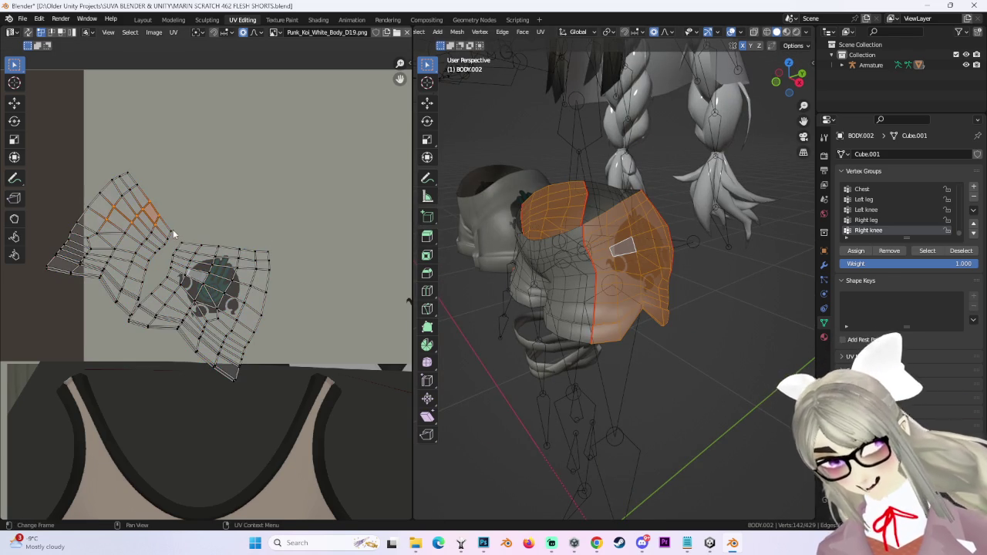
scroll(167, 230, "down", 3)
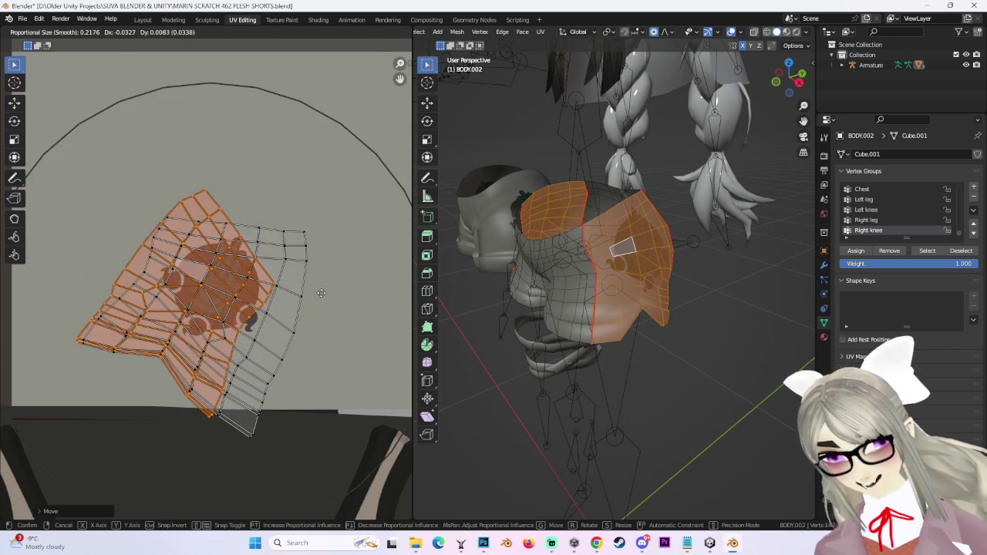
scroll(305, 299, "down", 2)
left_click(295, 121)
middle_click_drag(540, 293, 602, 308)
scroll(627, 326, "up", 3)
Rotate and move the second hip island to align and centre the logo.
key("g")
key("r")
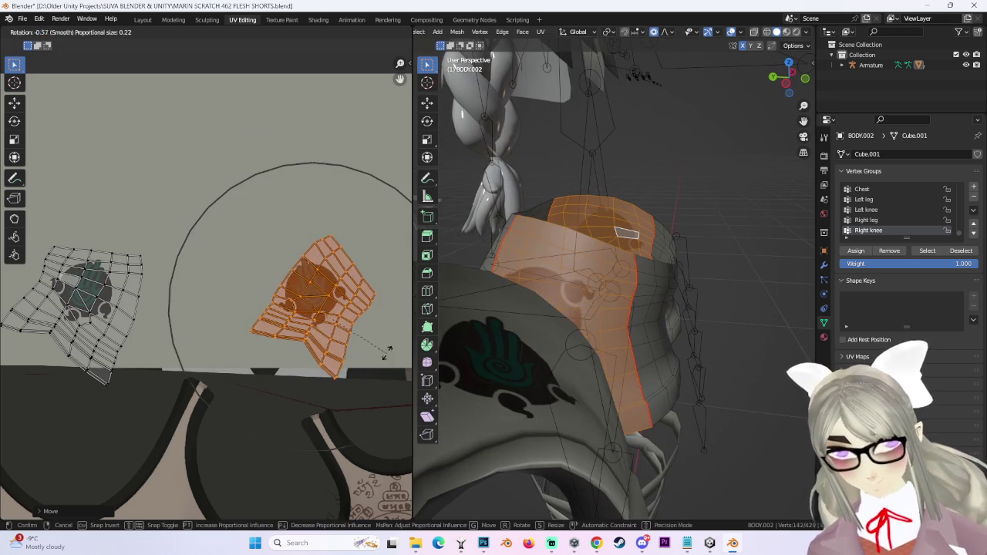
left_click(386, 270)
middle_click_drag(688, 333, 713, 75)
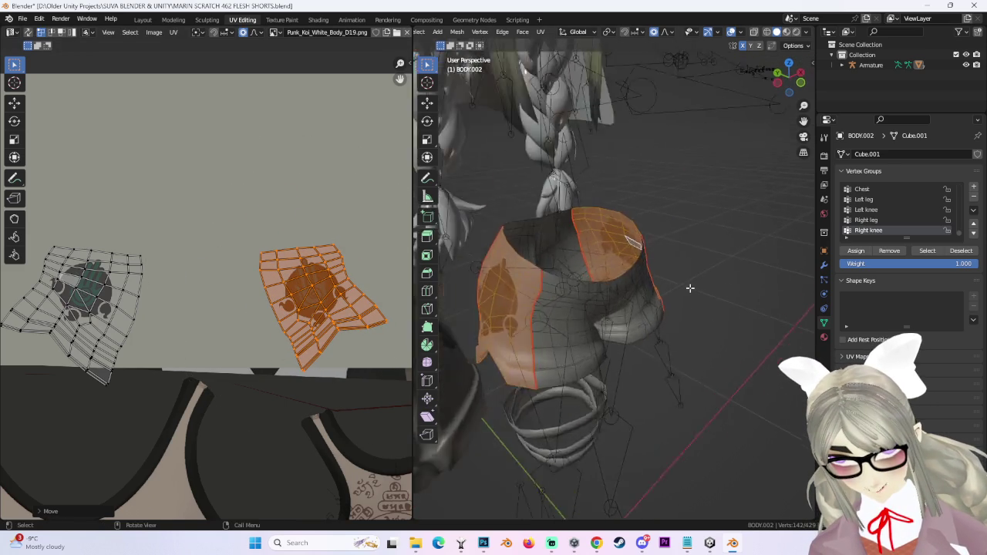
mouse_move(789, 85)
middle_mouse_down()
mouse_move(579, 317)
mouse_move(589, 340)
middle_mouse_up()
scroll(579, 318, "down", 5)
key("g")
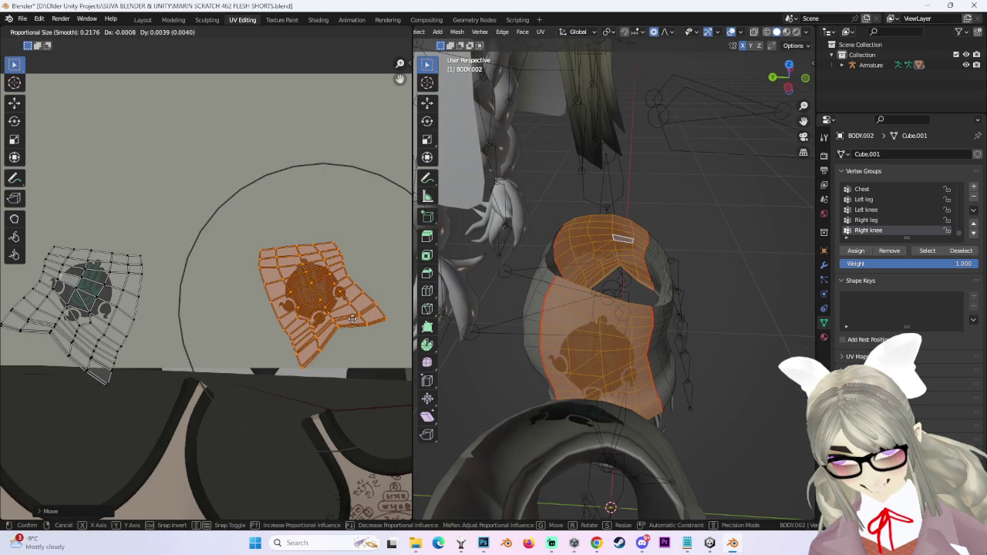
left_click(355, 321)
scroll(356, 321, "up", 2)
middle_click_drag(372, 328, 275, 303)
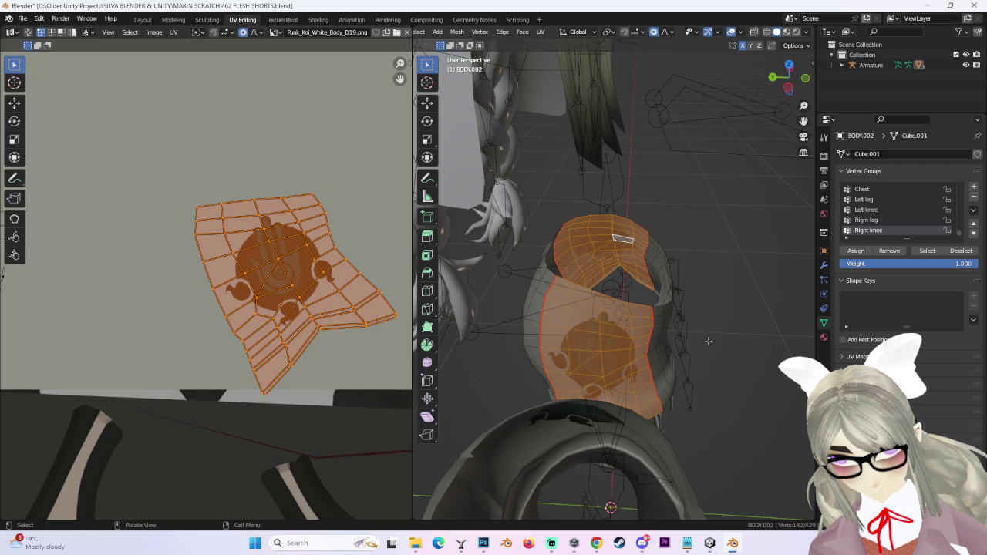
middle_click_drag(705, 337, 700, 313)
scroll(282, 282, "down", 1)
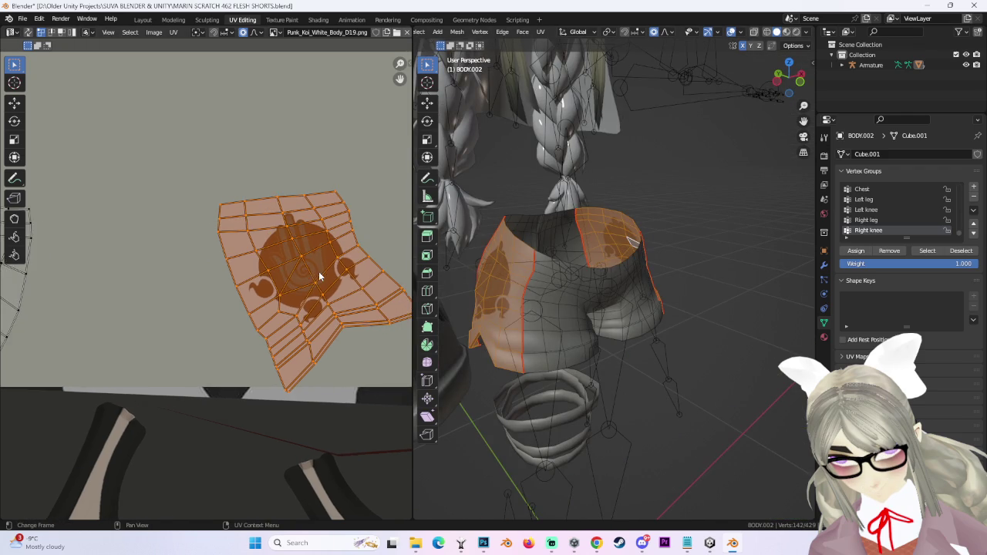
scroll(319, 271, "down", 2)
Fine-tune the island position, including a horizontal-only move and small vertex nudges with soft falloff.
key("g")
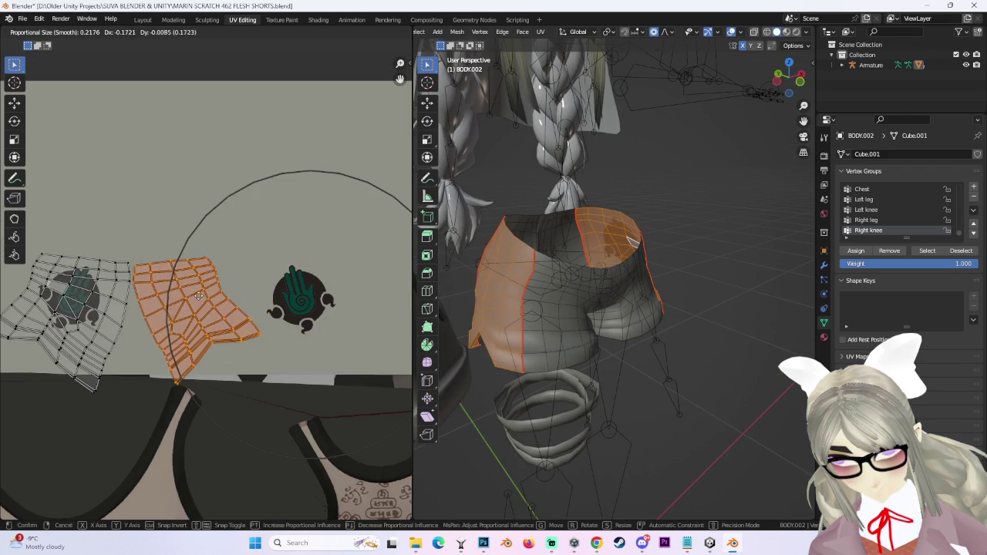
left_click(195, 294)
scroll(195, 294, "up", 1)
key("g")
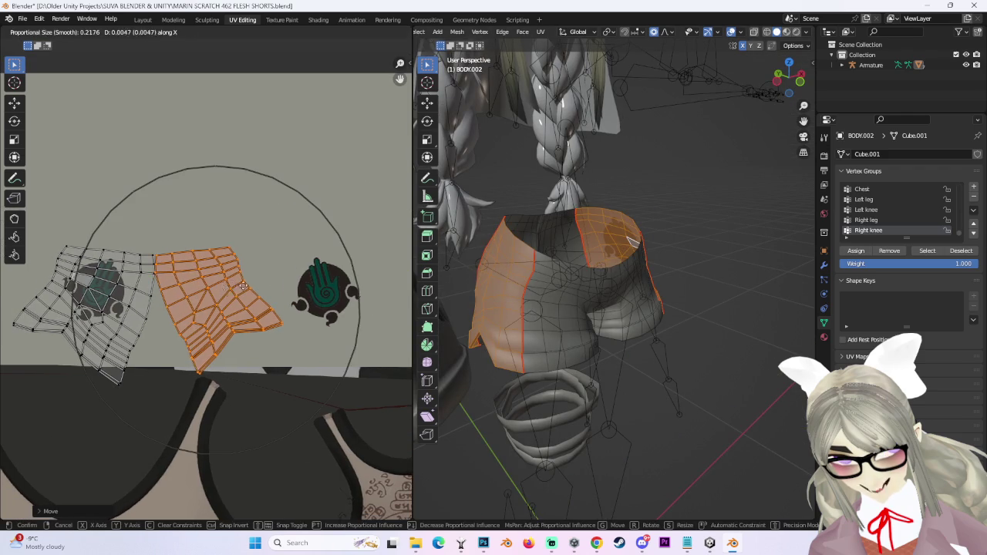
key("x")
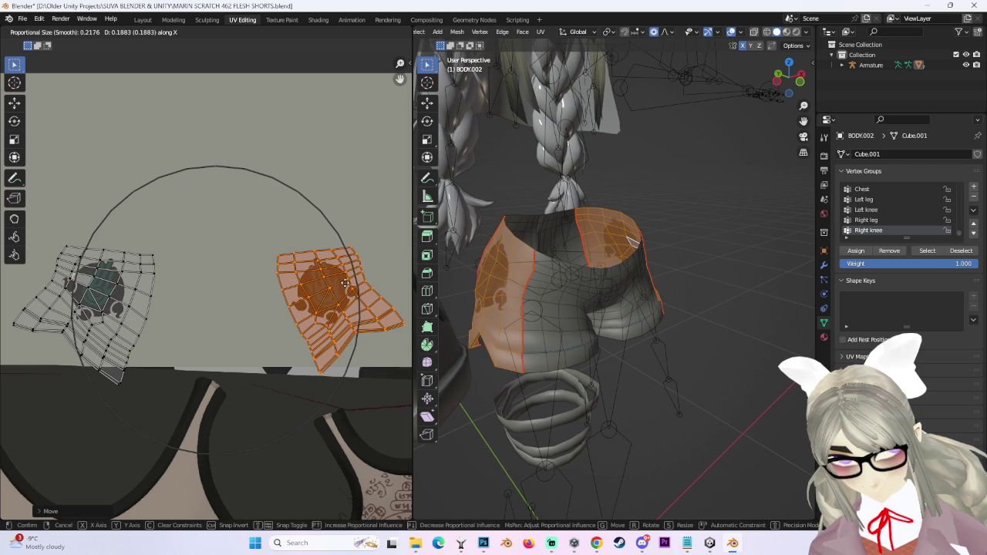
left_click(344, 279)
left_click(344, 391)
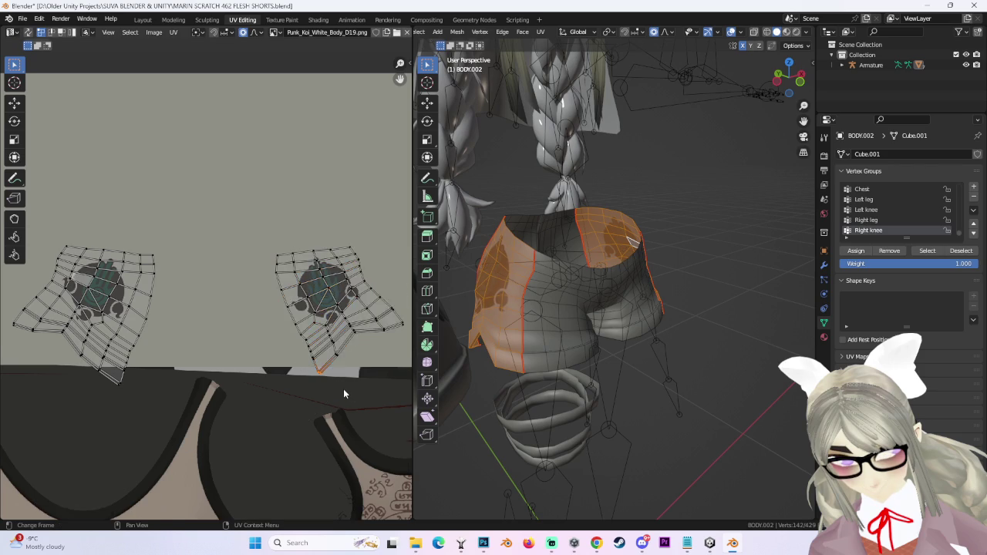
scroll(344, 390, "up", 2)
key("g")
left_click(355, 359)
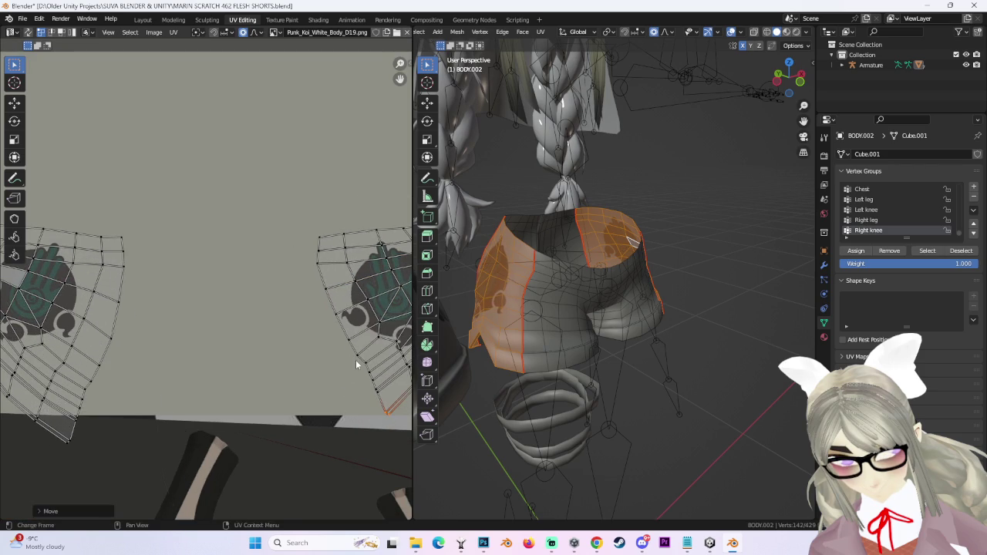
scroll(308, 340, "up", 3)
key("g")
left_click(280, 309)
Move the island's bottom corner faces, clear the selection, and check both hip logos before leaving UV editing.
mouse_move(539, 324)
middle_mouse_down()
mouse_move(586, 307)
mouse_move(586, 325)
middle_mouse_up()
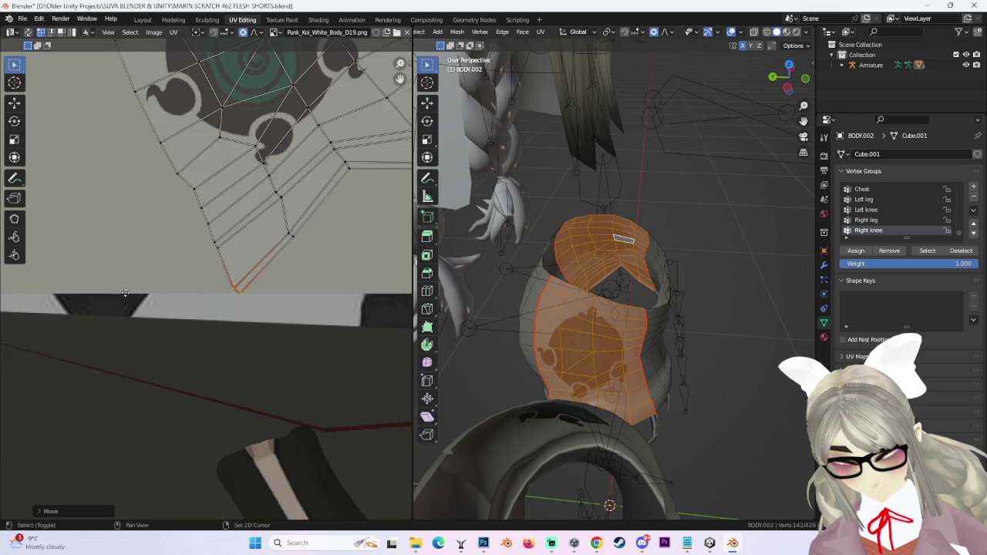
middle_click_drag(119, 297, 227, 373)
scroll(385, 295, "down", 2)
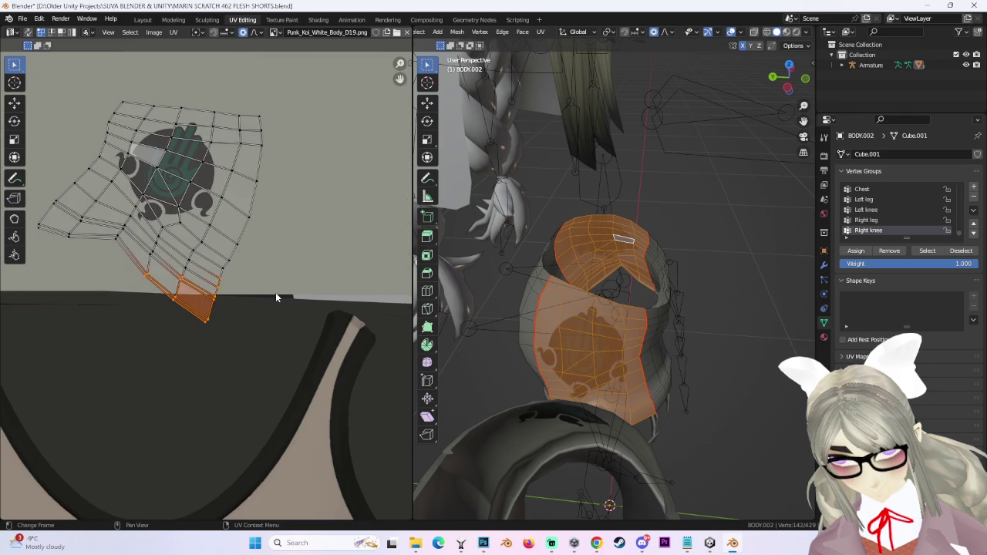
key("g")
scroll(276, 293, "up", 3)
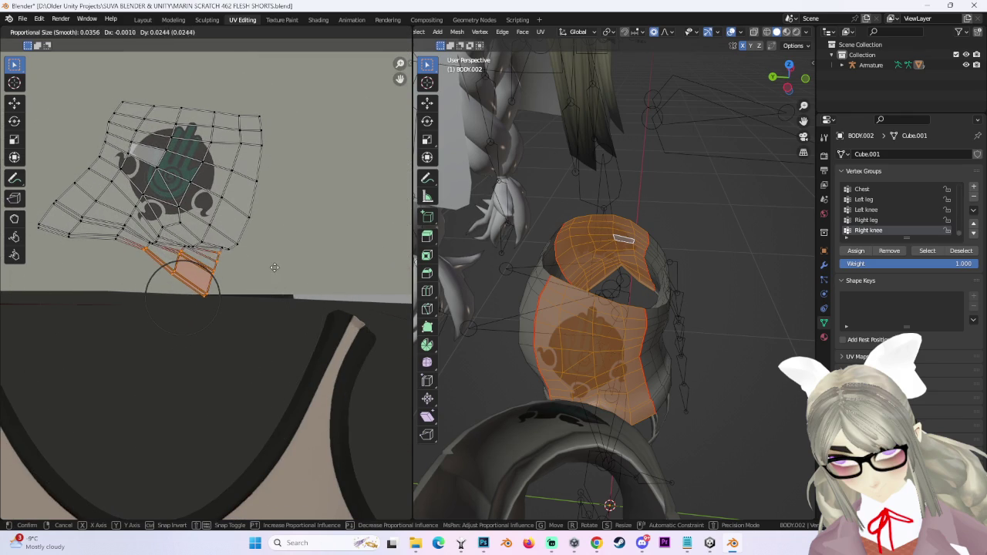
left_click(279, 269)
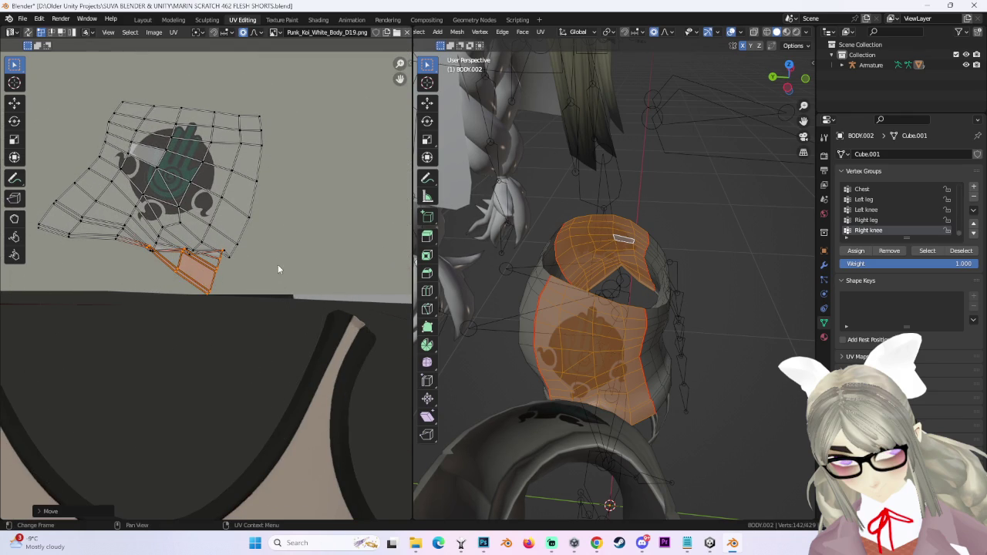
left_click(661, 180)
mouse_move(661, 181)
middle_mouse_down()
mouse_move(510, 337)
mouse_move(727, 283)
middle_mouse_up()
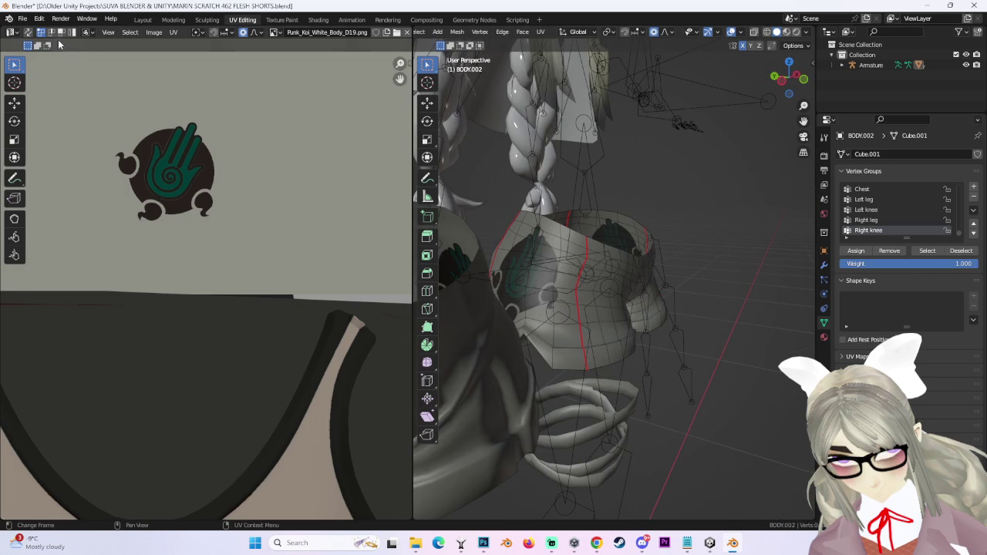
left_click(142, 21)
Apply Shade Smooth to the shorts mesh BODY.002.
mouse_move(576, 267)
middle_mouse_down()
mouse_move(517, 270)
mouse_move(524, 73)
middle_mouse_up()
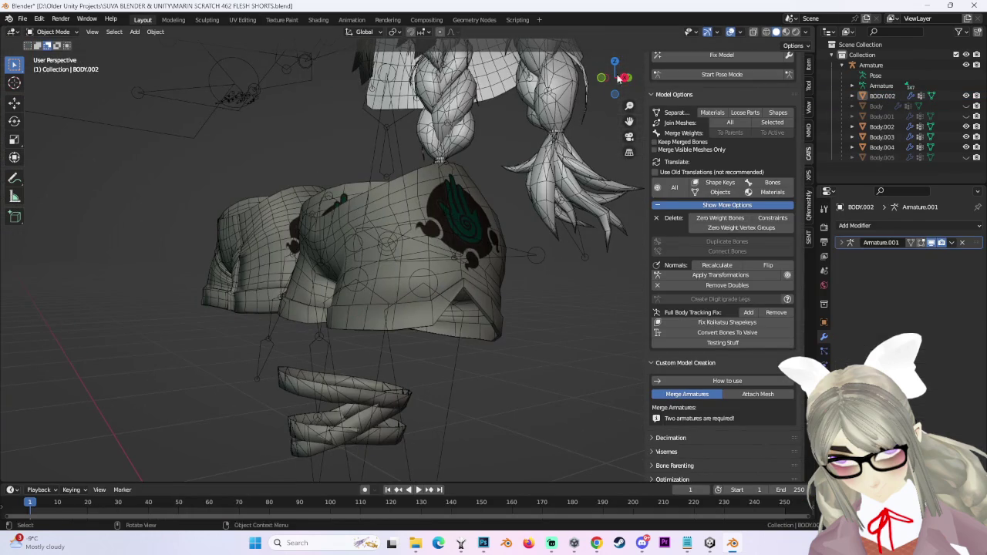
left_click(432, 236)
mouse_move(431, 237)
middle_mouse_down()
mouse_move(459, 194)
mouse_move(447, 201)
middle_mouse_up()
left_click(447, 224)
left_click(155, 32)
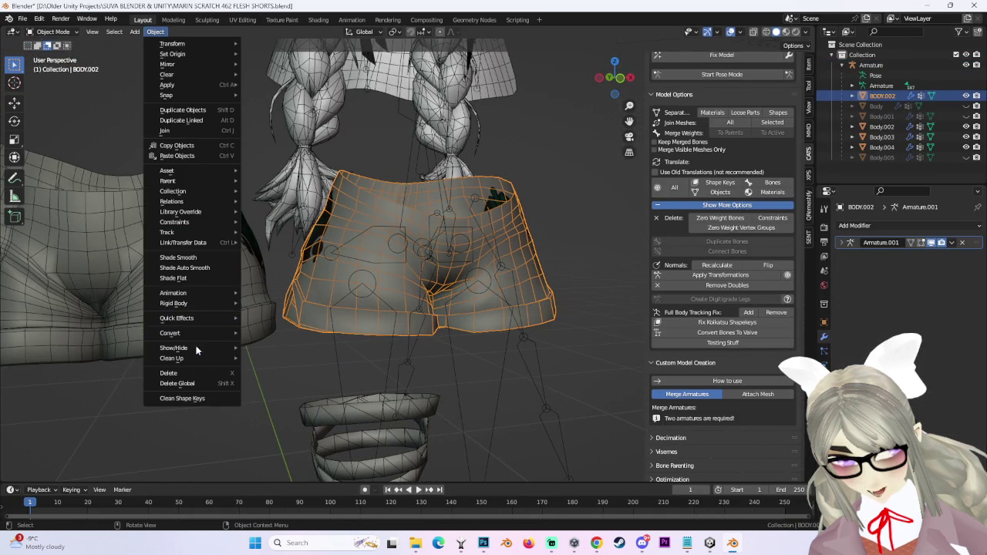
left_click(199, 257)
mouse_move(488, 279)
middle_mouse_down()
mouse_move(570, 261)
mouse_move(481, 285)
mouse_move(563, 277)
mouse_move(527, 287)
mouse_move(583, 270)
mouse_move(507, 269)
middle_mouse_up()
left_click(563, 275)
Save the file as MARIN SCRATCH 463 FLESH SHORTS.blend, changing the version digit to 3.
left_click(23, 19)
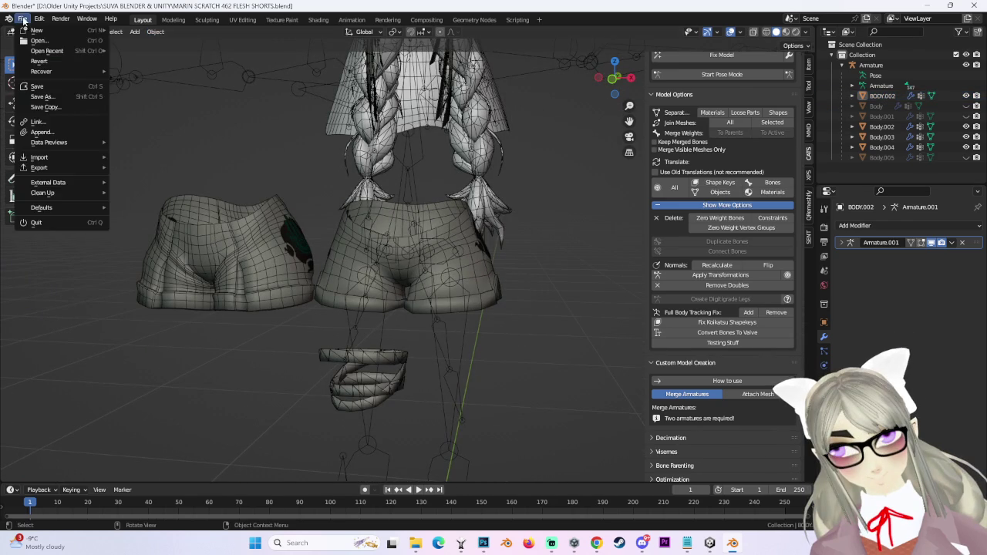
left_click(58, 97)
left_click(262, 431)
left_click(262, 431)
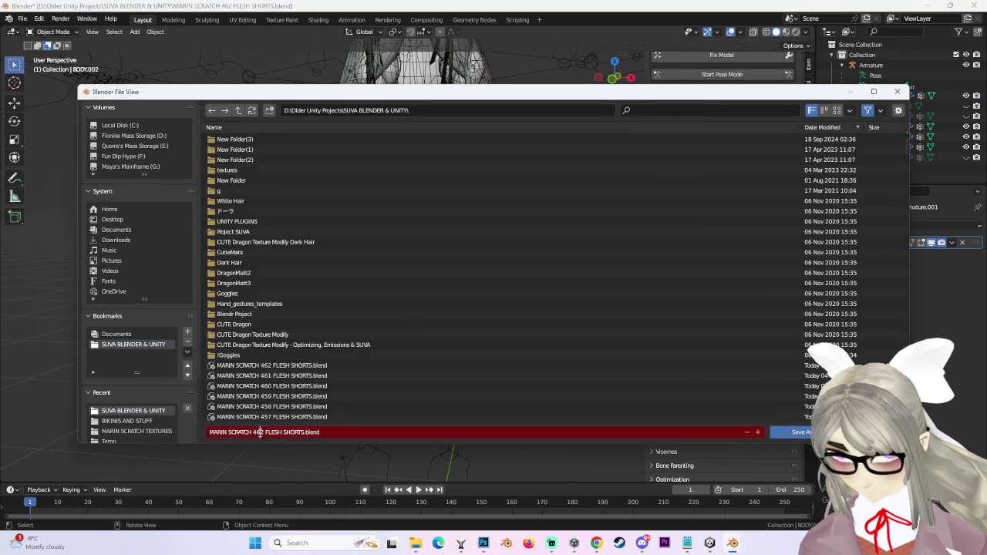
key("Delete")
type("3")
key("Return")
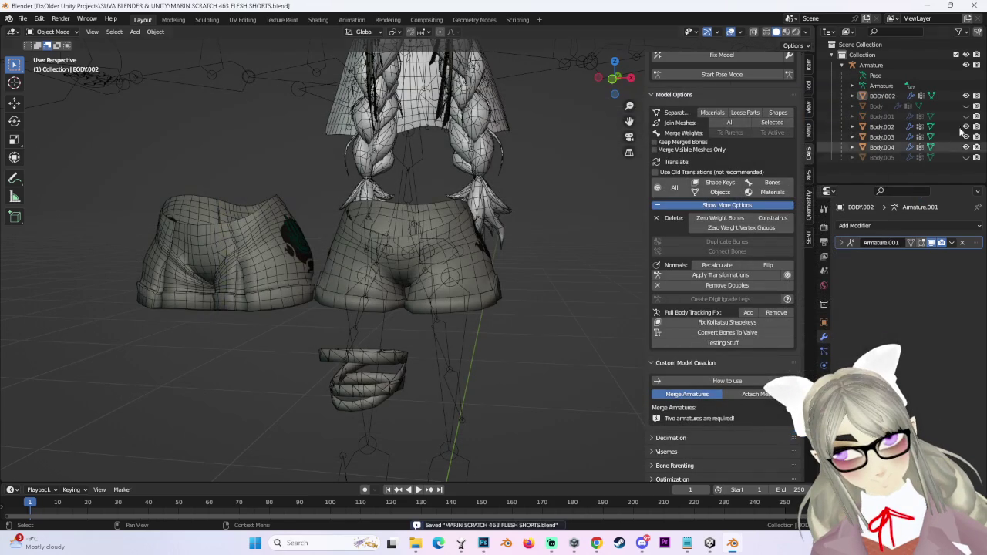
Unhide the Body mesh in the outliner and view it with the shorts from the front.
left_click(965, 106)
mouse_move(481, 274)
middle_mouse_down()
mouse_move(528, 278)
mouse_move(521, 290)
mouse_move(539, 293)
middle_mouse_up()
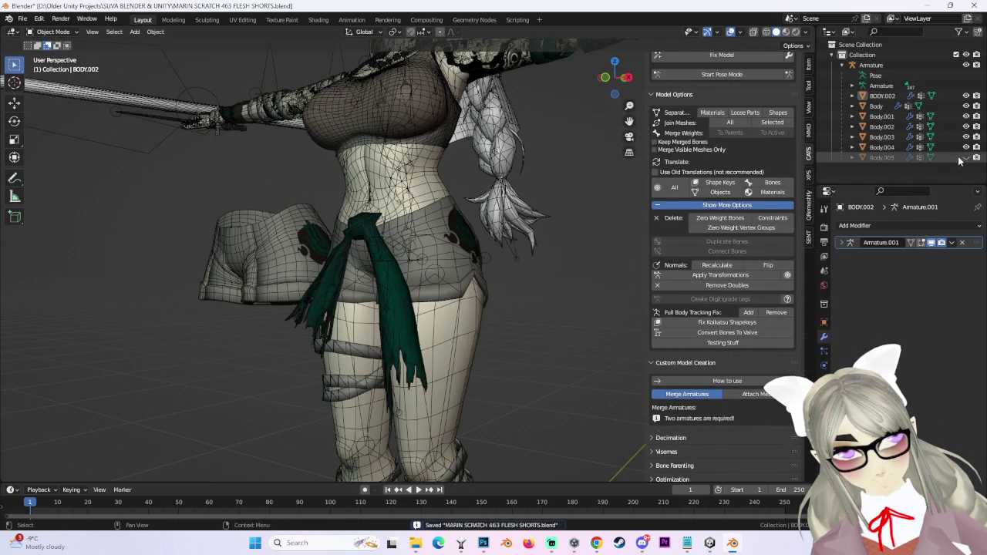
middle_click_drag(601, 308, 463, 324)
scroll(464, 324, "down", 2)
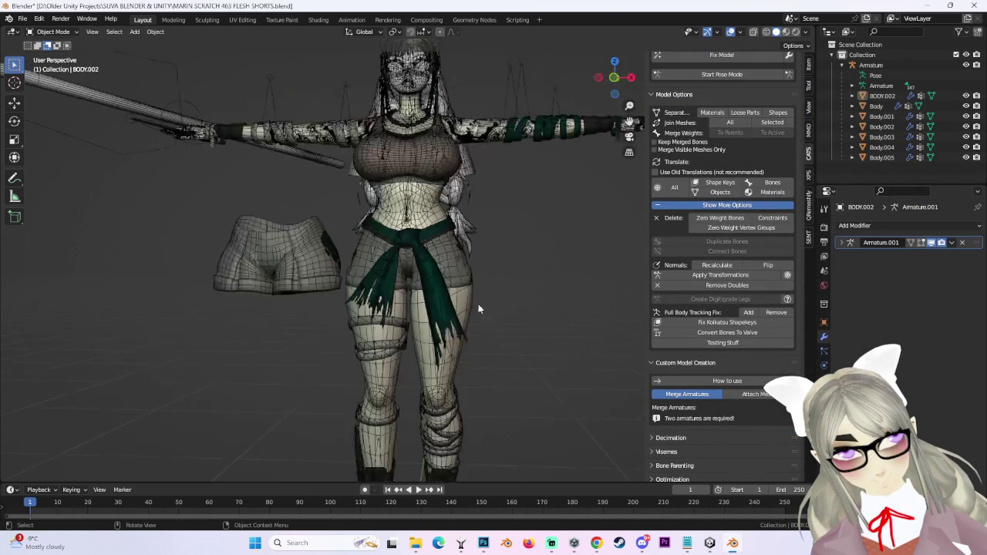
scroll(513, 310, "up", 3)
middle_click_drag(555, 293, 581, 296)
scroll(583, 299, "up", 2)
scroll(583, 297, "down", 3)
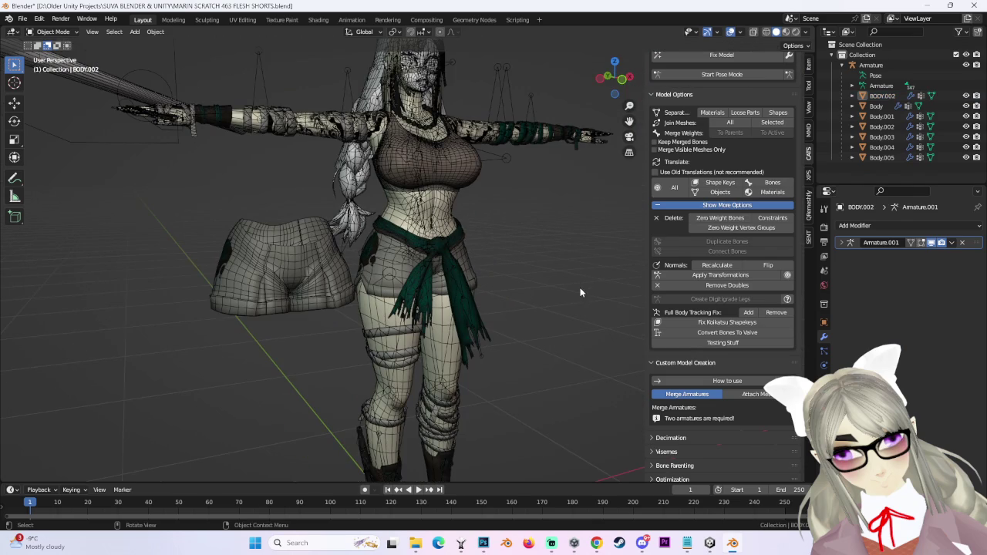
Turn off the wireframe overlay and check the hand logo on the shorts from behind.
left_click(738, 34)
middle_click_drag(524, 267, 586, 112)
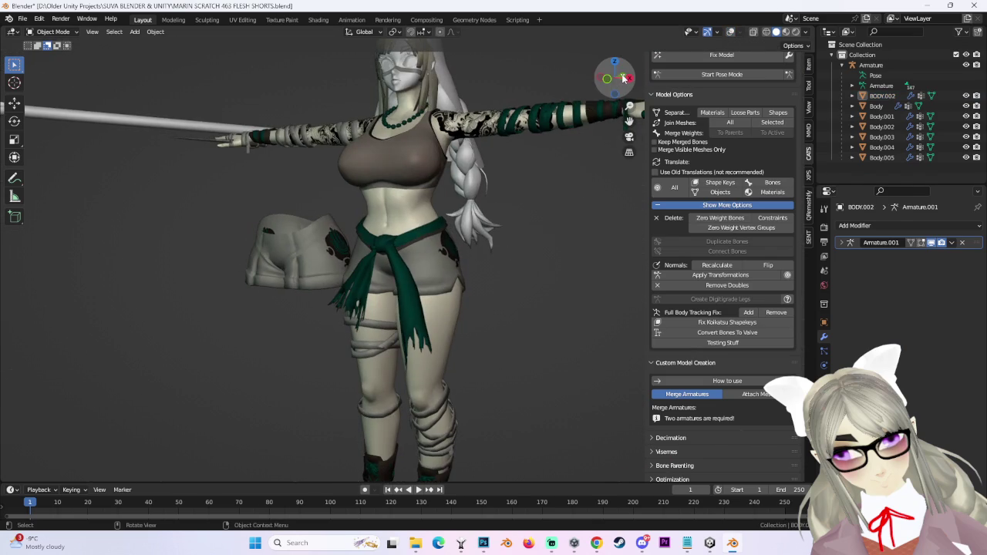
left_click(622, 79)
scroll(458, 324, "up", 2)
scroll(458, 324, "up", 2)
mouse_move(458, 323)
middle_mouse_down()
mouse_move(534, 304)
mouse_move(548, 316)
mouse_move(451, 267)
mouse_move(494, 277)
mouse_move(424, 280)
mouse_move(519, 271)
mouse_move(378, 293)
middle_mouse_up()
left_click(450, 267)
mouse_move(456, 299)
middle_mouse_down()
mouse_move(493, 239)
mouse_move(420, 245)
mouse_move(457, 257)
middle_mouse_up()
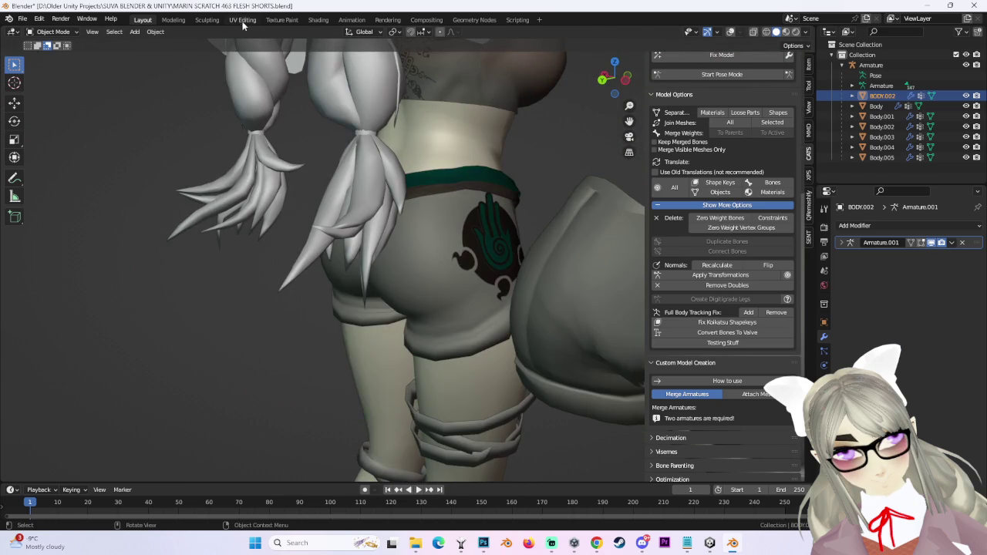
left_click(242, 21)
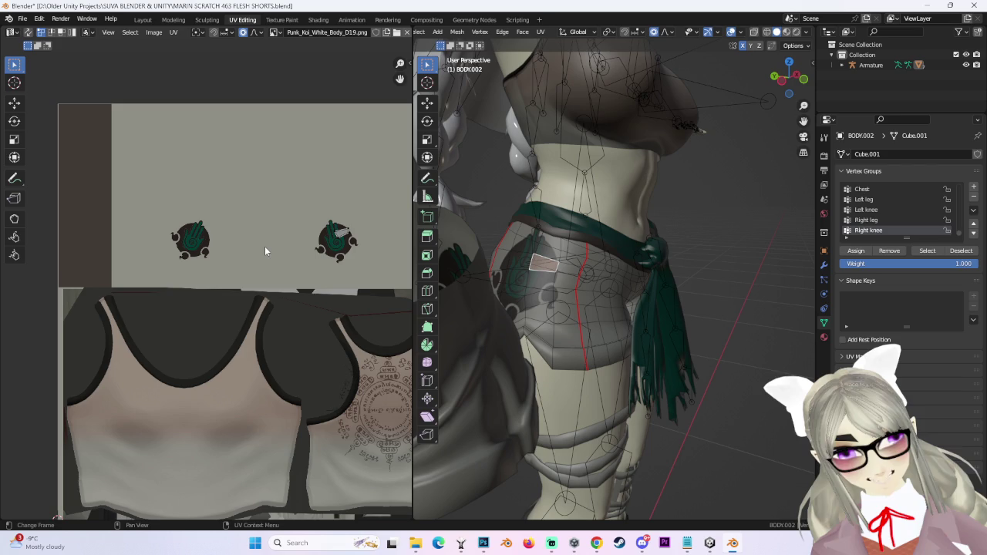
Select the connected shorts faces, box-select both hip UV islands and scale them up.
mouse_move(588, 286)
middle_mouse_down()
mouse_move(548, 276)
mouse_move(628, 272)
middle_mouse_up()
key("ctrl+l")
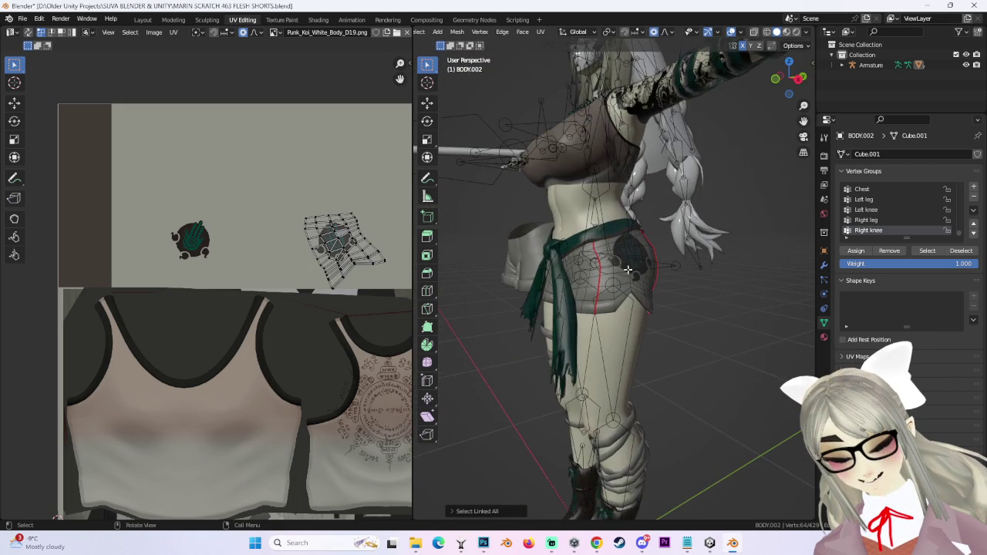
key("ctrl+l")
left_click_drag(88, 157, 458, 381)
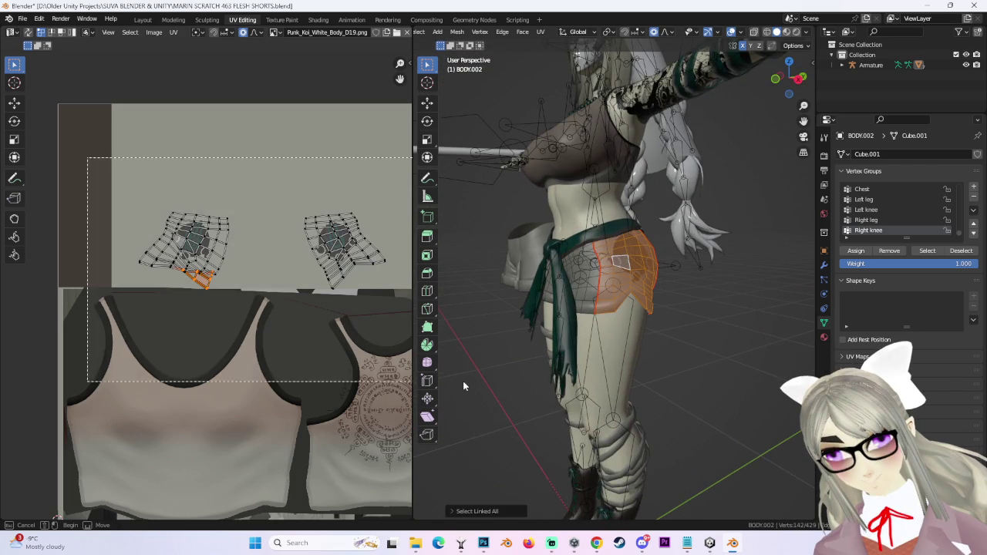
key("s")
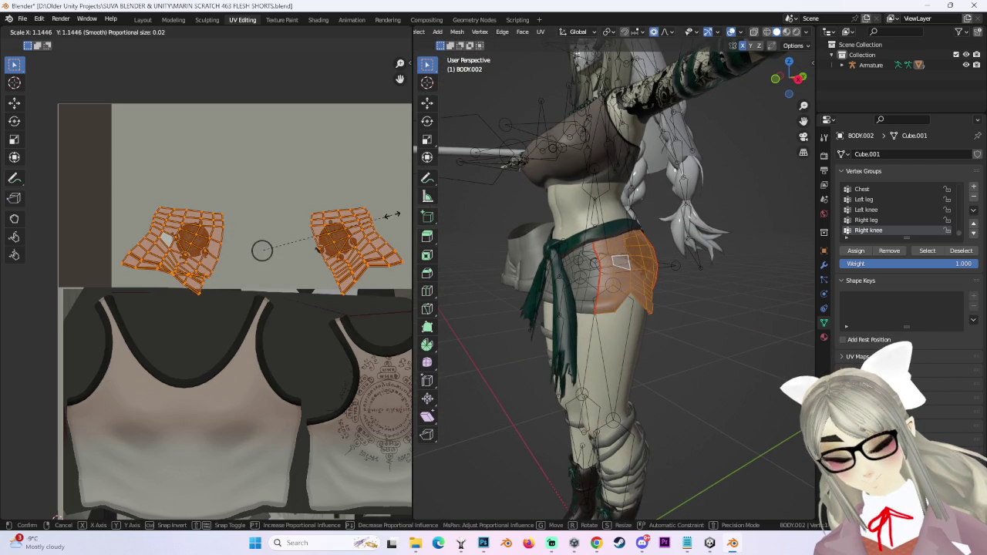
left_click(373, 224)
scroll(373, 225, "up", 2)
key("Escape")
left_click(359, 249)
Enlarge the right UV island and shift it horizontally with proportional editing.
key("g")
left_click(524, 366)
key("ctrl+z")
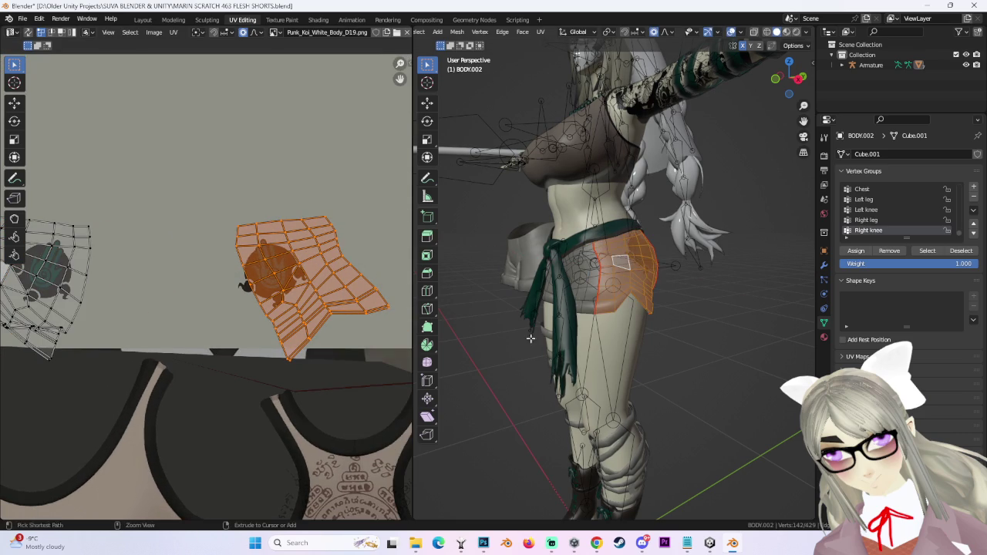
key("ctrl+z")
key("ctrl+z")
key("ctrl+z")
scroll(315, 274, "up", 2)
key("s")
left_click(305, 277)
key("g")
key("x")
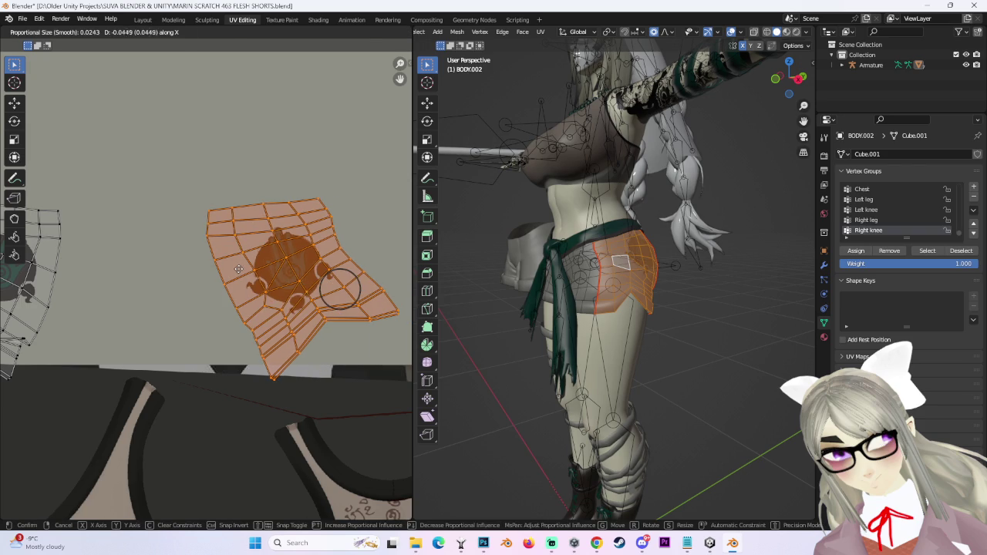
left_click(239, 268)
Shift the right island horizontally again and inspect the hip logo and seams up close.
mouse_move(586, 308)
middle_mouse_down()
mouse_move(609, 316)
mouse_move(614, 340)
middle_mouse_up()
scroll(601, 316, "up", 2)
scroll(600, 318, "up", 2)
key("g")
key("x")
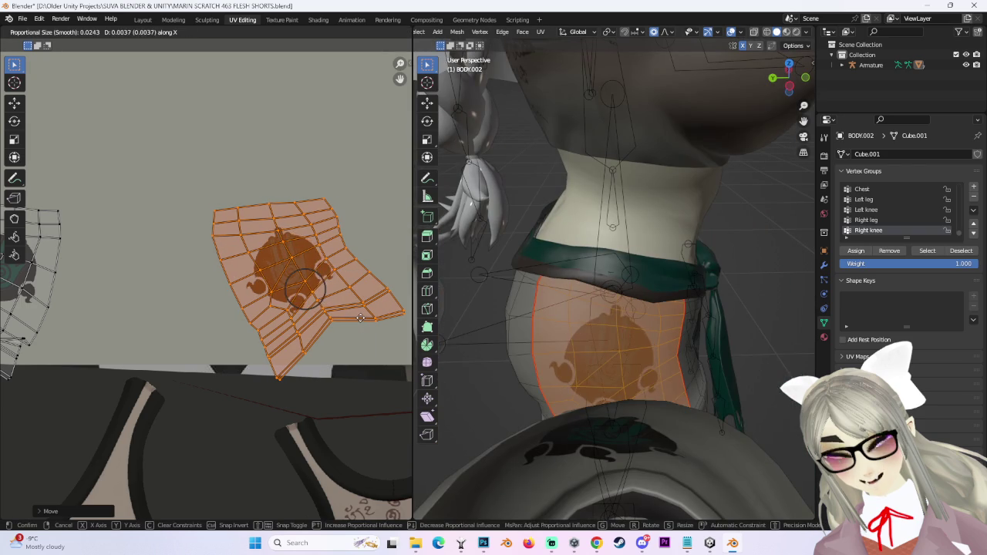
left_click(747, 277)
middle_click_drag(747, 277, 680, 336)
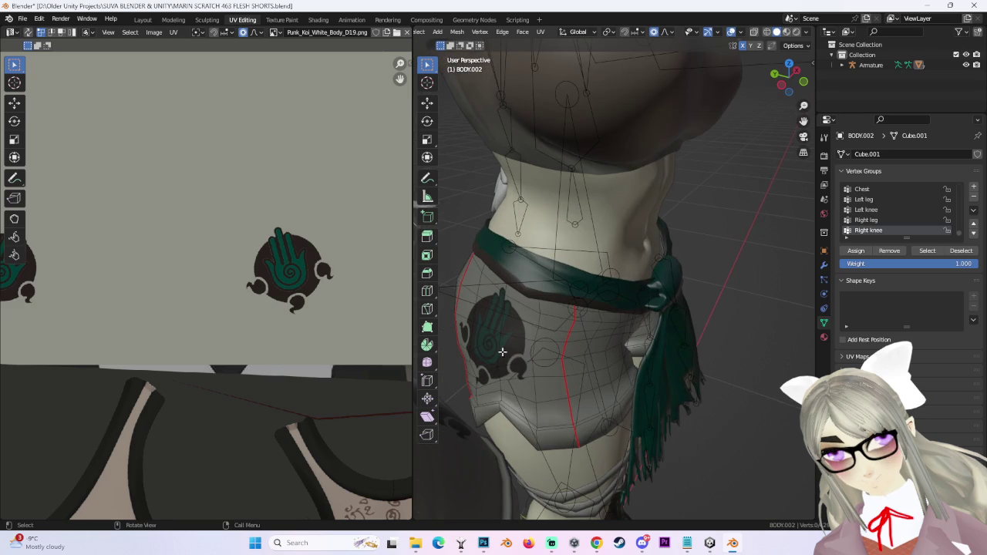
middle_click_drag(713, 268, 683, 315)
scroll(501, 374, "up", 3)
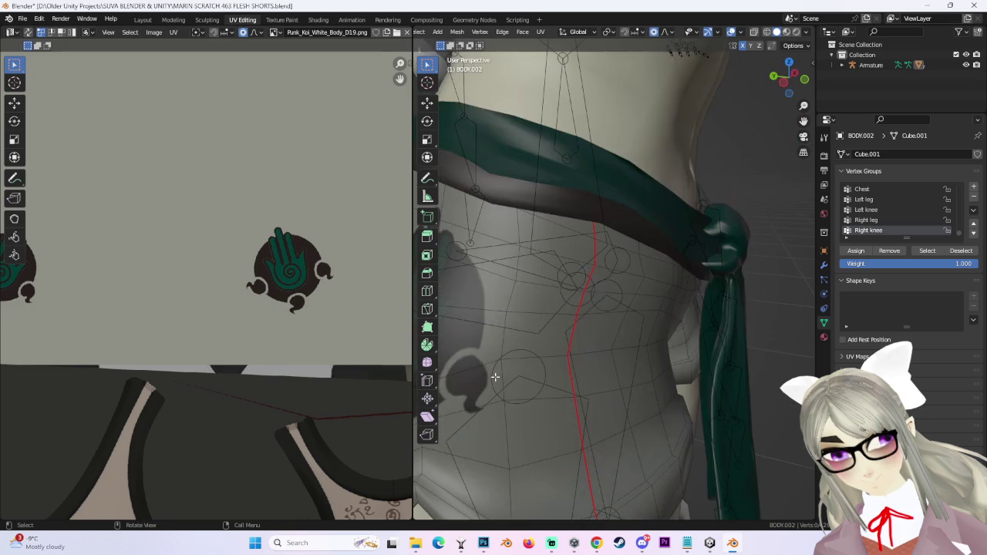
scroll(513, 374, "up", 2)
scroll(554, 365, "up", 2)
scroll(554, 365, "down", 3)
middle_click_drag(554, 365, 617, 270)
Select the left UV island, scale it with falloff, and start moving it horizontally.
key("l")
scroll(207, 274, "down", 3)
left_click(226, 254)
scroll(226, 254, "up", 2)
key("s")
left_click(262, 292)
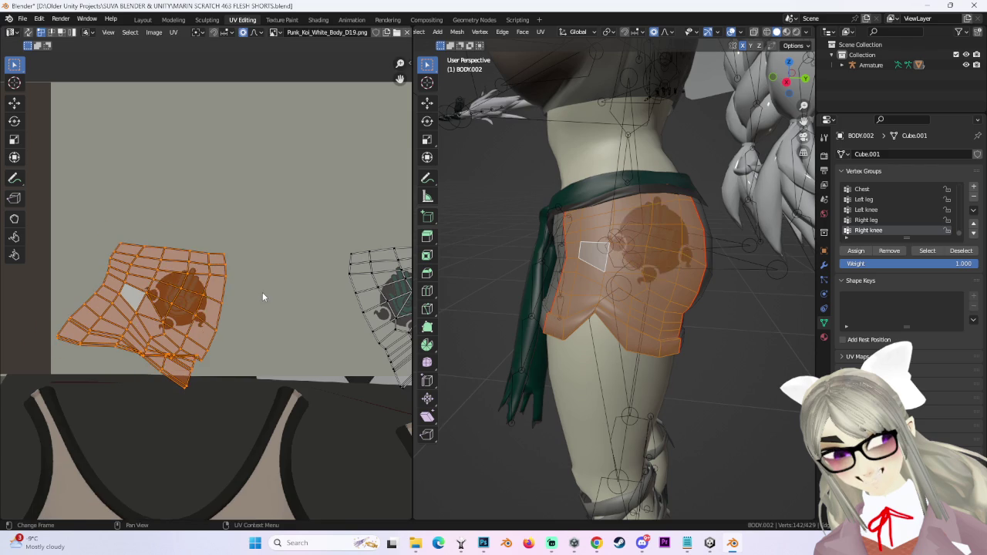
key("g")
key("x")
scroll(278, 294, "down", 2)
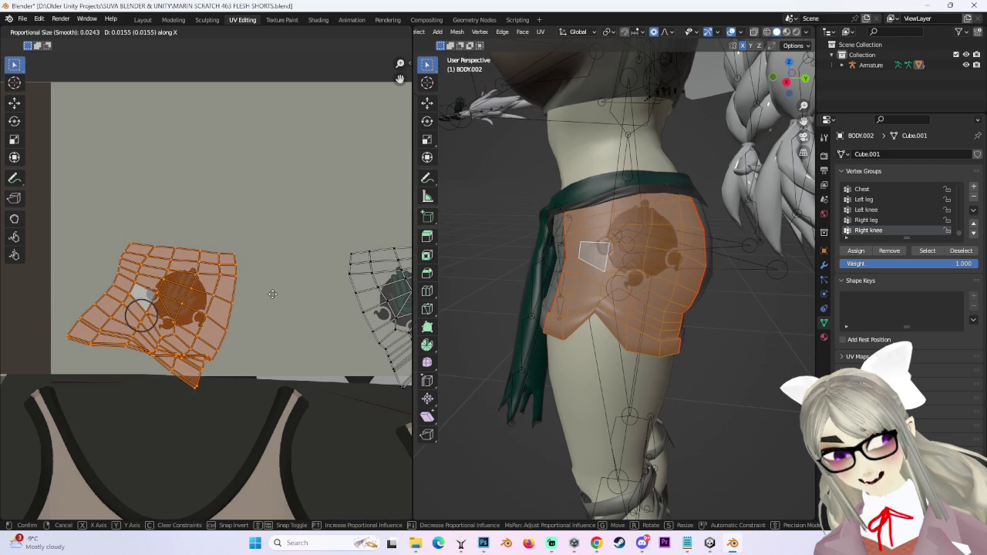
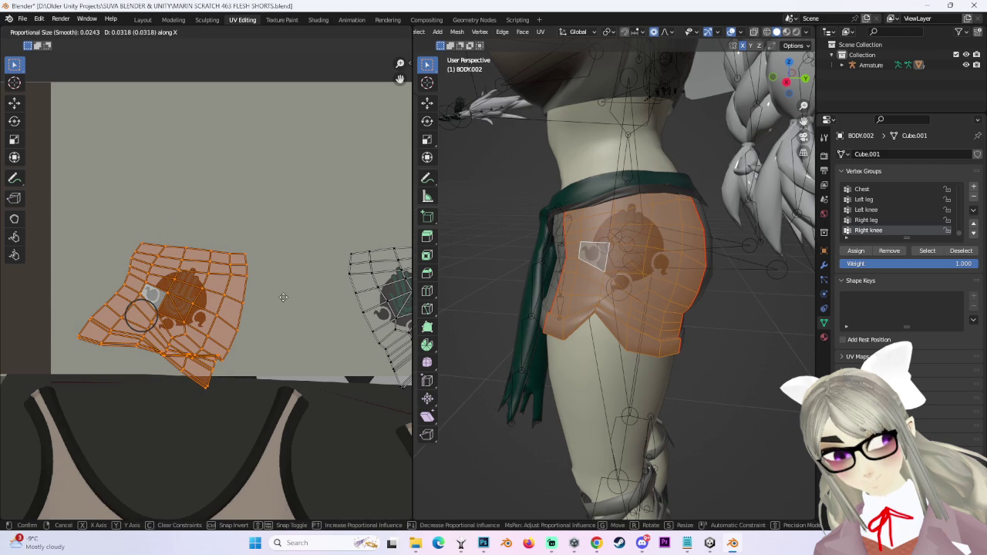
Move the hip emblem's UV island into place with proportional editing, using Y and X axis constraints.
left_click(283, 297)
scroll(586, 308, "up", 3)
scroll(304, 242, "down", 3)
mouse_move(463, 293)
middle_mouse_down()
mouse_move(572, 327)
mouse_move(701, 308)
mouse_move(584, 295)
middle_mouse_up()
middle_click_drag(293, 226, 253, 221)
key("g")
key("y")
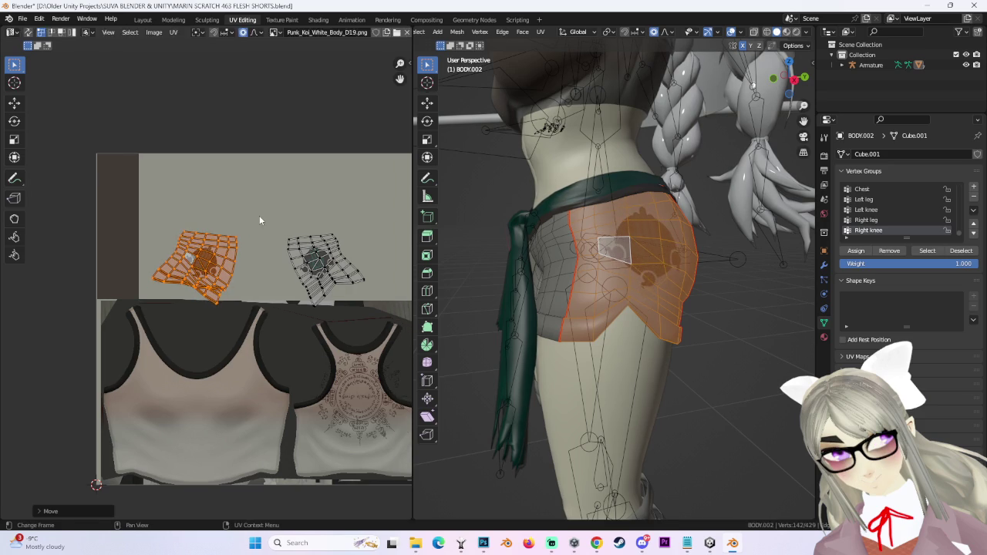
key("x")
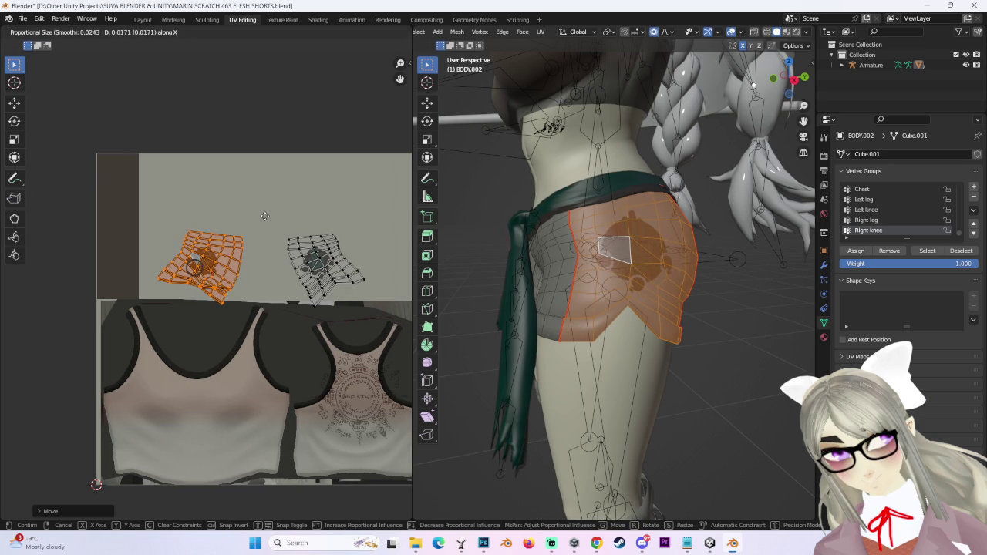
key("x")
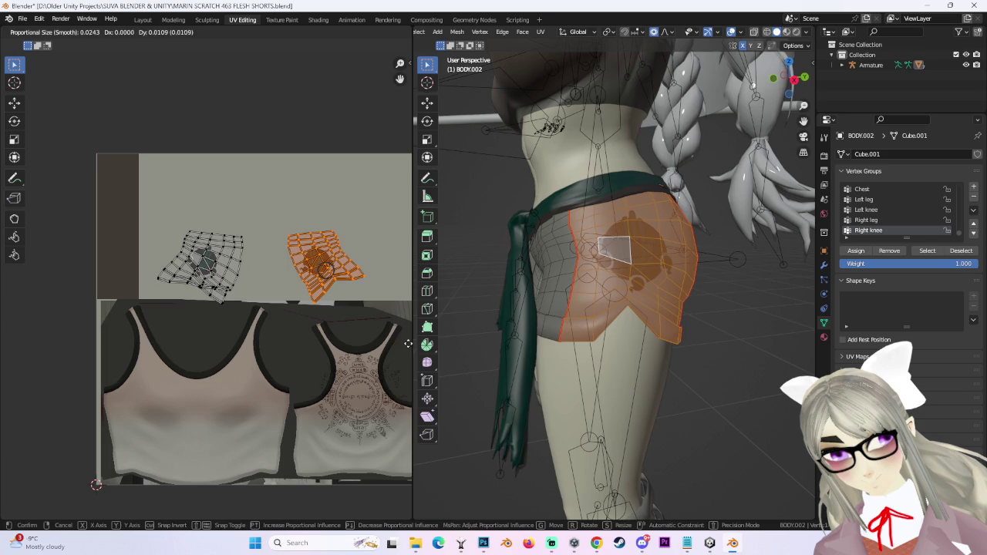
left_click(372, 231)
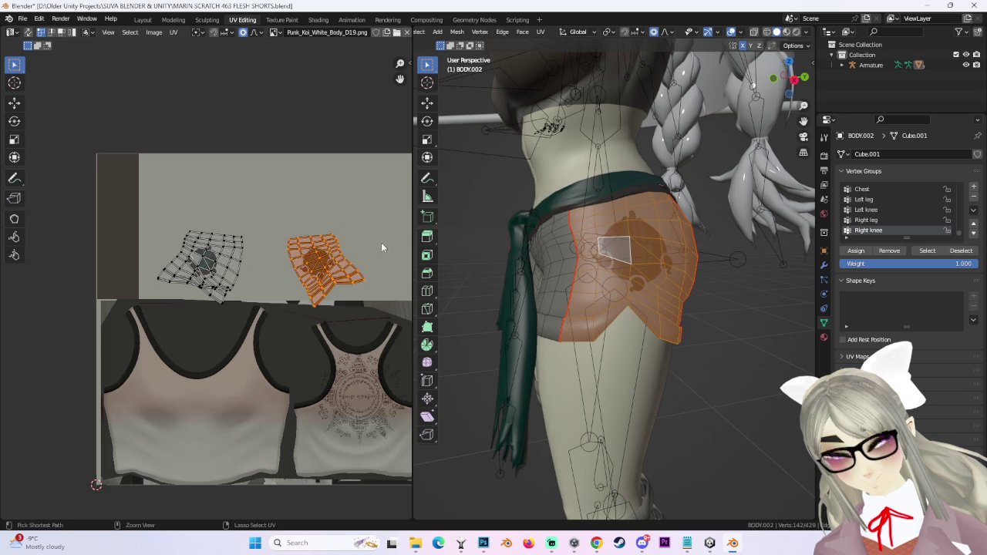
Nudge the emblem island horizontally, then reposition it while viewing the hip from another angle.
scroll(339, 239, "up", 2)
scroll(293, 250, "up", 2)
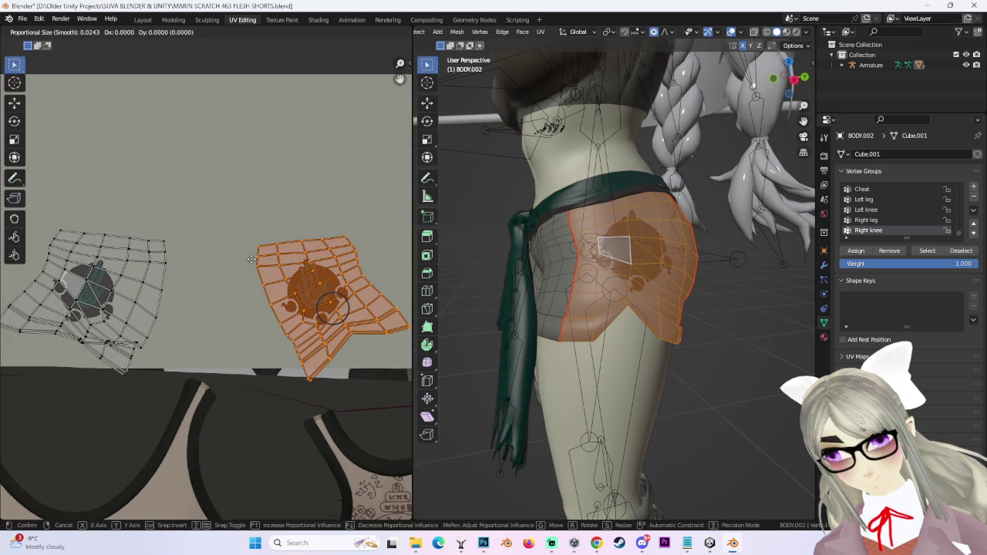
key("x")
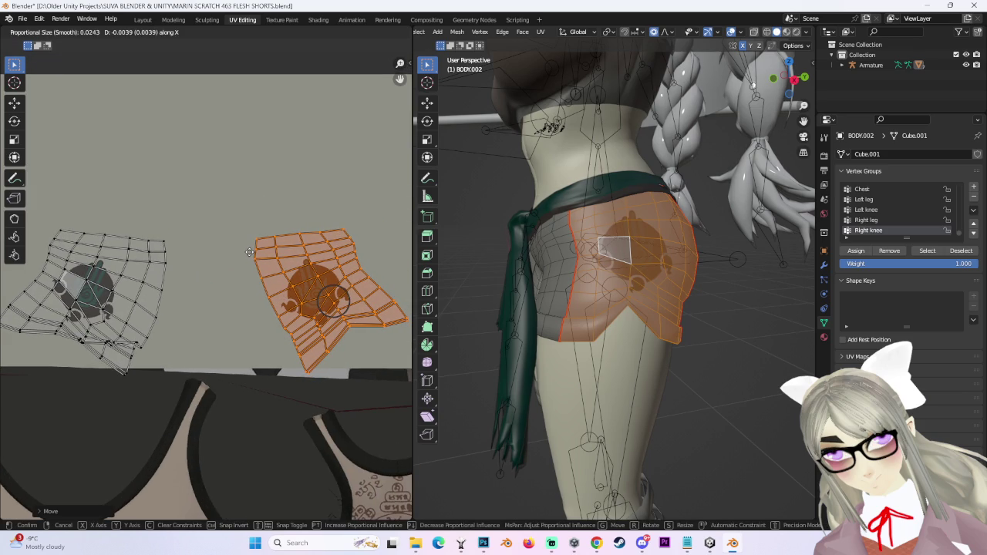
left_click(250, 254)
mouse_move(625, 255)
middle_mouse_down()
mouse_move(689, 261)
mouse_move(571, 279)
middle_mouse_up()
key("g")
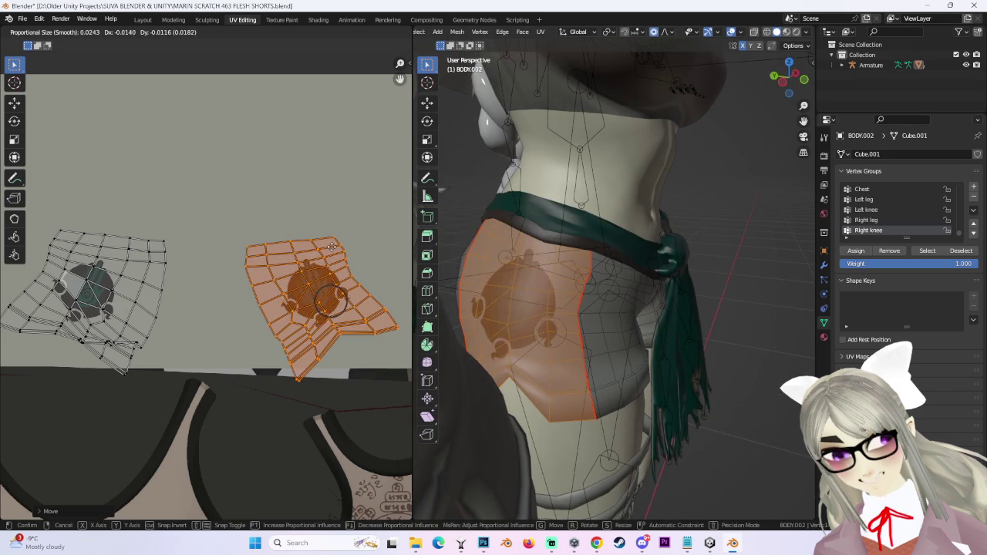
left_click(333, 251)
Scale down the emblem's UV island and shift it slightly up-left.
scroll(333, 251, "down", 2)
key("s")
key("Return")
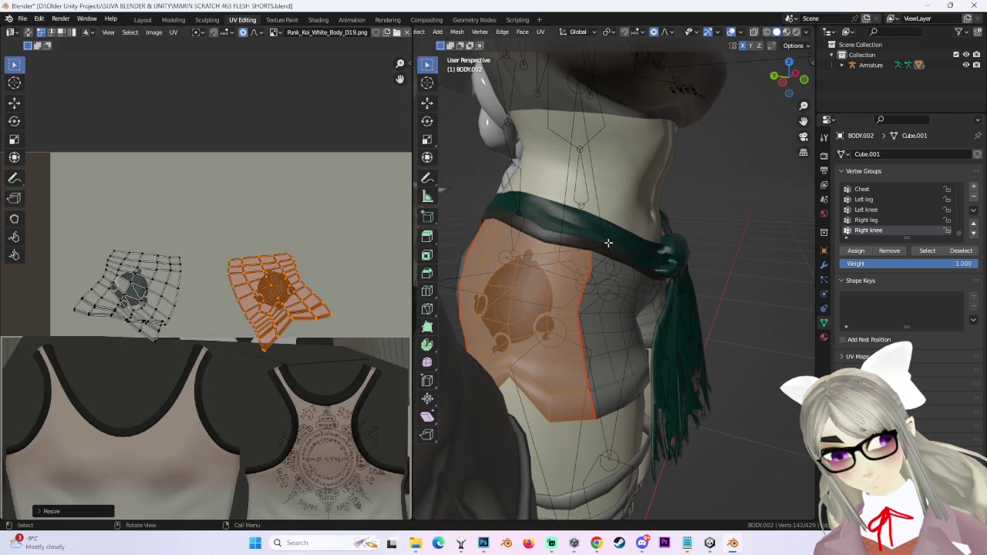
middle_click_drag(752, 276, 586, 314)
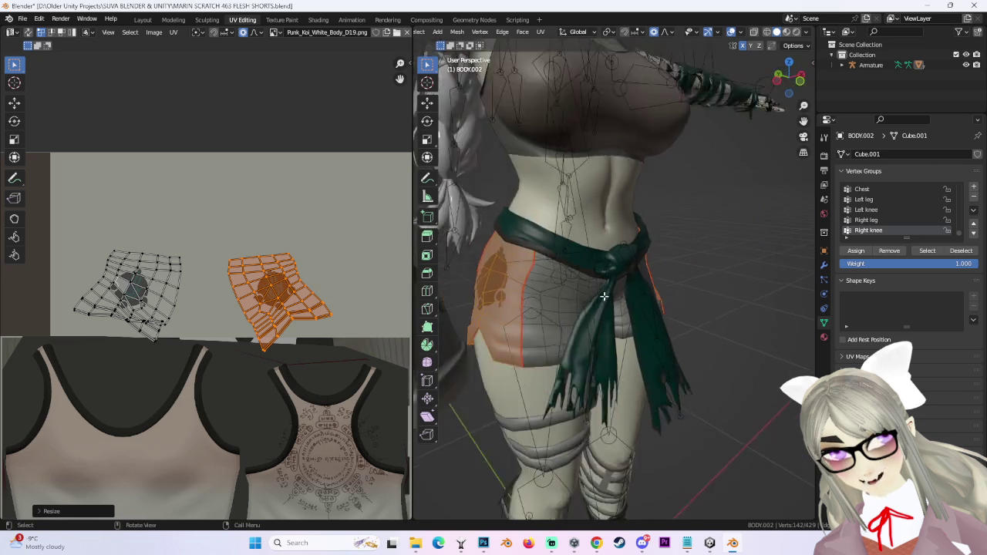
mouse_move(555, 308)
middle_mouse_down()
mouse_move(511, 277)
mouse_move(555, 282)
mouse_move(432, 274)
middle_mouse_up()
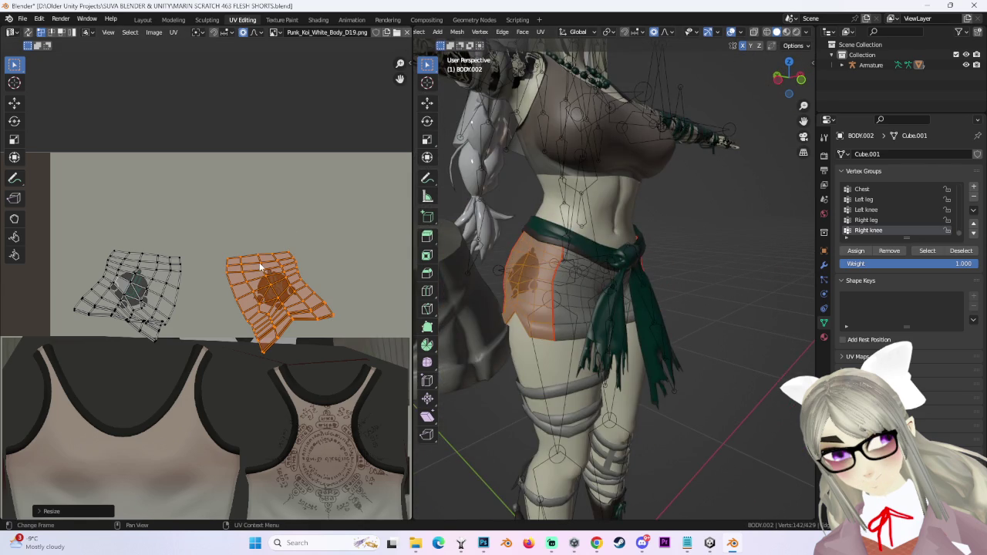
key("s")
key("g")
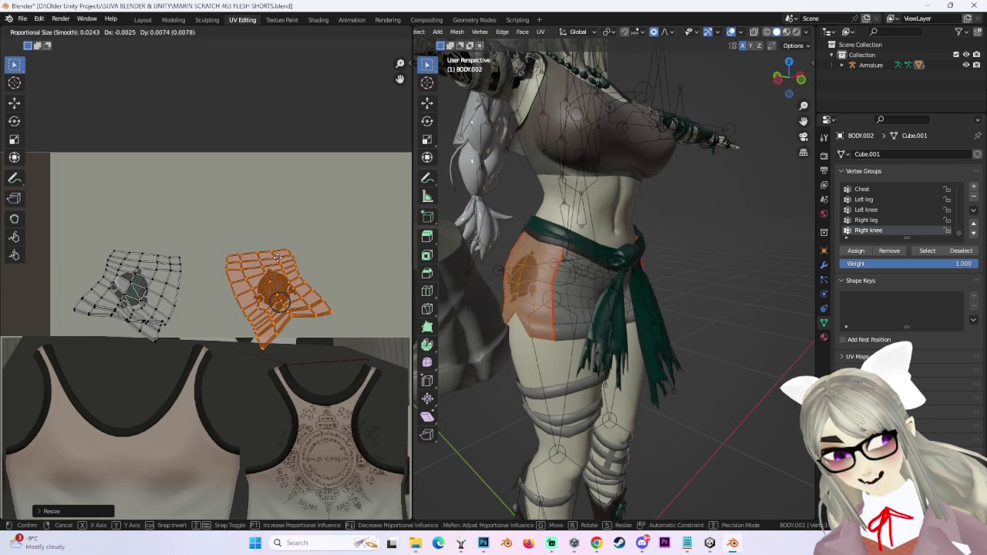
left_click(279, 259)
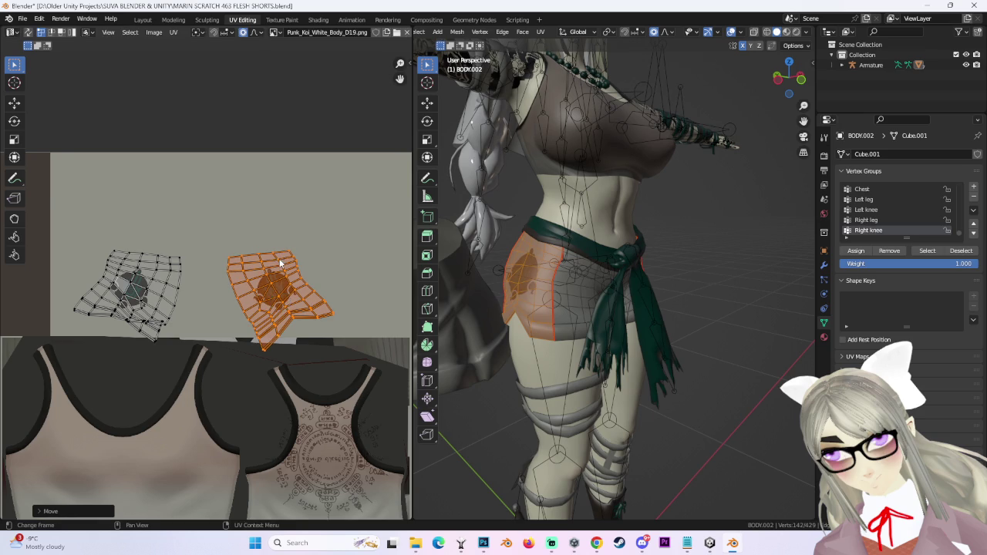
scroll(282, 264, "up", 1)
Shift the island along X and adjust the lone vertex at its lower tip.
key("g")
key("x")
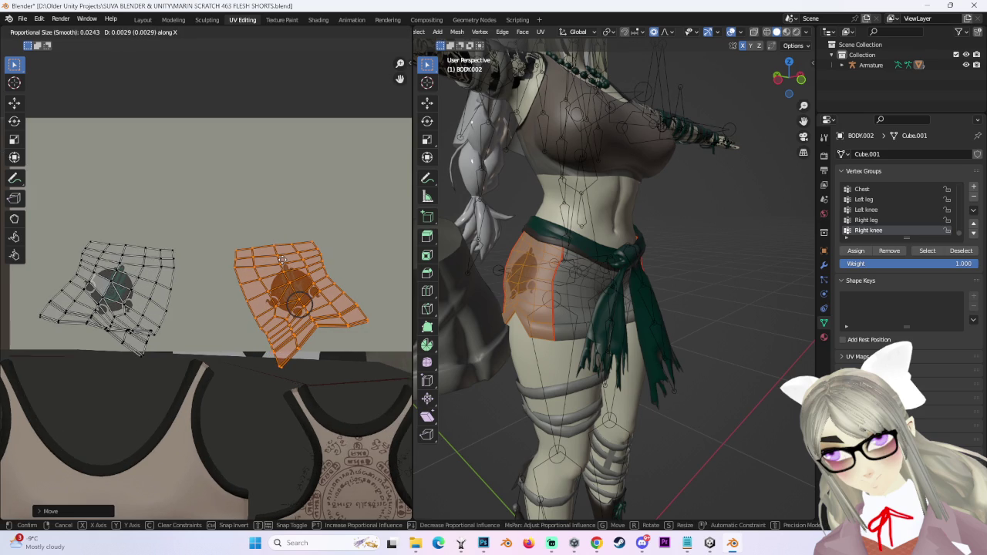
left_click(283, 260)
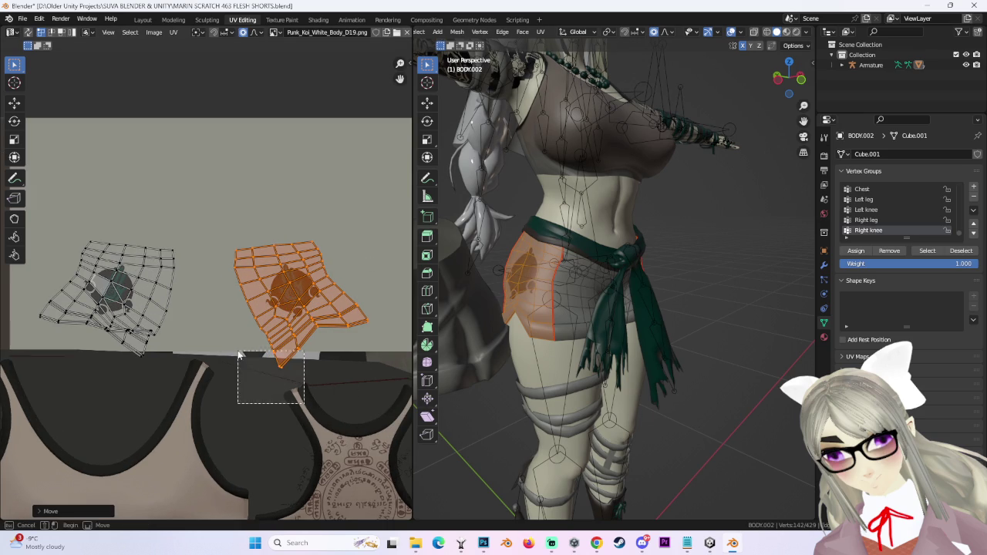
left_click_drag(303, 403, 238, 355)
key("g")
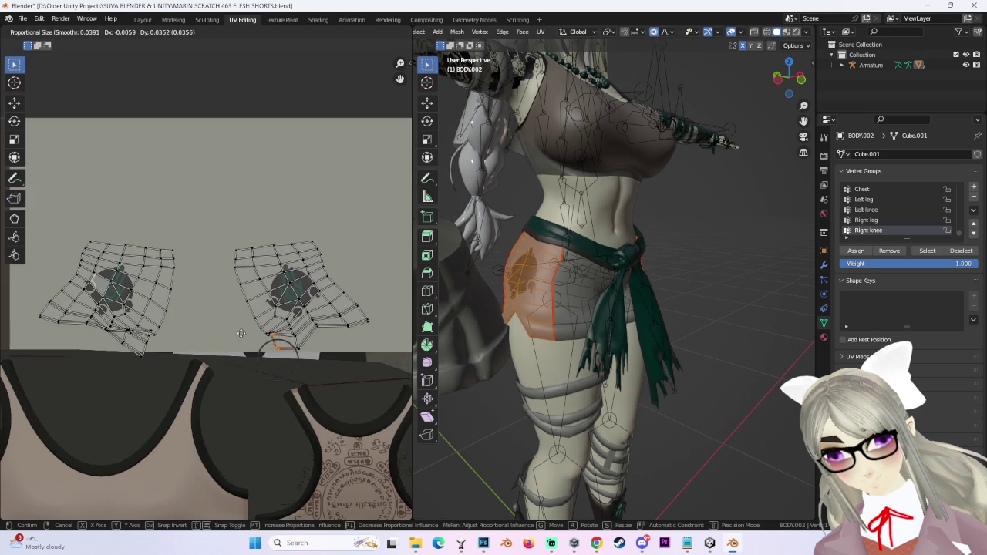
left_click(241, 333)
Return to the main scene view and orbit around the character to inspect the shorts.
middle_click_drag(744, 275, 565, 274)
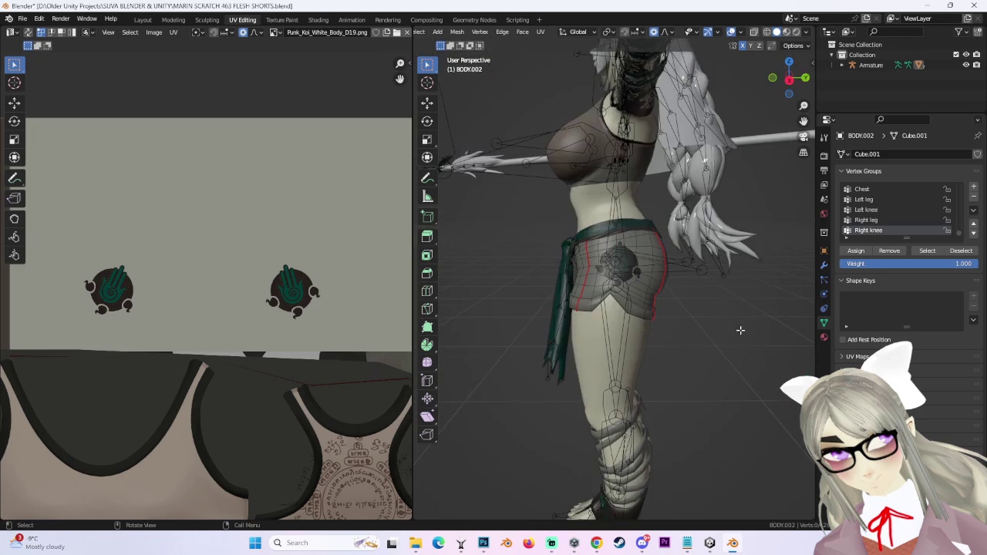
scroll(740, 327, "up", 4)
middle_click_drag(742, 335, 679, 332)
scroll(679, 332, "down", 2)
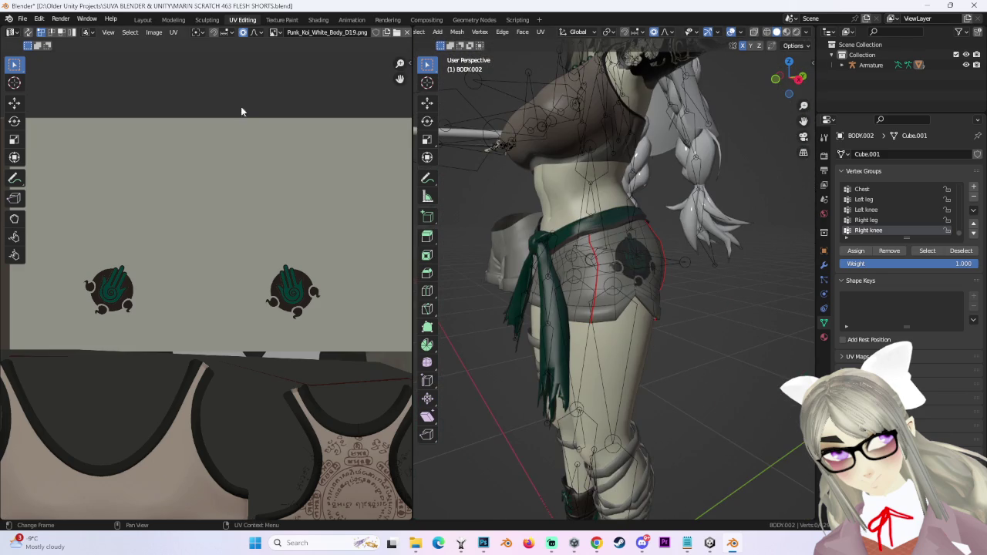
left_click(143, 19)
mouse_move(553, 250)
middle_mouse_down()
mouse_move(450, 268)
mouse_move(502, 280)
mouse_move(479, 291)
mouse_move(542, 282)
mouse_move(532, 280)
mouse_move(593, 296)
mouse_move(481, 292)
mouse_move(544, 260)
mouse_move(538, 245)
mouse_move(480, 233)
mouse_move(569, 237)
mouse_move(511, 309)
mouse_move(515, 322)
mouse_move(490, 339)
mouse_move(429, 334)
middle_mouse_up()
Orbit around the character to check the shorts from back, side and three-quarter views.
scroll(450, 282, "down", 2)
mouse_move(417, 282)
middle_mouse_down()
mouse_move(316, 257)
mouse_move(430, 252)
mouse_move(440, 286)
mouse_move(522, 273)
mouse_move(427, 234)
mouse_move(400, 241)
mouse_move(564, 237)
mouse_move(509, 237)
middle_mouse_up()
scroll(400, 242, "down", 5)
scroll(313, 261, "up", 2)
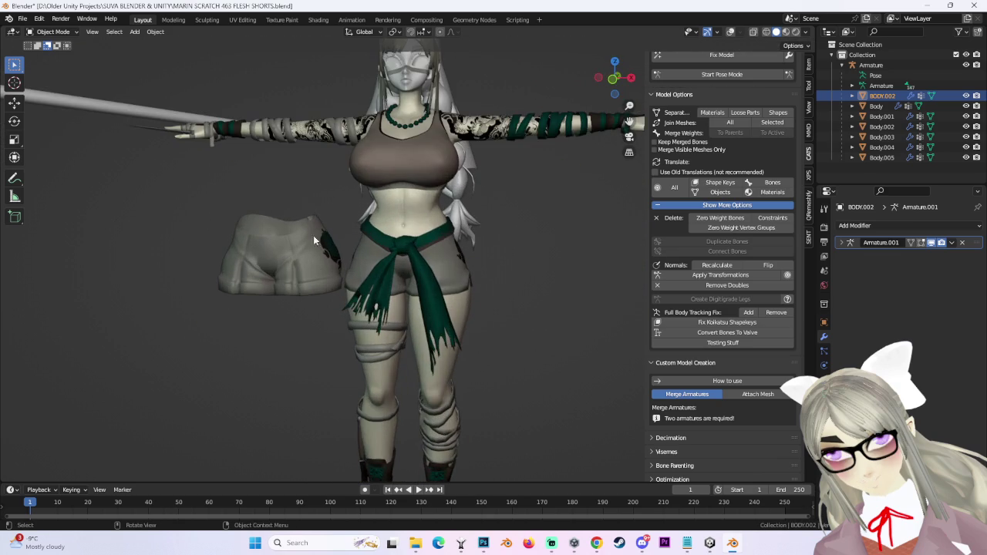
left_click(52, 32)
left_click(544, 259)
mouse_move(544, 260)
middle_mouse_down()
mouse_move(431, 292)
mouse_move(451, 266)
middle_mouse_up()
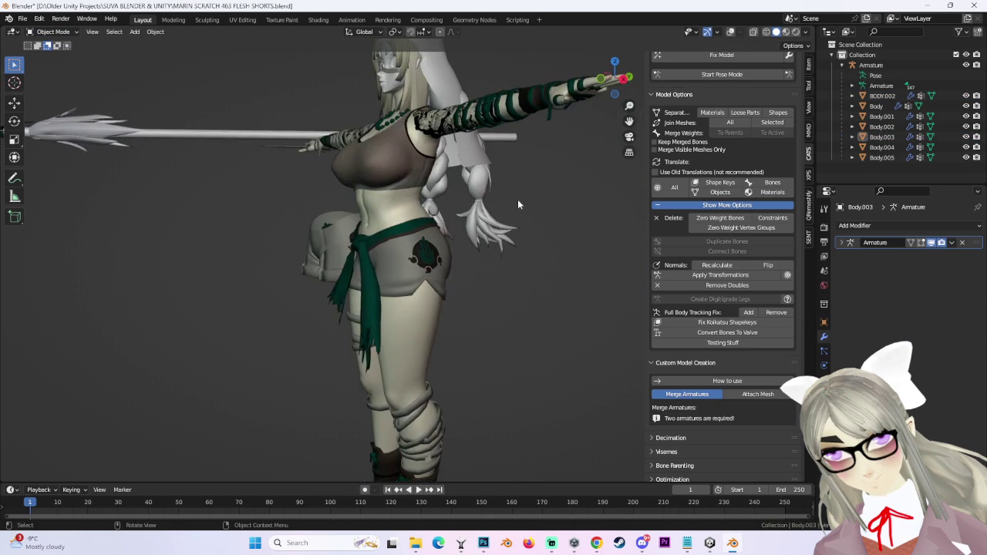
middle_click_drag(463, 225, 173, 32)
Save the file as version 464, MARIN SCRATCH 464 FLESH SHORTS.blend.
left_click(22, 18)
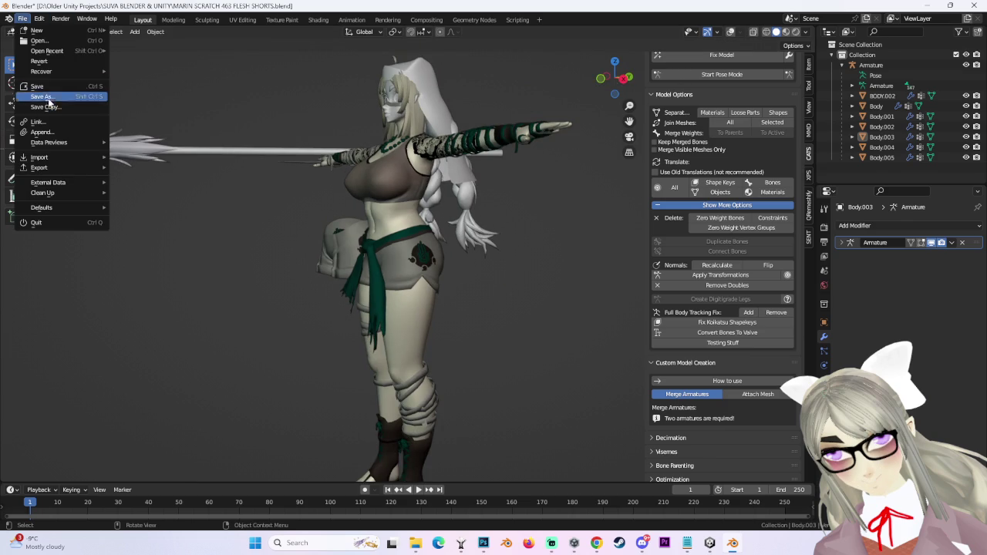
left_click(42, 97)
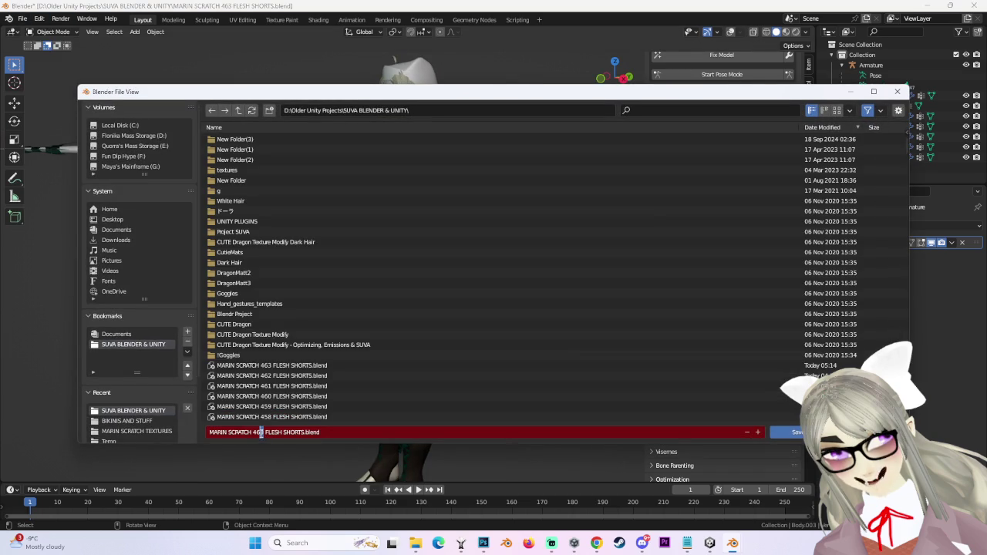
key("Return")
Turn on X-ray and the wireframe and grid overlays.
scroll(636, 156, "up", 5)
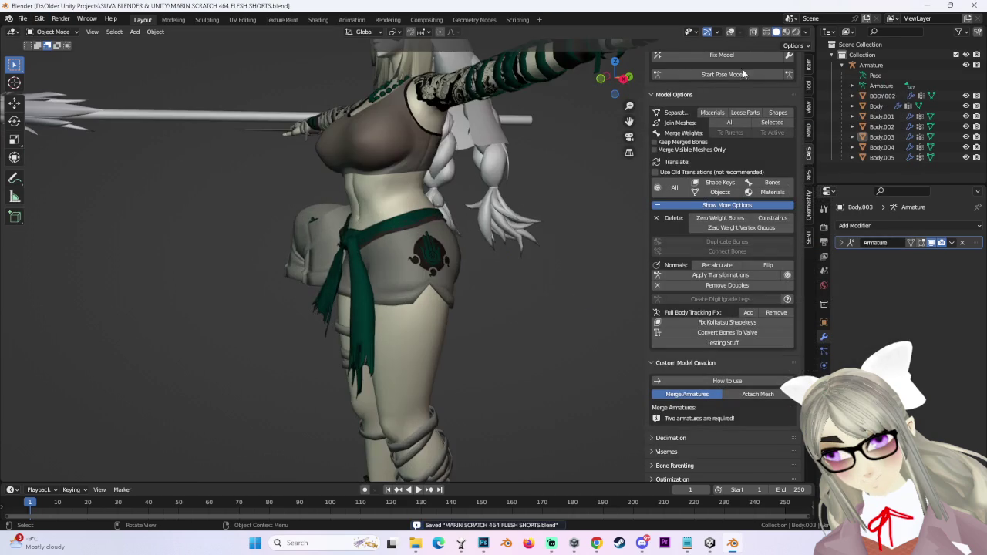
left_click(752, 34)
left_click(730, 33)
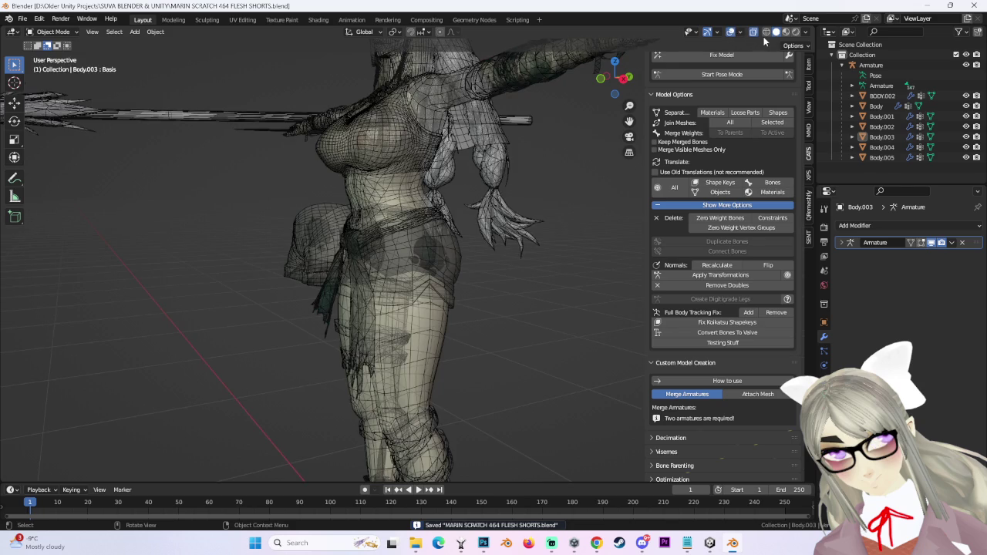
Turn X-ray off, enter Pose Mode, and hide the Body.005 and Body.003 meshes.
left_click(751, 32)
left_click(730, 73)
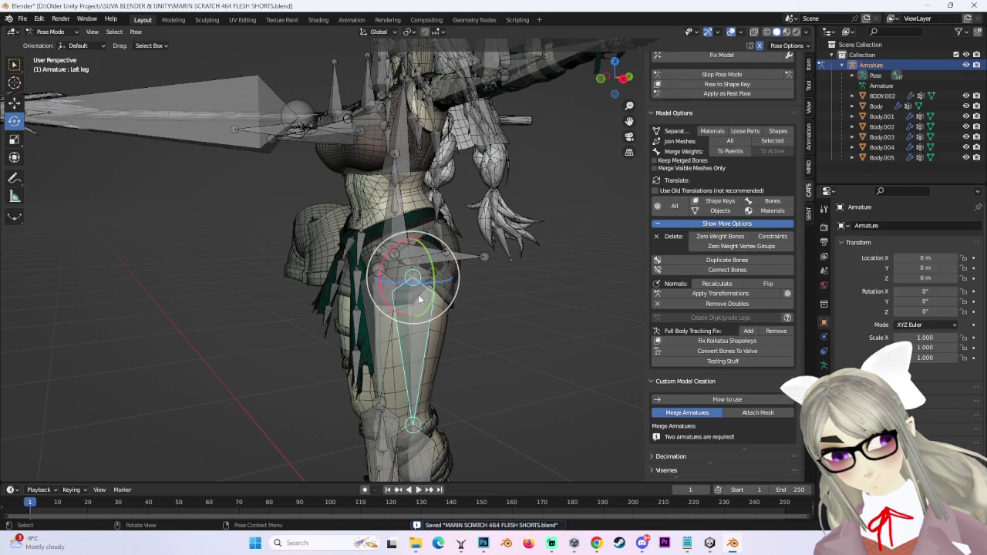
left_click_drag(433, 312, 474, 292)
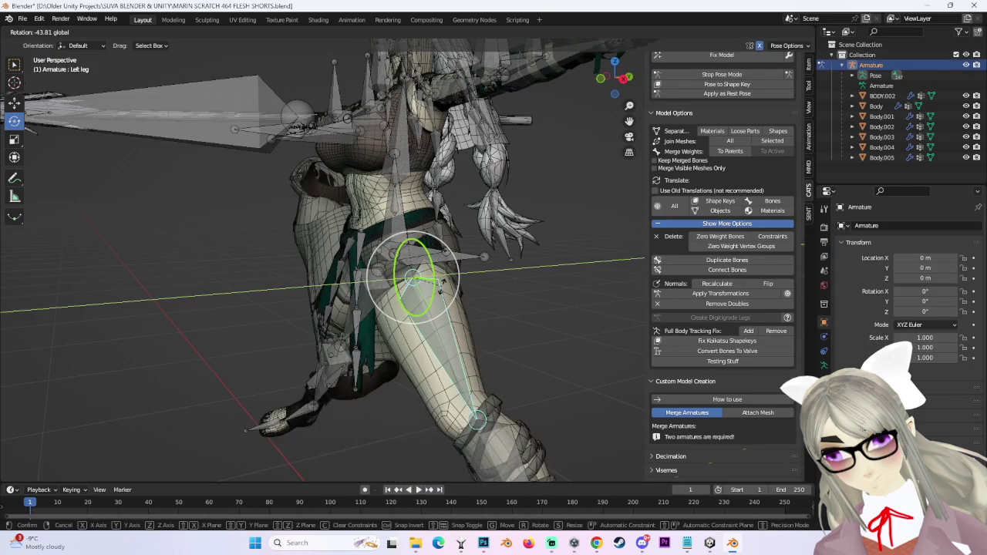
left_click(966, 147)
left_click(965, 147)
left_click(966, 157)
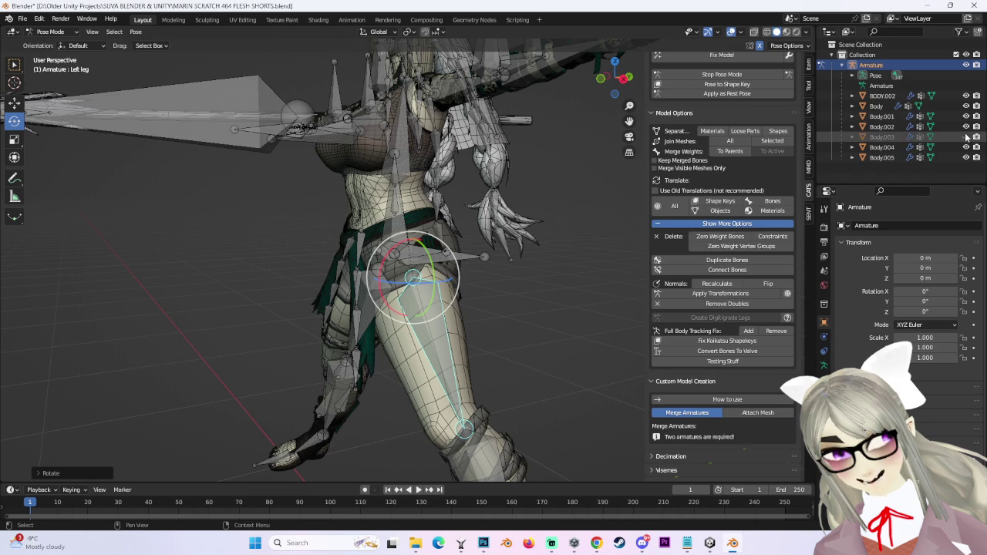
left_click(965, 137)
middle_click_drag(463, 309, 537, 303)
scroll(567, 279, "up", 3)
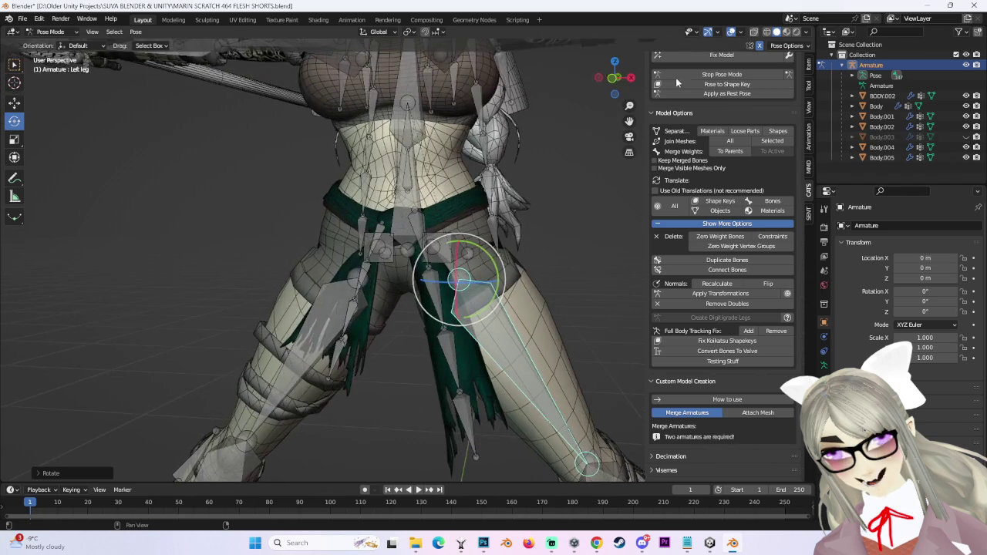
Hide the armature bones and freely rotate the right leg bone, undoing a test swing.
left_click(966, 65)
scroll(494, 263, "down", 4)
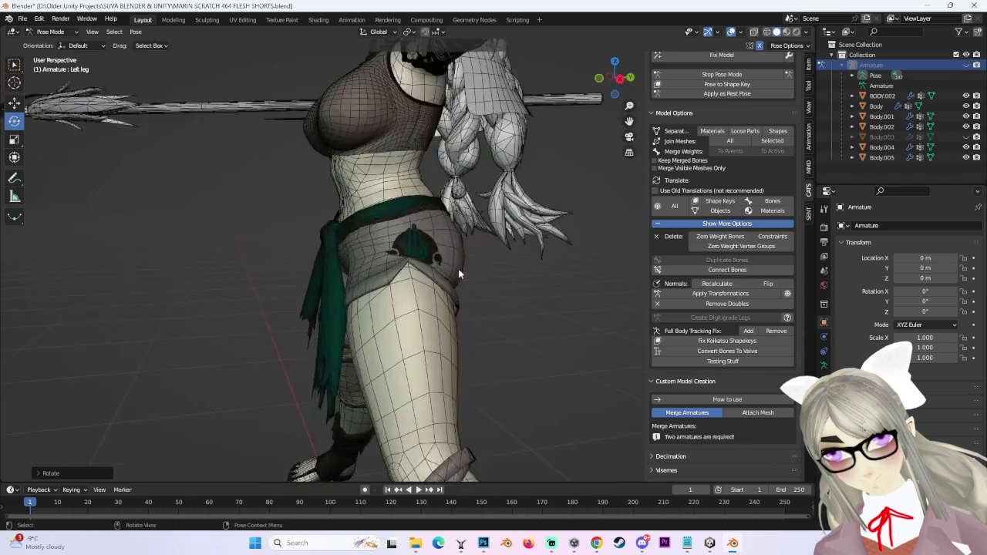
mouse_move(494, 264)
middle_mouse_down()
mouse_move(505, 291)
mouse_move(333, 289)
mouse_move(487, 262)
mouse_move(497, 291)
mouse_move(580, 275)
middle_mouse_up()
scroll(504, 291, "up", 2)
scroll(410, 281, "down", 3)
scroll(488, 262, "up", 3)
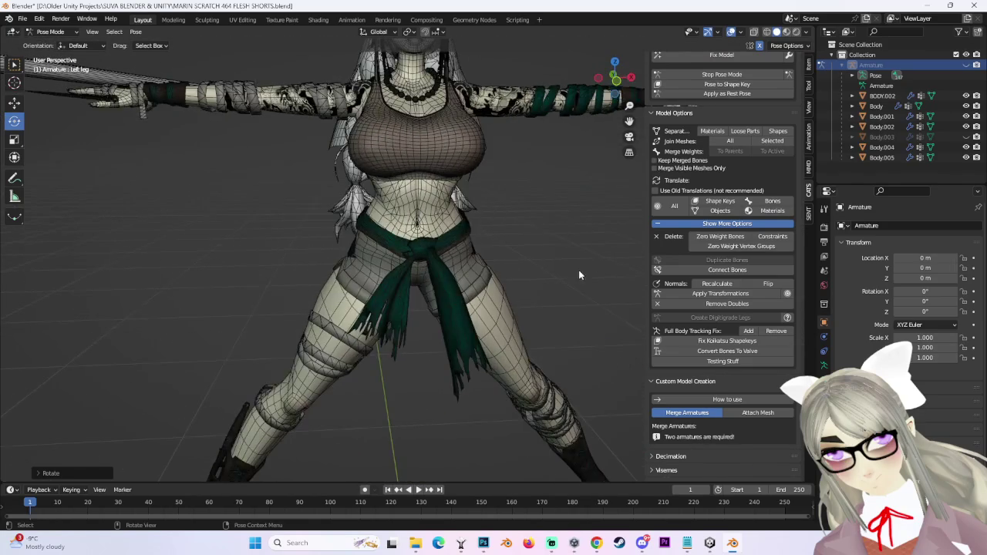
left_click(375, 347)
key("r")
key("r")
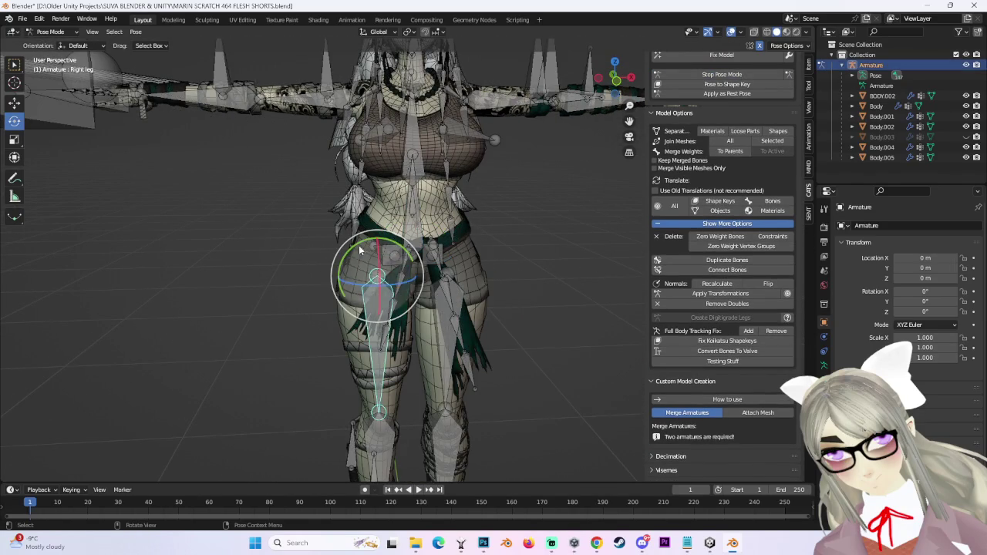
left_click(379, 266)
left_click_drag(414, 268, 393, 308)
key("ctrl+z")
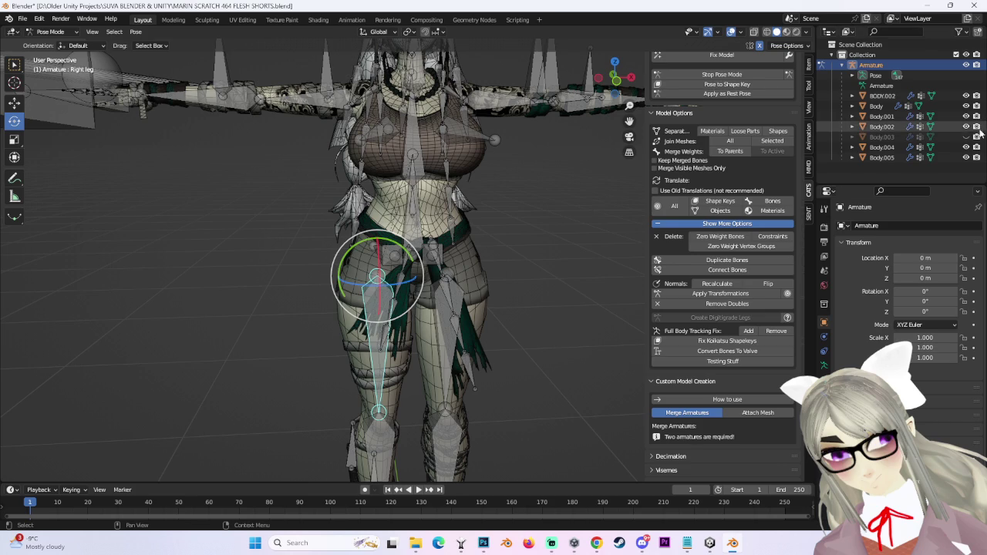
Show Body.002 instead of Body.001 and rotate the right leg to test the shorts.
left_click(966, 127)
left_click(966, 116)
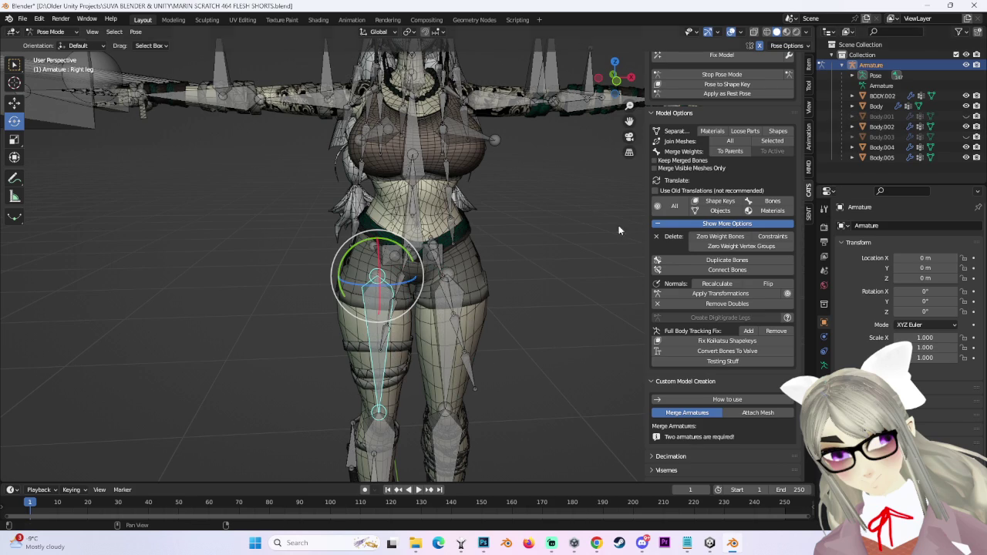
mouse_move(394, 286)
left_mouse_down()
mouse_move(378, 299)
mouse_move(386, 289)
mouse_move(479, 287)
left_mouse_up()
middle_click_drag(480, 286, 382, 220)
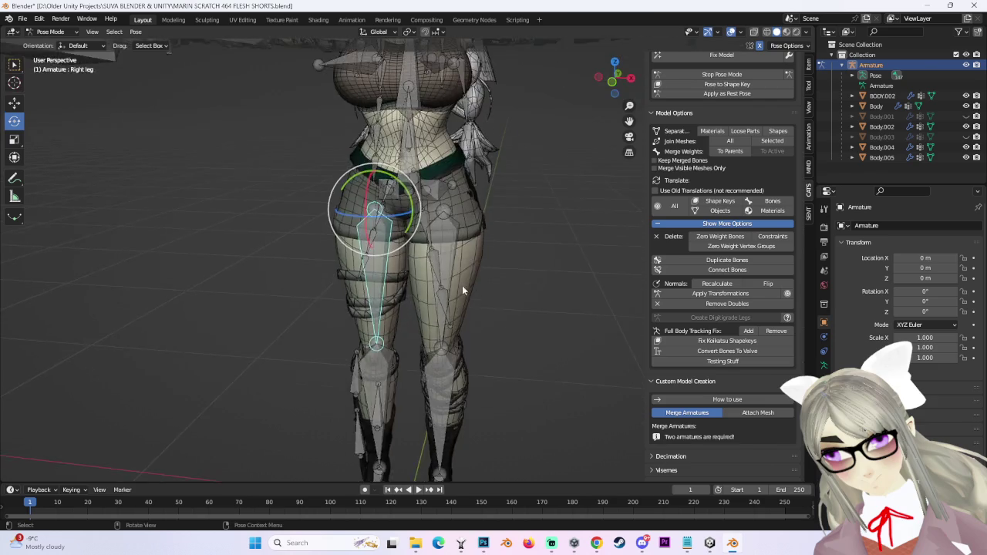
left_click_drag(382, 220, 432, 254)
mouse_move(432, 255)
middle_mouse_down()
mouse_move(459, 273)
mouse_move(394, 220)
middle_mouse_up()
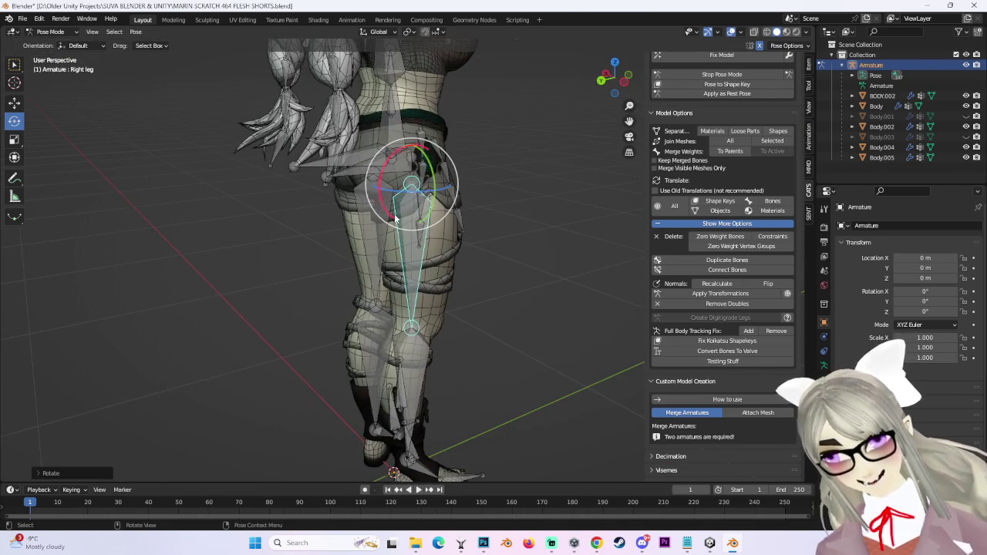
left_click_drag(388, 216, 375, 171)
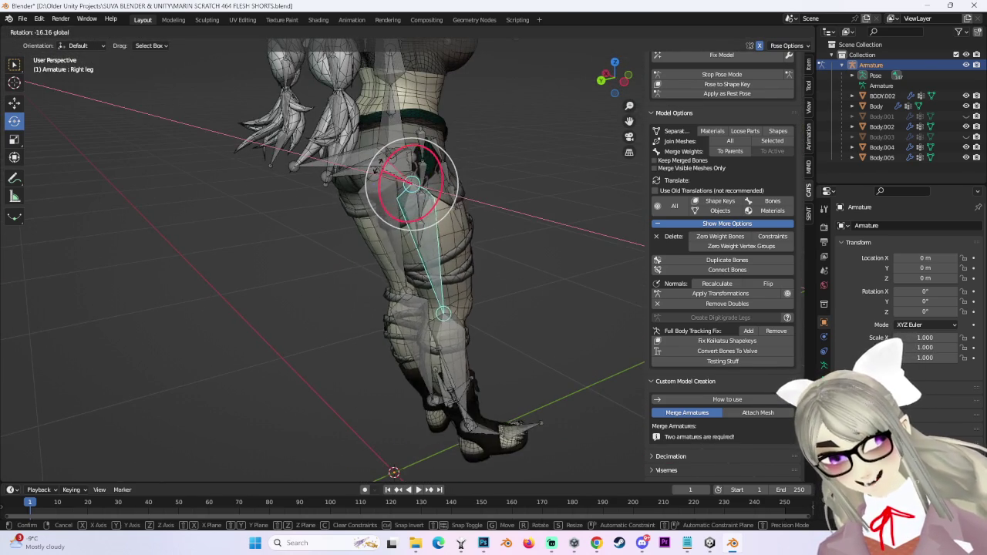
middle_click_drag(375, 172, 397, 181)
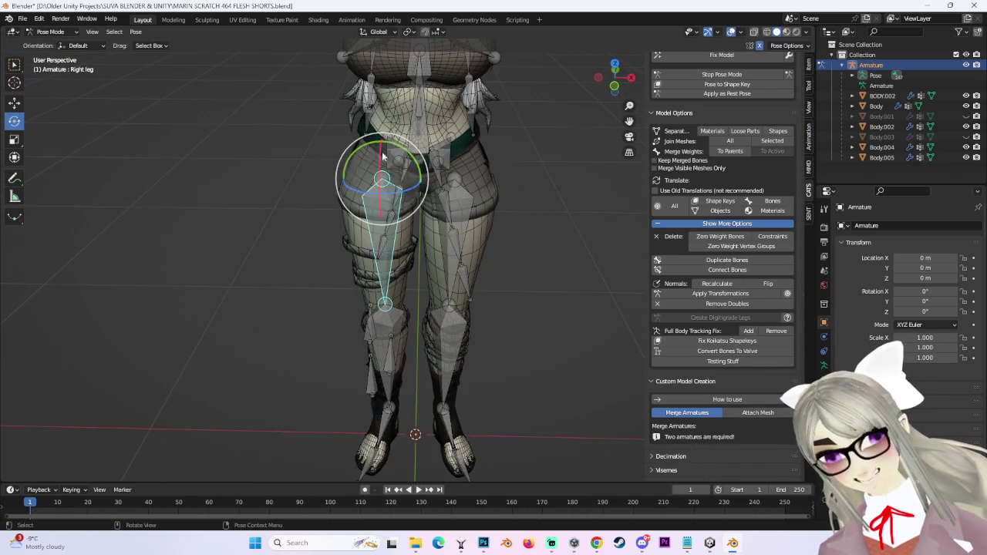
Set the transform orientation to Local and rotate the right leg bone.
left_click(432, 37)
left_click(367, 71)
key("r")
key("r")
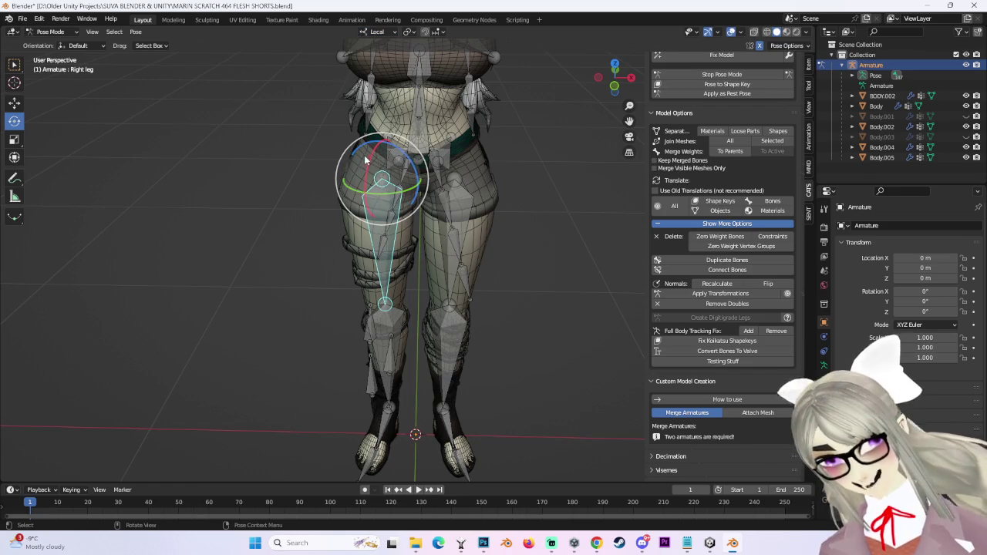
left_click(370, 141)
middle_click_drag(370, 141, 379, 215)
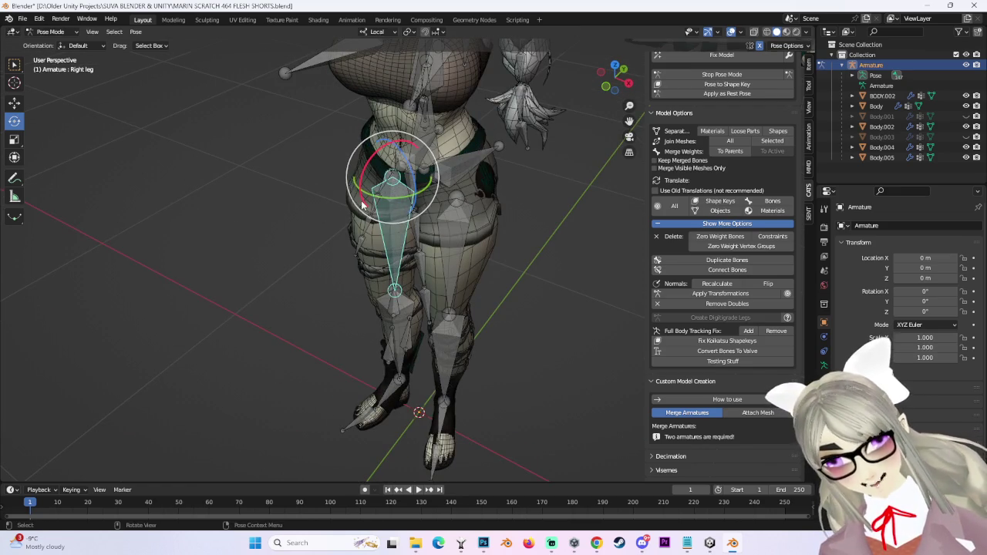
left_click_drag(362, 205, 386, 232)
mouse_move(385, 231)
middle_mouse_down()
mouse_move(499, 225)
mouse_move(449, 296)
mouse_move(462, 255)
mouse_move(501, 231)
middle_mouse_up()
Rotate the right knee bone to bend the lower leg.
left_click(449, 296)
key("r")
left_click(463, 254)
scroll(404, 274, "up", 3)
scroll(452, 305, "up", 4)
scroll(456, 263, "up", 3)
mouse_move(456, 264)
middle_mouse_down()
mouse_move(400, 242)
mouse_move(380, 280)
mouse_move(496, 280)
mouse_move(561, 314)
middle_mouse_up()
Swing the right leg bone outward to the right.
left_click(380, 280)
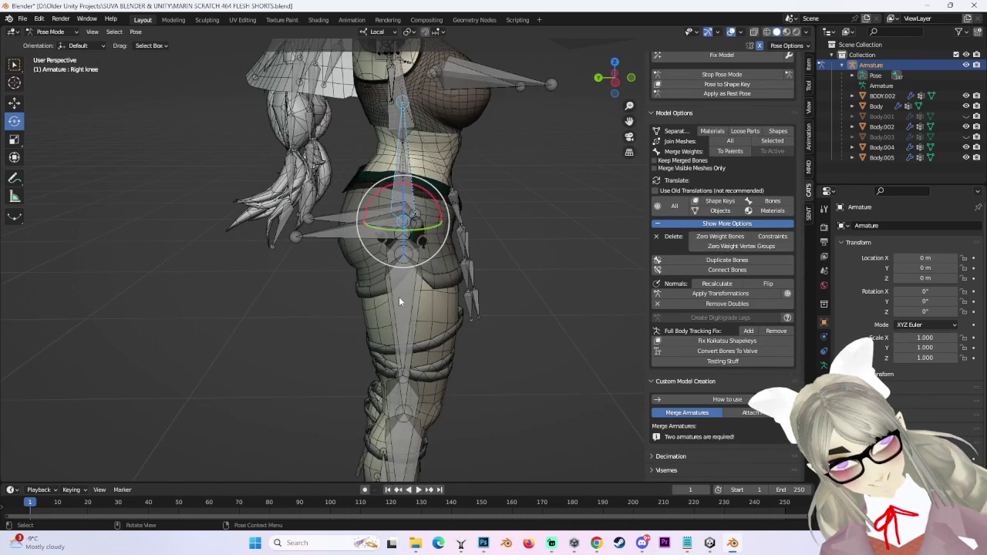
left_click(399, 297)
middle_click_drag(399, 297, 416, 282)
mouse_move(395, 266)
left_mouse_down()
mouse_move(409, 274)
mouse_move(388, 264)
left_mouse_up()
mouse_move(388, 264)
middle_mouse_down()
mouse_move(485, 279)
mouse_move(493, 323)
mouse_move(491, 293)
mouse_move(413, 314)
mouse_move(382, 238)
middle_mouse_up()
left_click_drag(383, 238, 547, 222)
Try a knee bend and a leg swing, undo both, then select the left leg bone.
left_click(580, 202)
left_click_drag(551, 187, 531, 247)
middle_click_drag(532, 246, 454, 245)
key("ctrl+z")
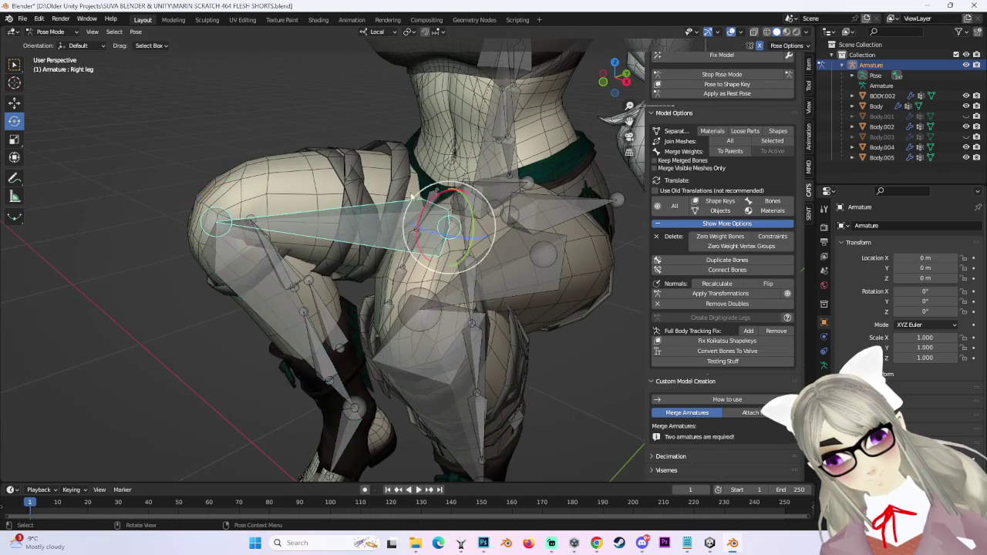
left_click_drag(434, 201, 511, 227)
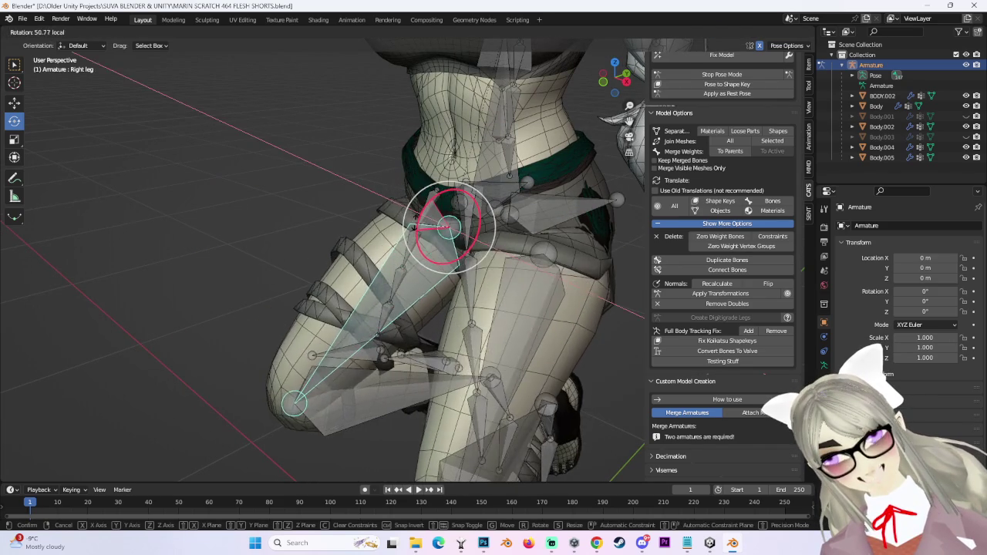
key("ctrl+z")
mouse_move(511, 227)
middle_mouse_down()
mouse_move(530, 270)
mouse_move(464, 244)
middle_mouse_up()
key("r")
key("r")
key("Escape")
left_click(416, 219)
scroll(416, 221, "down", 2)
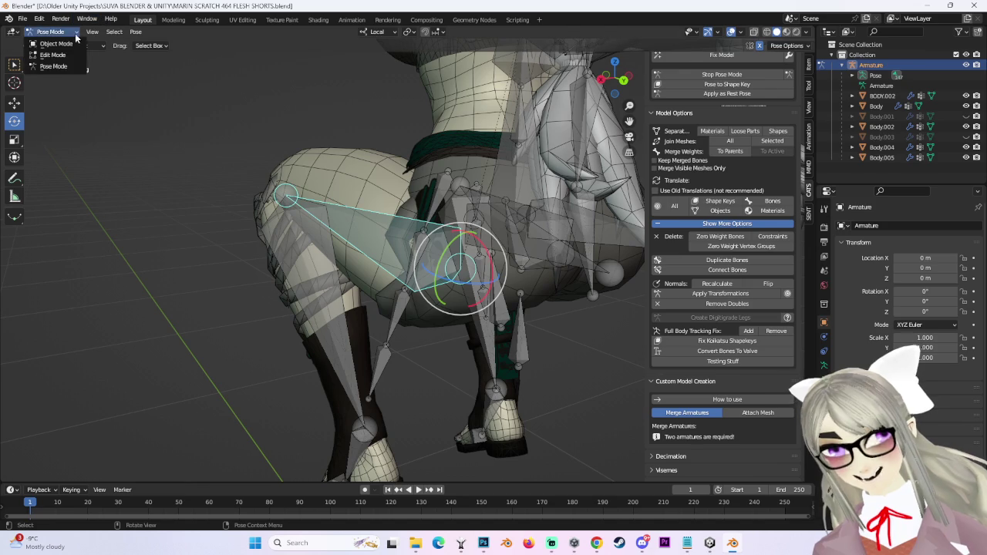
Switch the shorts mesh to Object Mode, then to Sculpt Mode.
mouse_move(466, 225)
middle_mouse_down()
mouse_move(528, 207)
mouse_move(451, 240)
mouse_move(400, 231)
mouse_move(419, 232)
middle_mouse_up()
left_click(66, 44)
left_click(432, 224)
left_click(52, 32)
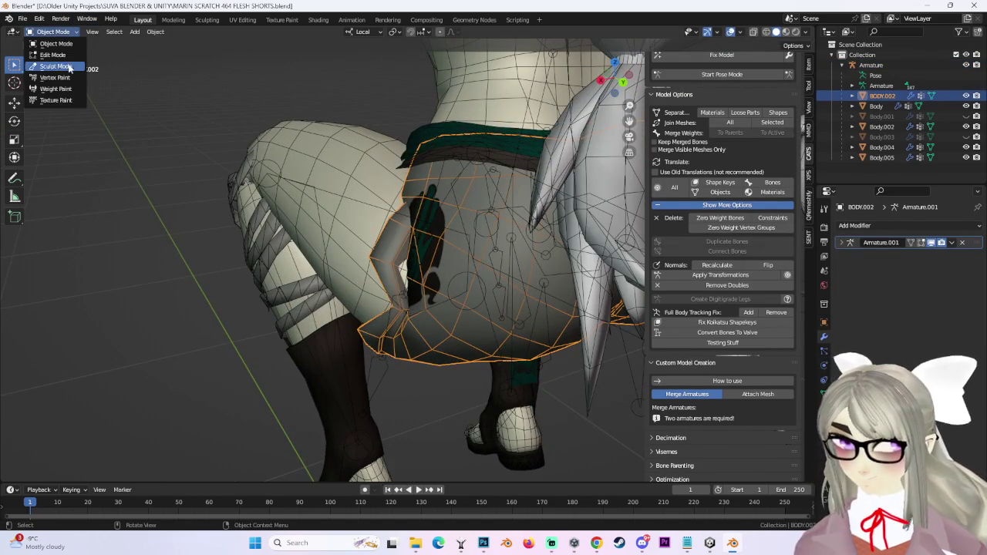
left_click(46, 62)
mouse_move(452, 293)
middle_mouse_down()
mouse_move(419, 308)
mouse_move(367, 287)
mouse_move(476, 289)
mouse_move(724, 91)
middle_mouse_up()
scroll(358, 300, "up", 3)
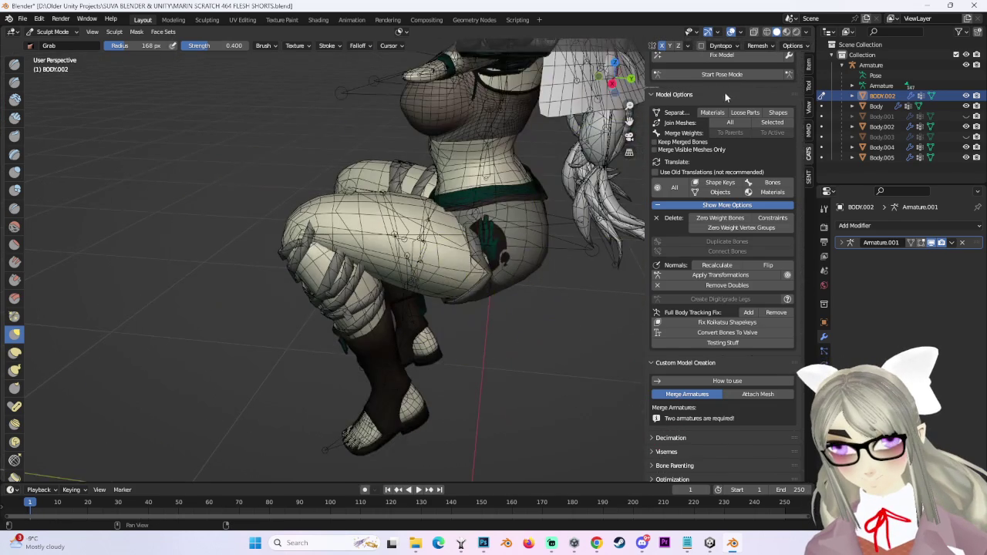
Start and stop CATS Pose Mode to restore the rest pose, then select BODY.002 in front view.
left_click(723, 74)
middle_click_drag(531, 267, 431, 254)
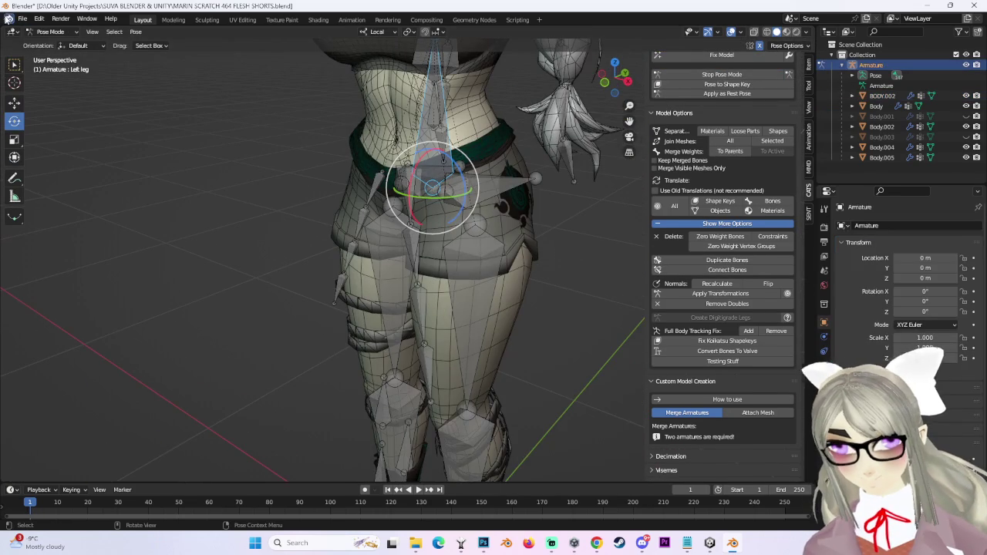
left_click(723, 74)
left_click(462, 208)
key("KP_1")
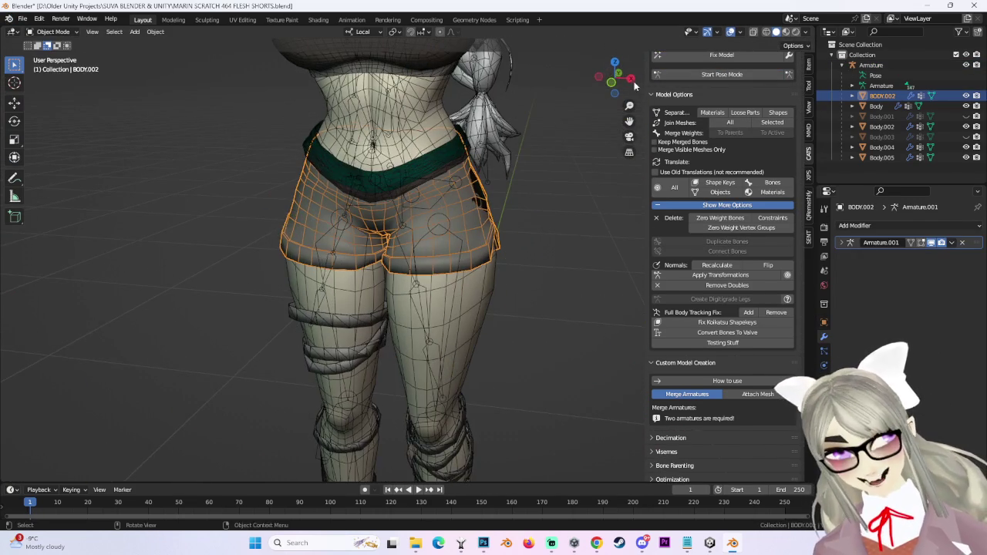
middle_click_drag(534, 224, 505, 231)
left_click(22, 18)
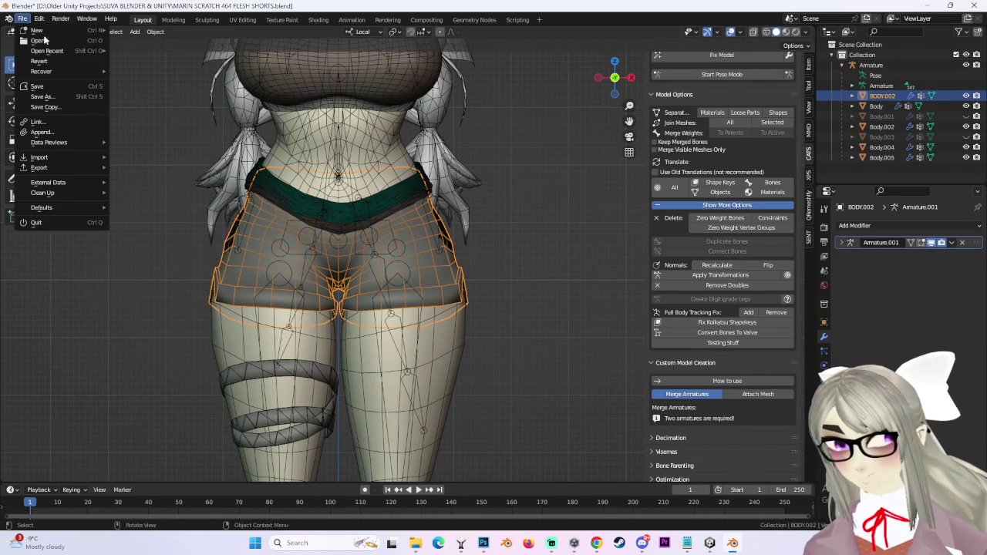
Rename the 464 file to MARIN SCRATCH 465 SHORTS ADJUSTMENT and save it as a new .blend.
left_click(42, 96)
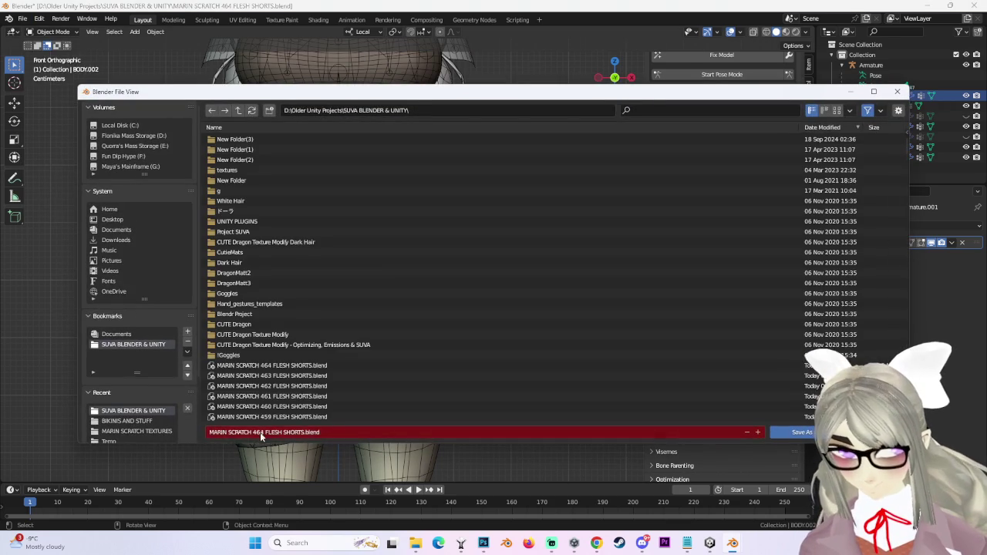
key("End")
key("BackSpace")
key("BackSpace")
key("BackSpace")
type("5 SHORTS")
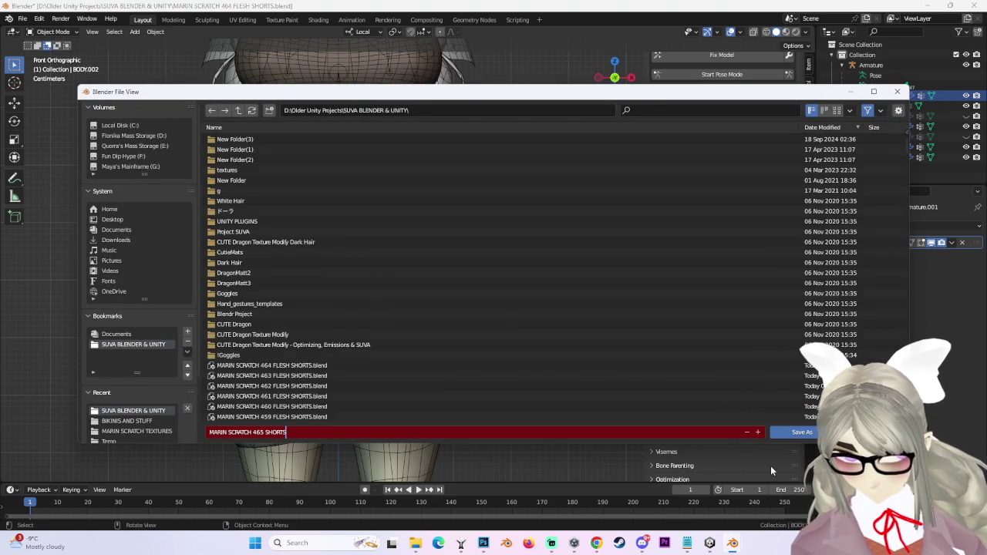
type(" ADJUSTMENT")
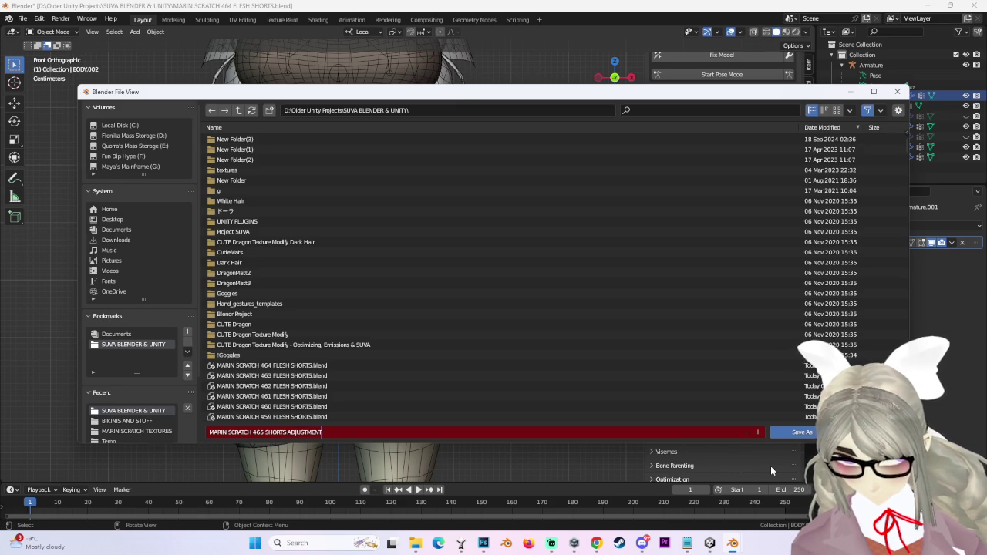
key("Return")
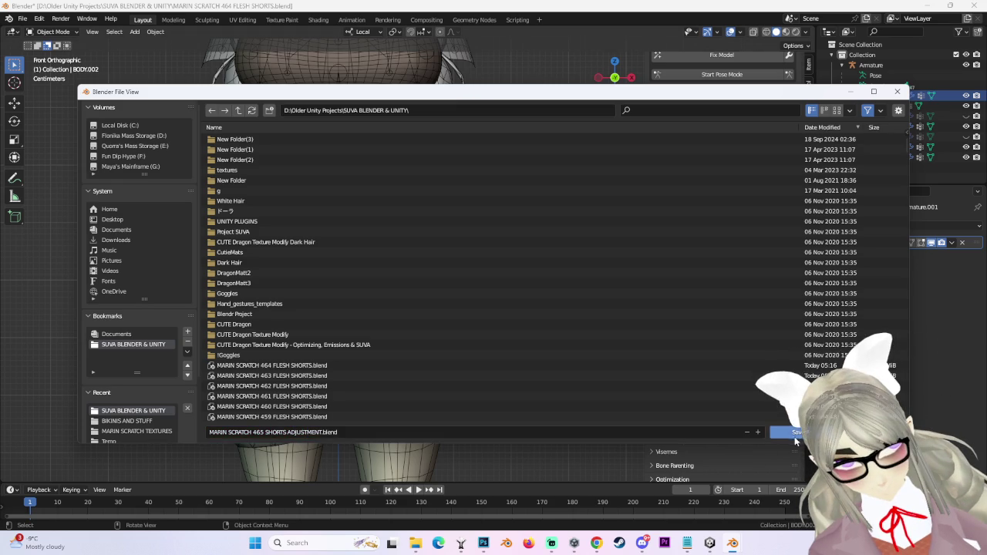
left_click(794, 433)
mouse_move(492, 309)
middle_mouse_down()
mouse_move(504, 333)
mouse_move(532, 339)
middle_mouse_up()
left_click(722, 74)
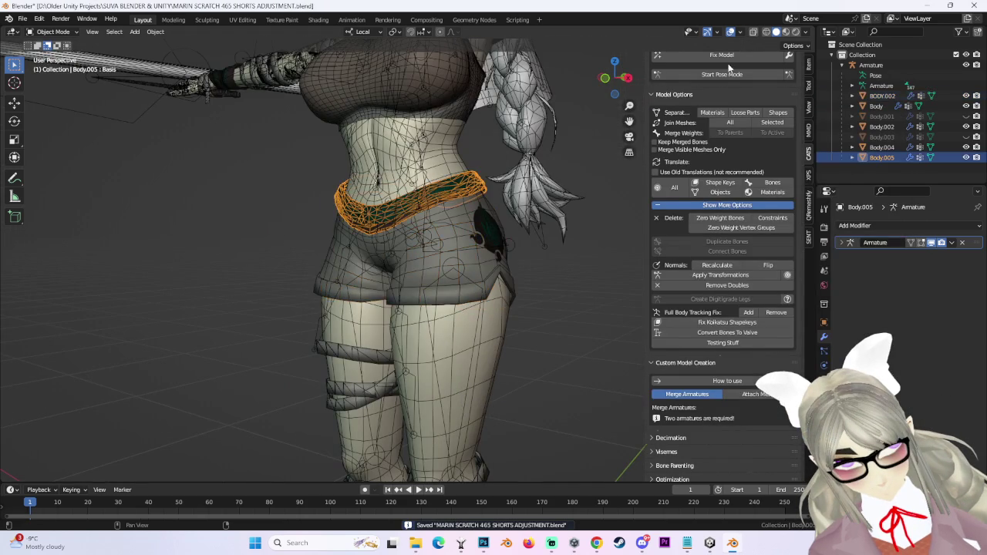
Test-rotate the spine and Hips bones in Pose Mode, then undo the spine rotation.
middle_click_drag(539, 151, 446, 200)
mouse_move(398, 186)
middle_mouse_down()
mouse_move(331, 173)
mouse_move(457, 190)
mouse_move(410, 218)
mouse_move(483, 217)
mouse_move(378, 216)
middle_mouse_up()
left_click_drag(376, 215, 375, 197)
mouse_move(376, 197)
middle_mouse_down()
mouse_move(461, 196)
mouse_move(327, 195)
mouse_move(461, 191)
middle_mouse_up()
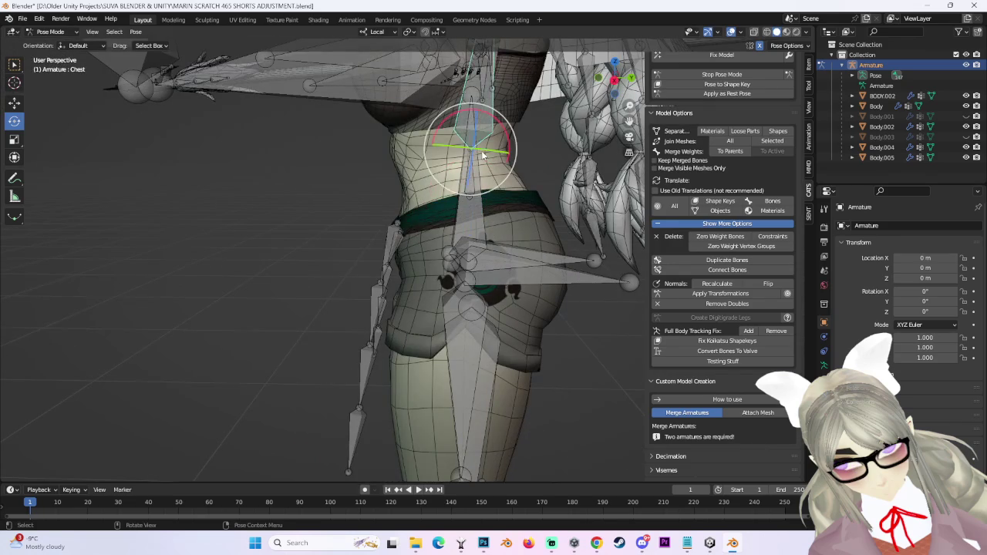
middle_click_drag(445, 128, 411, 135)
left_click(471, 172)
middle_click_drag(470, 173, 469, 198)
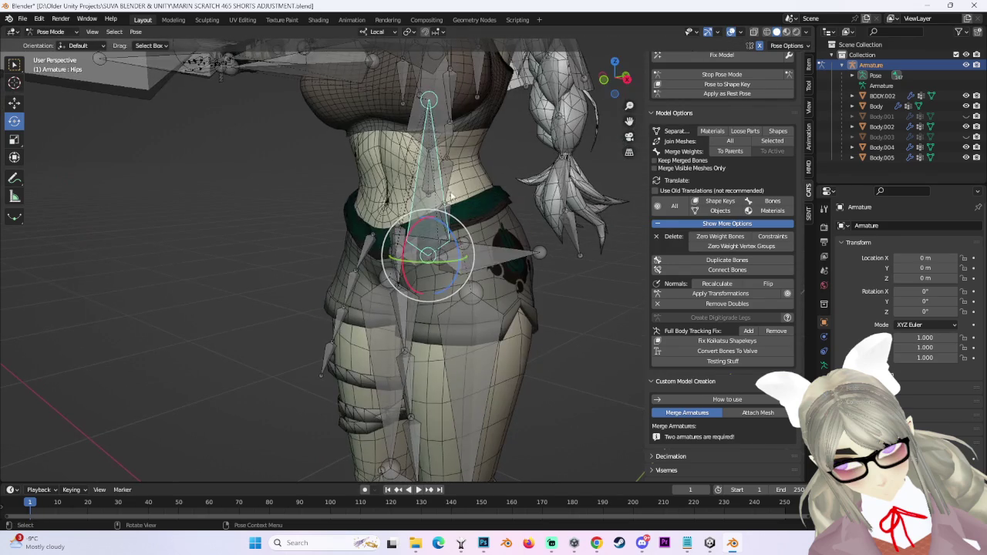
left_click_drag(454, 195, 437, 202)
mouse_move(434, 196)
middle_mouse_down()
mouse_move(420, 194)
mouse_move(431, 197)
middle_mouse_up()
left_click_drag(432, 198, 431, 197)
middle_click_drag(432, 198, 437, 207)
key("ctrl+z")
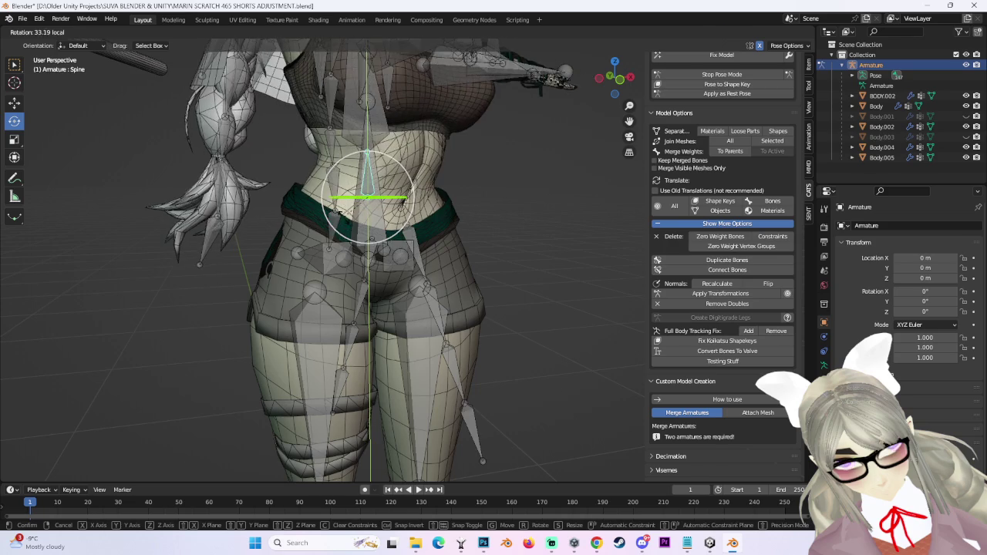
left_click(462, 193)
middle_click_drag(462, 193, 511, 189)
left_click(510, 189)
Hide the armature bones and leave Pose Mode for Object Mode.
scroll(518, 230, "up", 2)
scroll(519, 230, "up", 2)
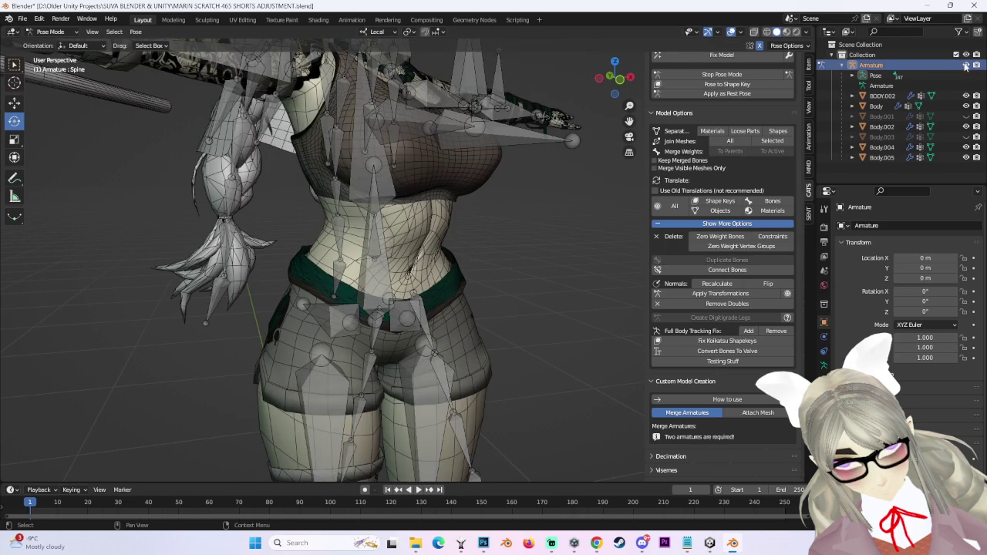
left_click(964, 66)
mouse_move(506, 242)
middle_mouse_down()
mouse_move(588, 212)
mouse_move(550, 202)
mouse_move(441, 217)
mouse_move(481, 216)
middle_mouse_up()
scroll(572, 203, "up", 2)
left_click(734, 78)
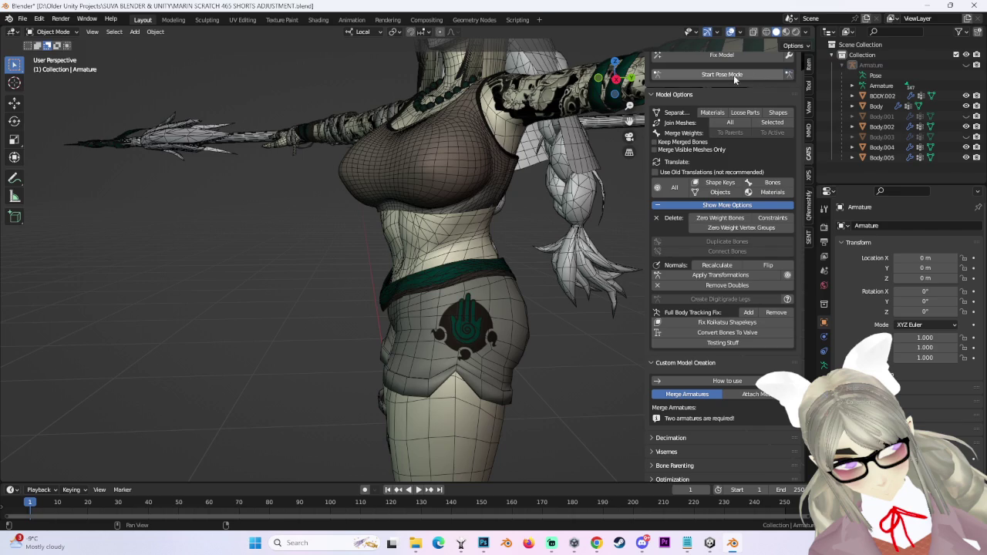
left_click(743, 77)
key("ctrl+Tab")
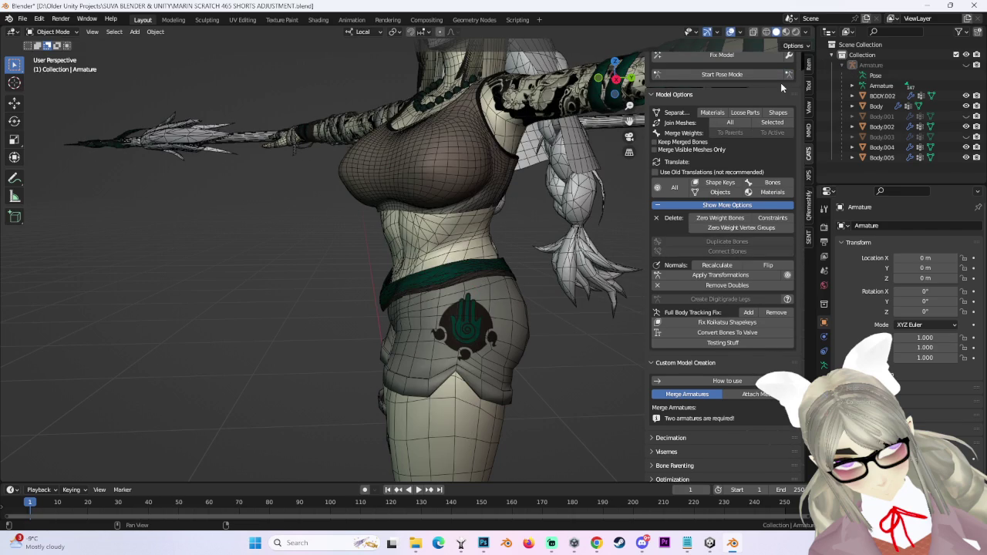
Re-enter Pose Mode, hide the armature with H and turn viewport overlays off to inspect the torso.
left_click(787, 77)
mouse_move(496, 191)
middle_mouse_down()
mouse_move(503, 257)
mouse_move(719, 131)
middle_mouse_up()
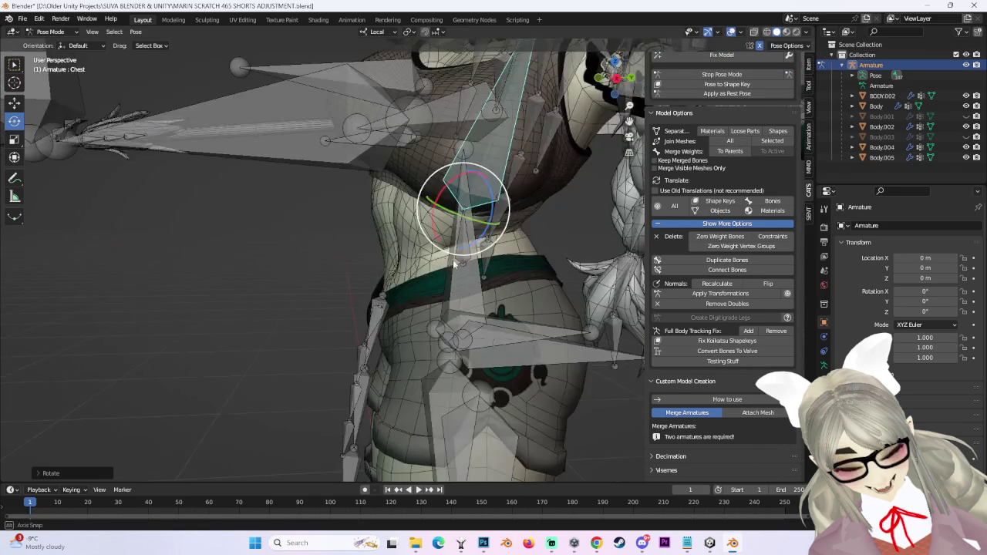
key("h")
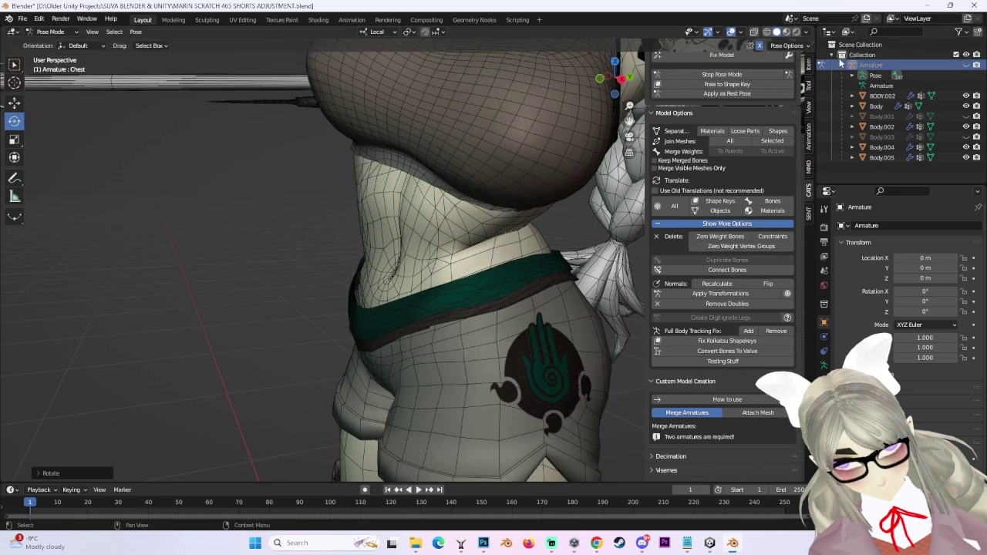
left_click(732, 32)
mouse_move(520, 237)
middle_mouse_down()
mouse_move(475, 250)
mouse_move(499, 196)
mouse_move(437, 190)
mouse_move(491, 231)
mouse_move(609, 220)
middle_mouse_up()
Return to Object Mode, select the Body mesh and turn overlays back on.
key("ctrl+Tab")
left_click(370, 172)
left_click(730, 31)
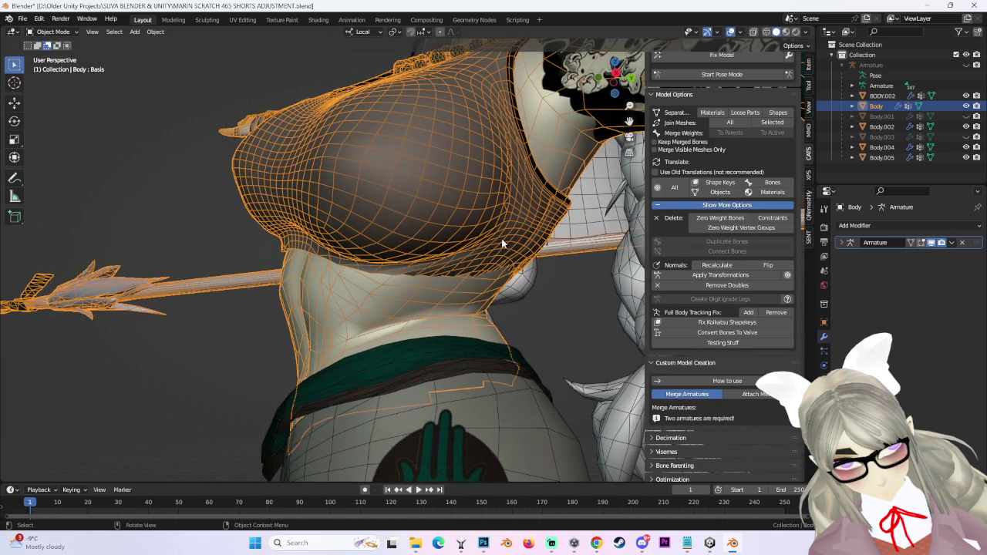
Enter Pose Mode and twist the chest bone to test upper-body deformation.
mouse_move(442, 260)
middle_mouse_down()
mouse_move(431, 280)
mouse_move(474, 281)
mouse_move(385, 277)
mouse_move(403, 285)
mouse_move(440, 274)
mouse_move(438, 286)
mouse_move(601, 197)
mouse_move(694, 131)
middle_mouse_up()
left_click(62, 68)
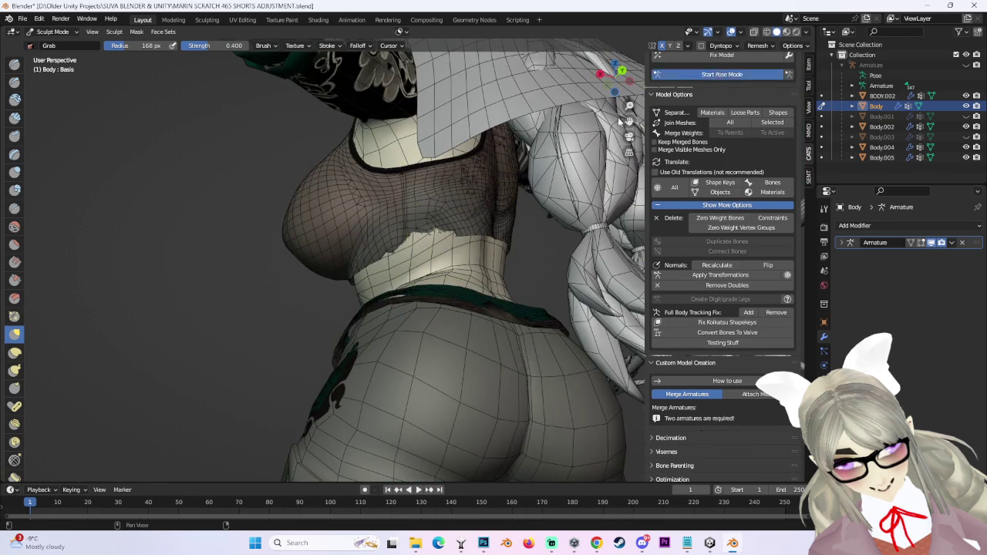
left_click(721, 74)
mouse_move(401, 277)
middle_mouse_down()
mouse_move(461, 271)
mouse_move(379, 279)
middle_mouse_up()
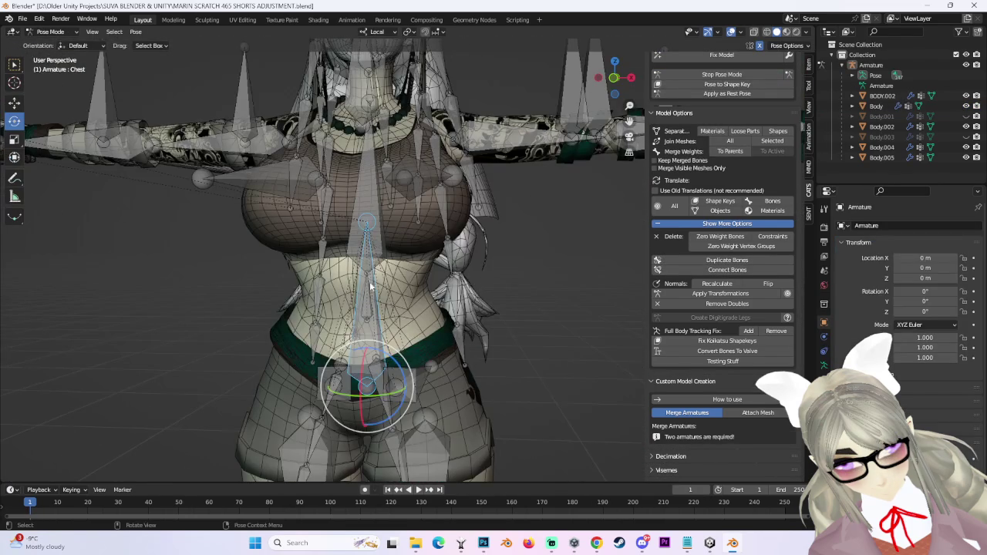
left_click_drag(394, 259, 432, 262)
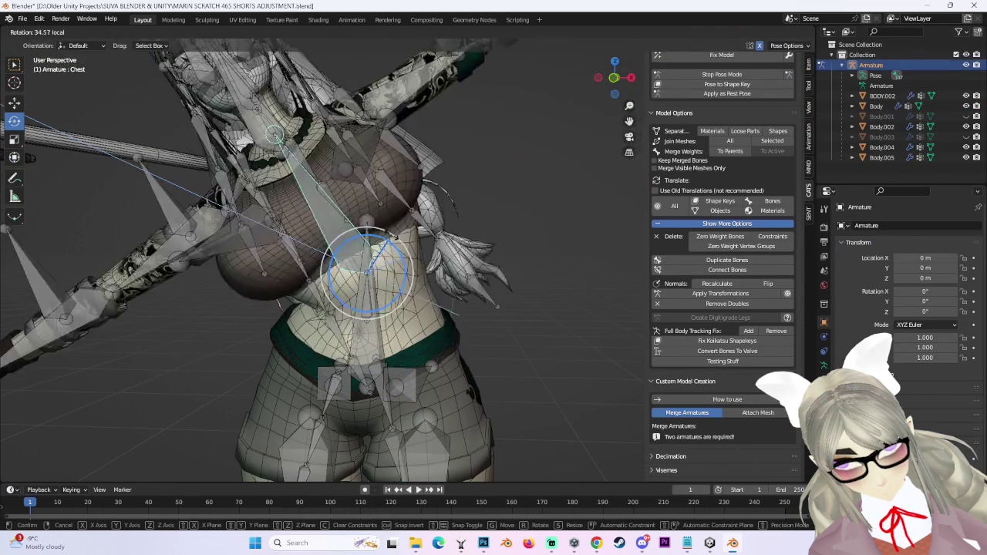
mouse_move(432, 262)
middle_mouse_down()
mouse_move(447, 264)
mouse_move(399, 305)
middle_mouse_up()
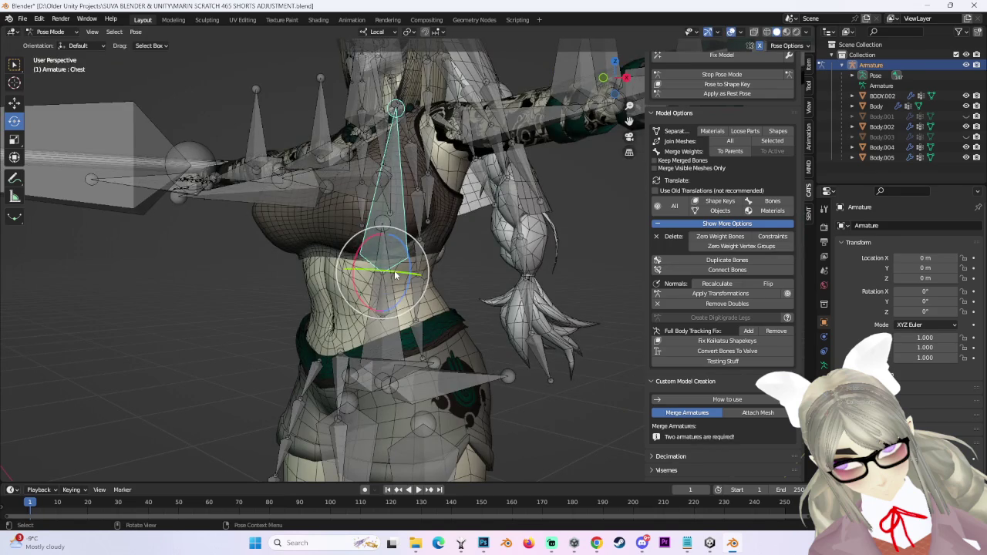
left_click_drag(394, 274, 410, 284)
mouse_move(410, 284)
middle_mouse_down()
mouse_move(497, 283)
mouse_move(440, 289)
middle_mouse_up()
left_click_drag(387, 272, 368, 305)
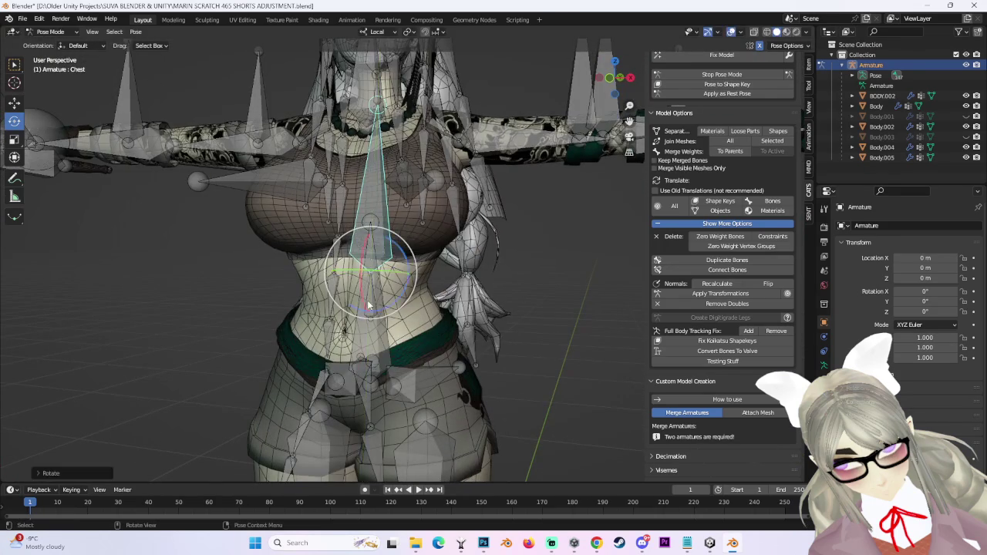
mouse_move(405, 306)
middle_mouse_down()
mouse_move(531, 326)
mouse_move(564, 312)
mouse_move(553, 313)
middle_mouse_up()
Select the BODY.002 shorts, re-enter Pose Mode and test an X-axis left leg rotation, then undo it.
left_click(720, 75)
scroll(512, 276, "up", 2)
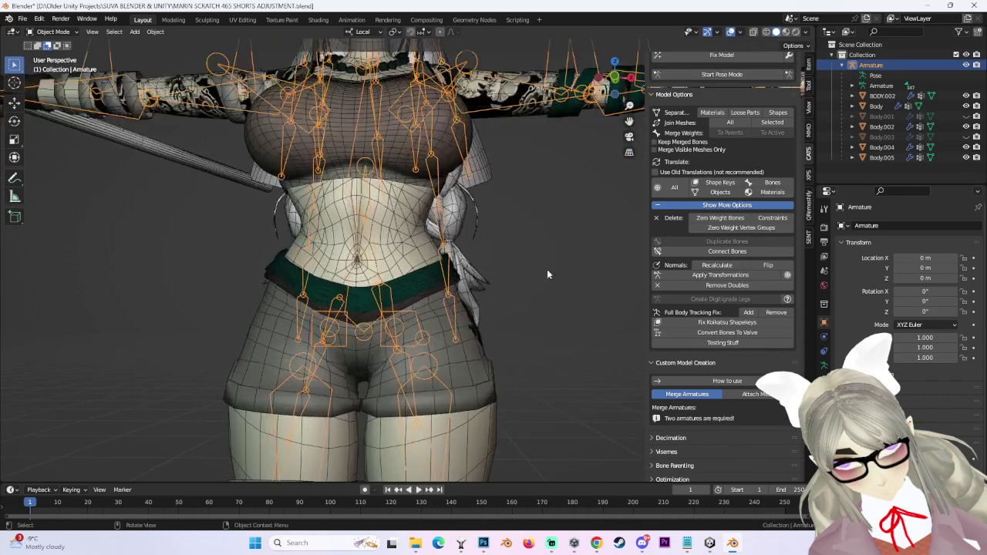
middle_click_drag(512, 275, 484, 245)
left_click(484, 245)
left_click(739, 73)
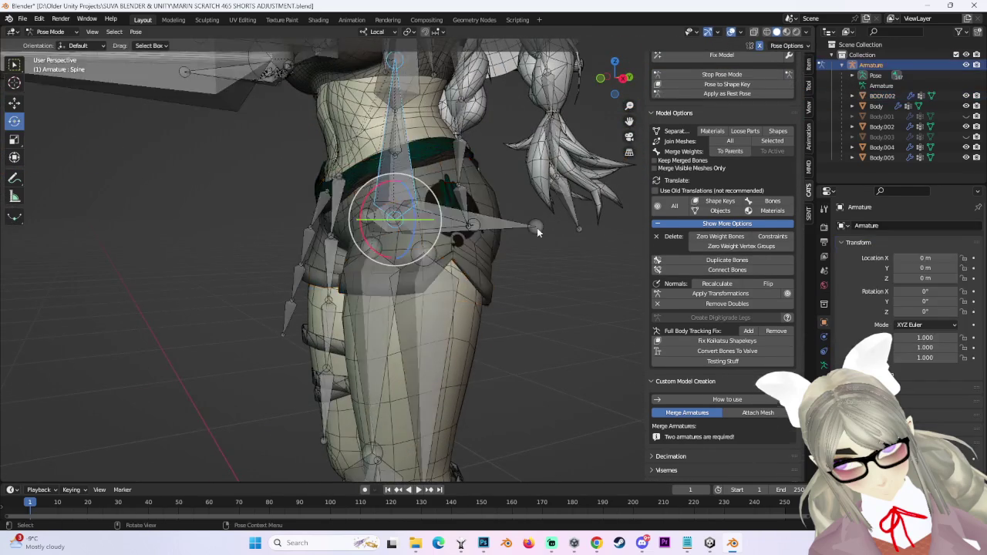
key("r")
key("x")
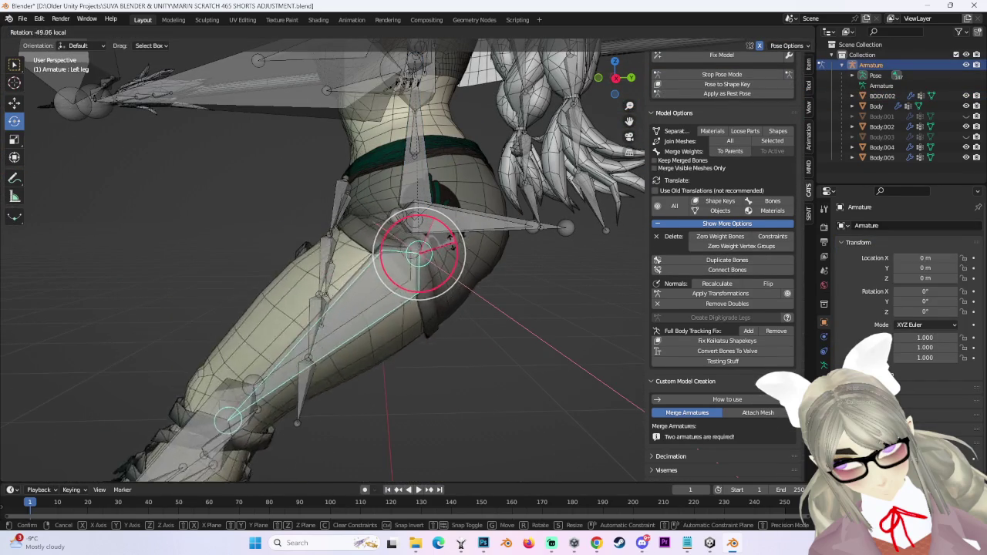
left_click(478, 262)
mouse_move(481, 258)
middle_mouse_down()
mouse_move(496, 302)
mouse_move(552, 294)
middle_mouse_up()
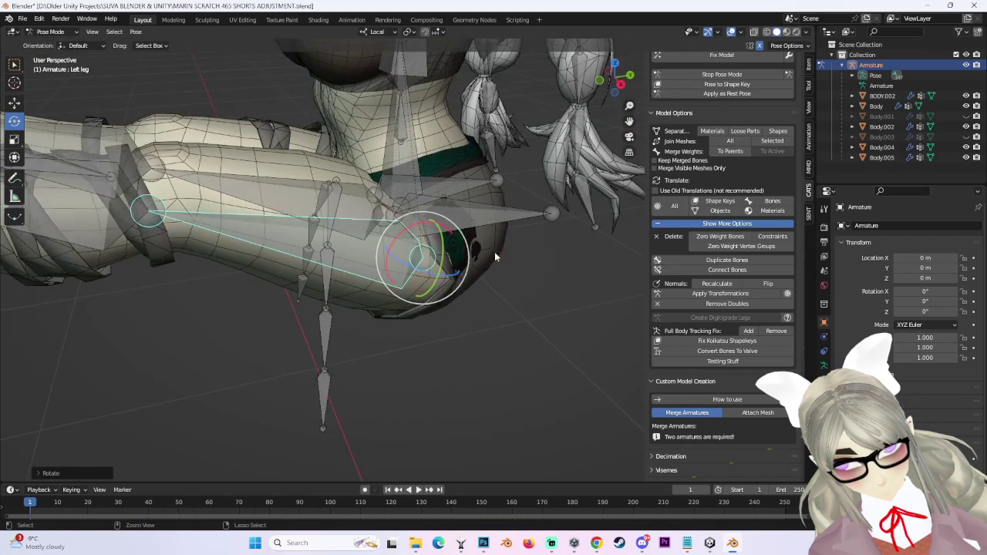
key("ctrl+z")
Bend the left leg outward, cancel a Z-axis rotation, and return to Object Mode with BODY.002 selected.
left_click_drag(432, 247, 477, 262)
mouse_move(478, 262)
middle_mouse_down()
mouse_move(505, 259)
mouse_move(429, 227)
middle_mouse_up()
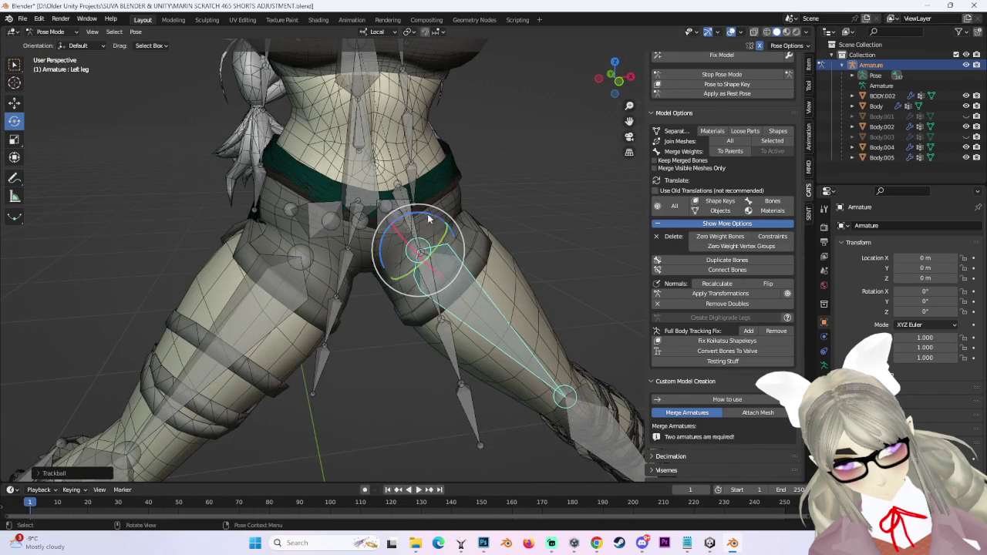
key("r")
key("z")
key("z")
key("Escape")
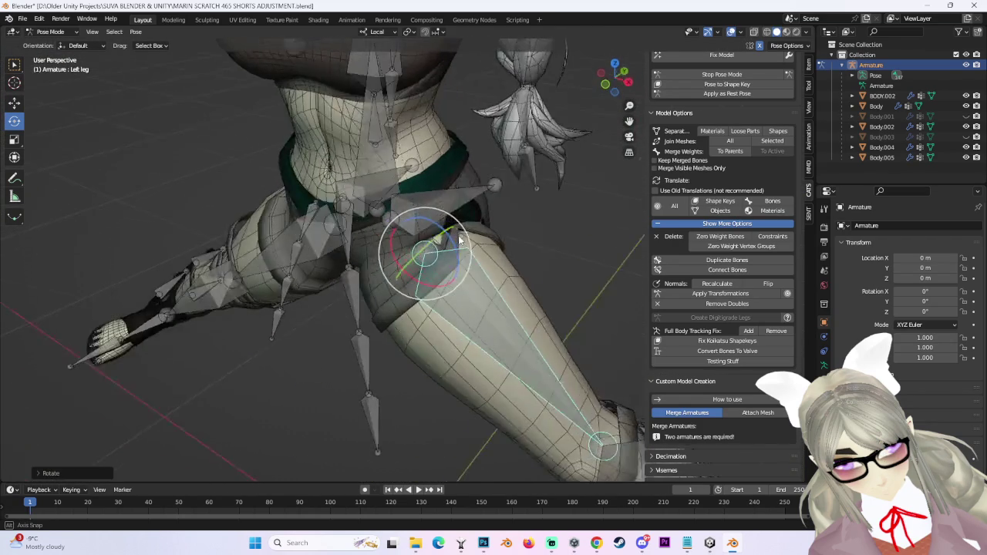
mouse_move(463, 254)
middle_mouse_down()
mouse_move(579, 159)
mouse_move(585, 128)
mouse_move(390, 114)
middle_mouse_up()
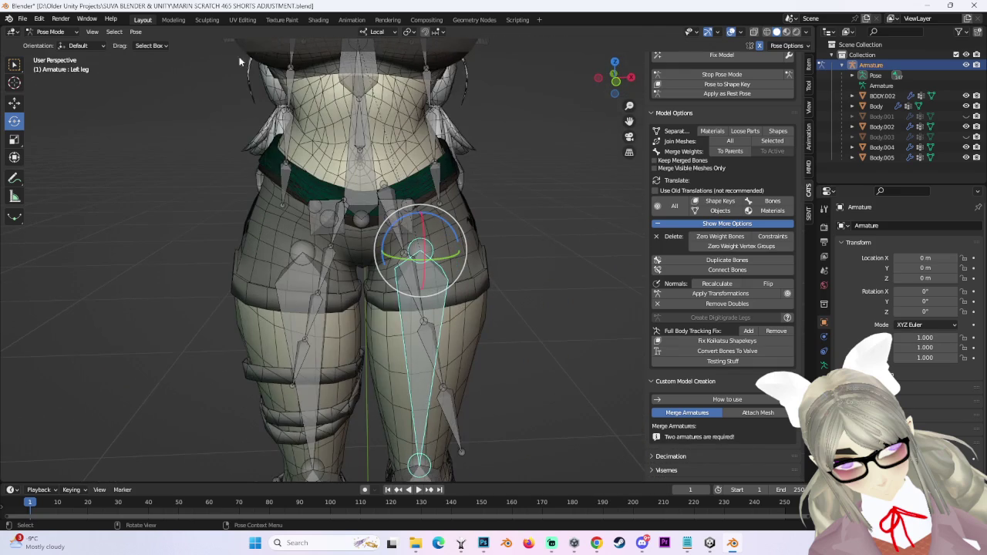
key("ctrl+Tab")
left_click(457, 231)
middle_click_drag(457, 231, 538, 231)
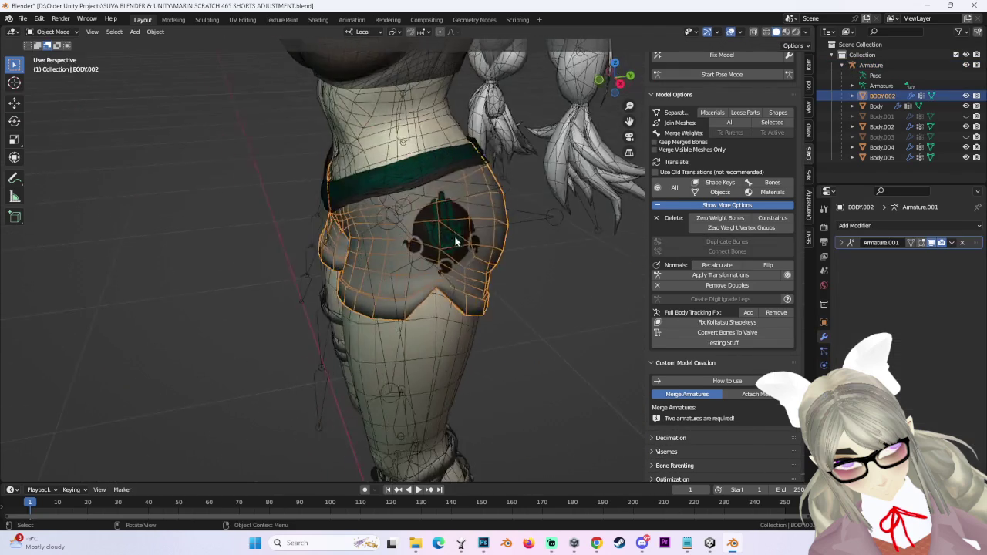
Try Sculpt Mode on the shorts, then return to Object Mode and select the Body mesh.
left_click(56, 66)
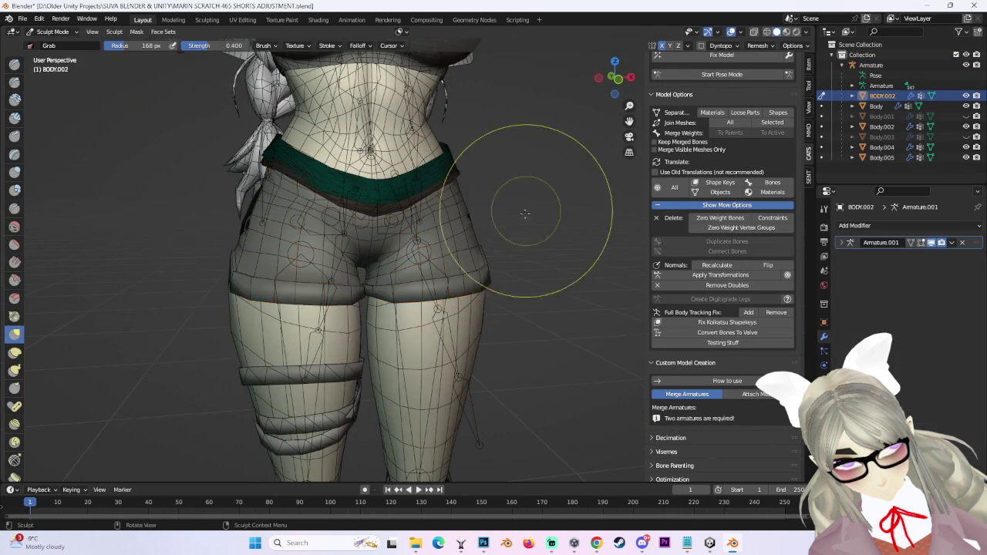
scroll(493, 200, "down", 2)
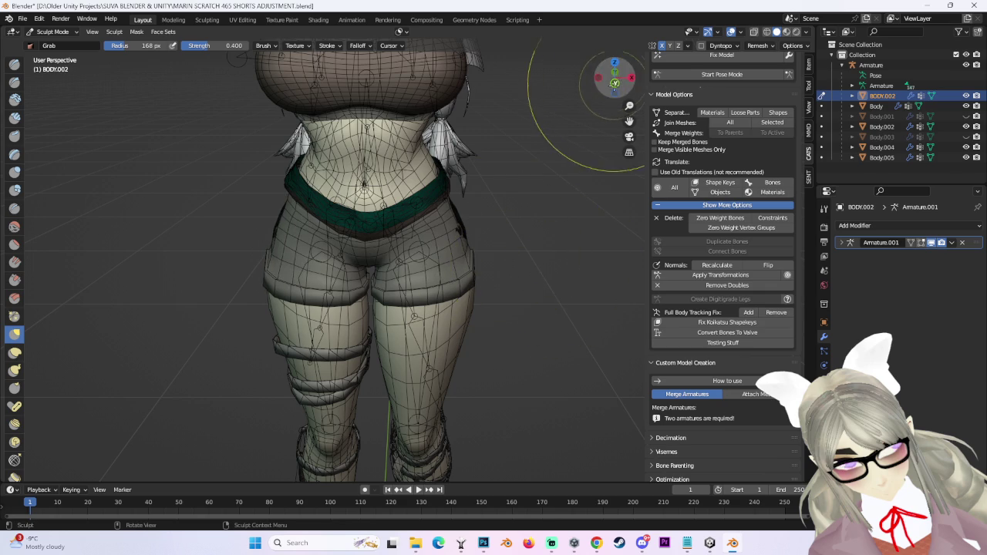
mouse_move(501, 232)
middle_mouse_down()
mouse_move(463, 240)
mouse_move(474, 251)
middle_mouse_up()
left_click(52, 32)
left_click(54, 48)
left_click(418, 315)
mouse_move(510, 313)
middle_mouse_down()
mouse_move(544, 307)
mouse_move(468, 321)
mouse_move(395, 298)
mouse_move(522, 302)
mouse_move(458, 305)
mouse_move(508, 263)
mouse_move(462, 231)
mouse_move(452, 177)
mouse_move(463, 200)
middle_mouse_up()
Put Body into Sculpt Mode and test Pose Mode around the hip emblem, undoing back.
left_click(615, 80)
key("ctrl+Tab")
mouse_move(462, 313)
middle_mouse_down()
mouse_move(462, 286)
mouse_move(371, 280)
mouse_move(341, 242)
mouse_move(408, 247)
mouse_move(403, 261)
mouse_move(420, 231)
mouse_move(501, 268)
mouse_move(430, 177)
mouse_move(467, 286)
mouse_move(446, 257)
mouse_move(403, 238)
mouse_move(392, 253)
mouse_move(400, 300)
middle_mouse_up()
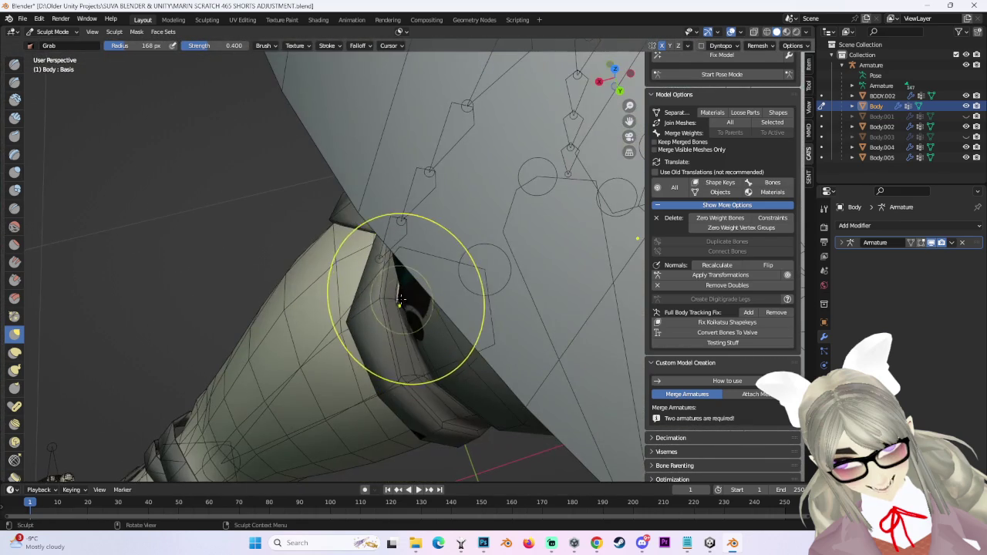
mouse_move(476, 294)
middle_mouse_down()
mouse_move(513, 294)
mouse_move(567, 189)
middle_mouse_up()
left_click(694, 75)
mouse_move(540, 308)
middle_mouse_down()
mouse_move(516, 331)
mouse_move(526, 280)
mouse_move(517, 294)
mouse_move(552, 306)
mouse_move(505, 264)
mouse_move(511, 313)
mouse_move(543, 301)
middle_mouse_up()
key("ctrl+z")
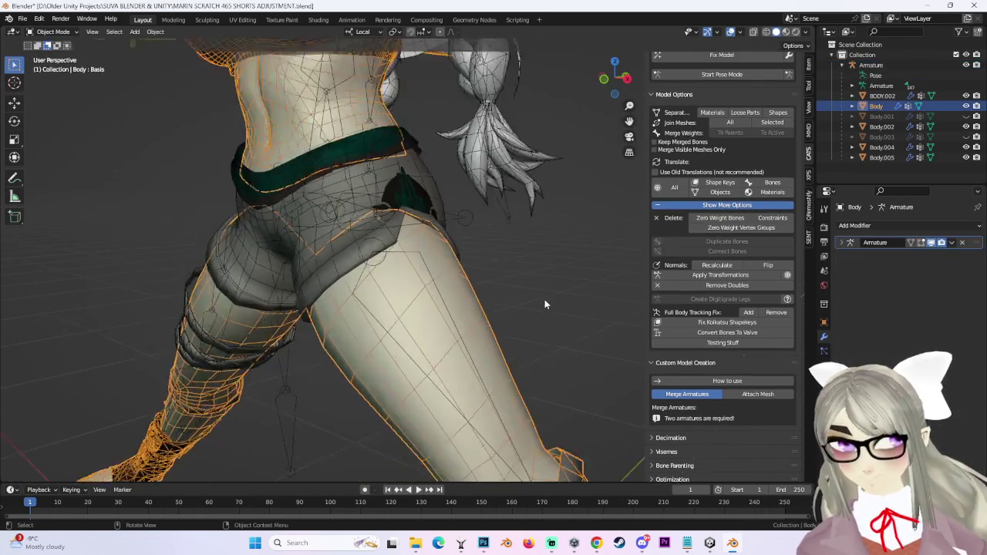
mouse_move(512, 271)
middle_mouse_down()
mouse_move(489, 291)
mouse_move(463, 259)
mouse_move(362, 229)
middle_mouse_up()
key("ctrl+z")
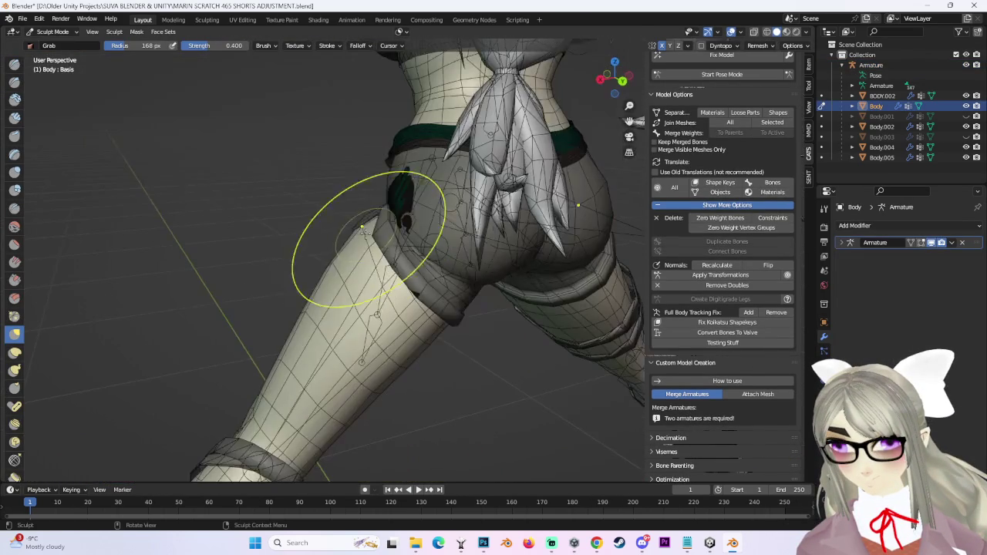
Return to Object Mode, select BODY.002 and switch it into Edit Mode.
left_click(67, 44)
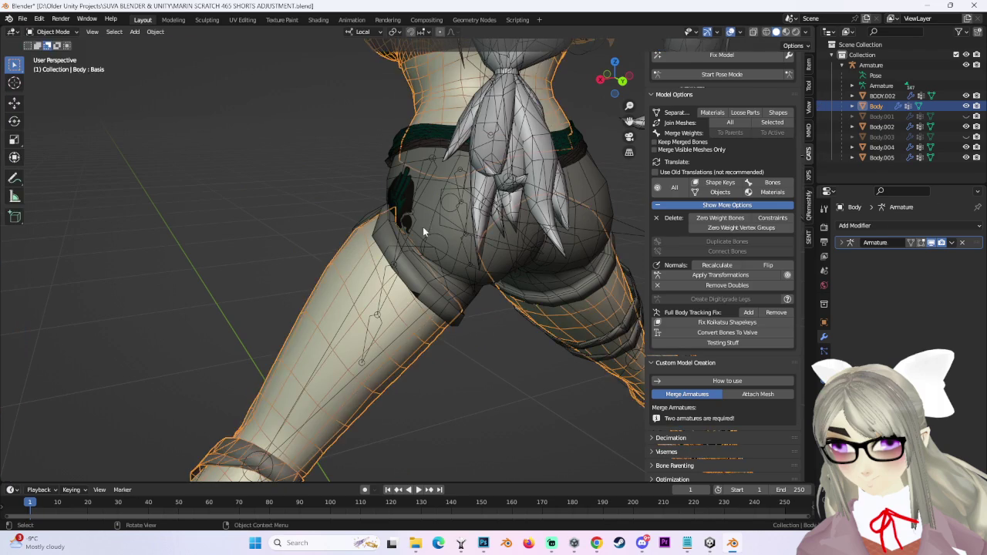
left_click(423, 227)
left_click(54, 32)
left_click(51, 56)
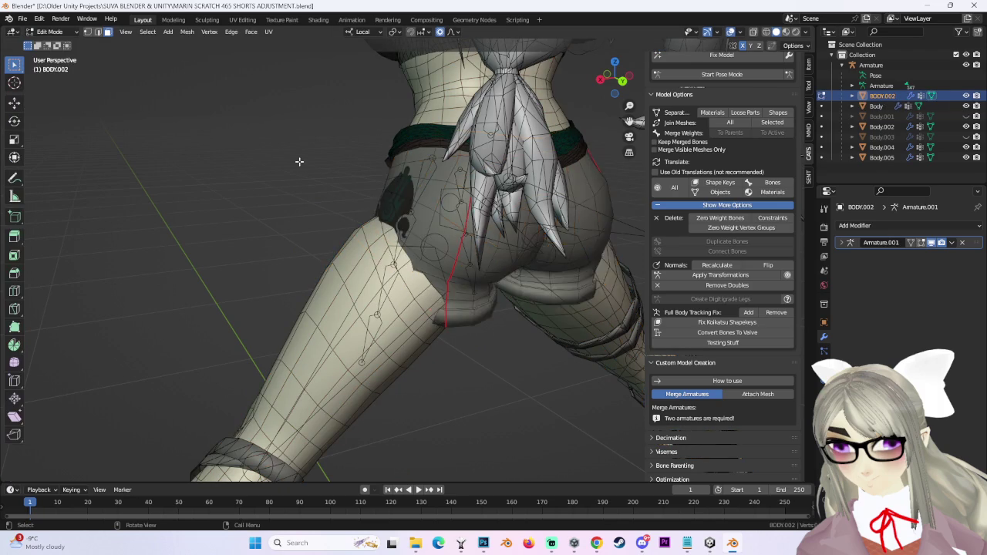
Select the BODY.002 shorts in Object Mode and put them into Edit Mode.
scroll(458, 319, "up", 3)
left_click(720, 74)
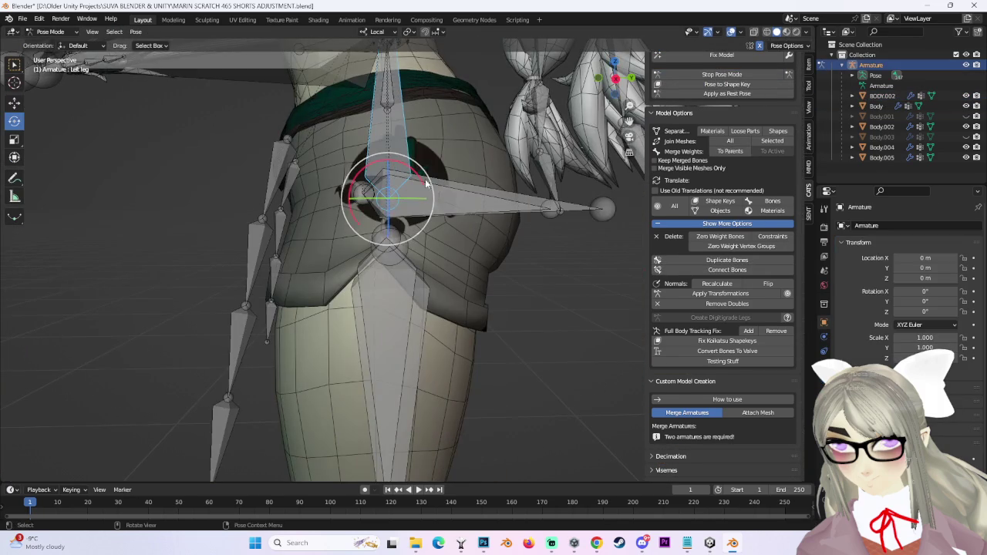
left_click(50, 32)
left_click(48, 44)
left_click(467, 289)
middle_click_drag(467, 289, 112, 81)
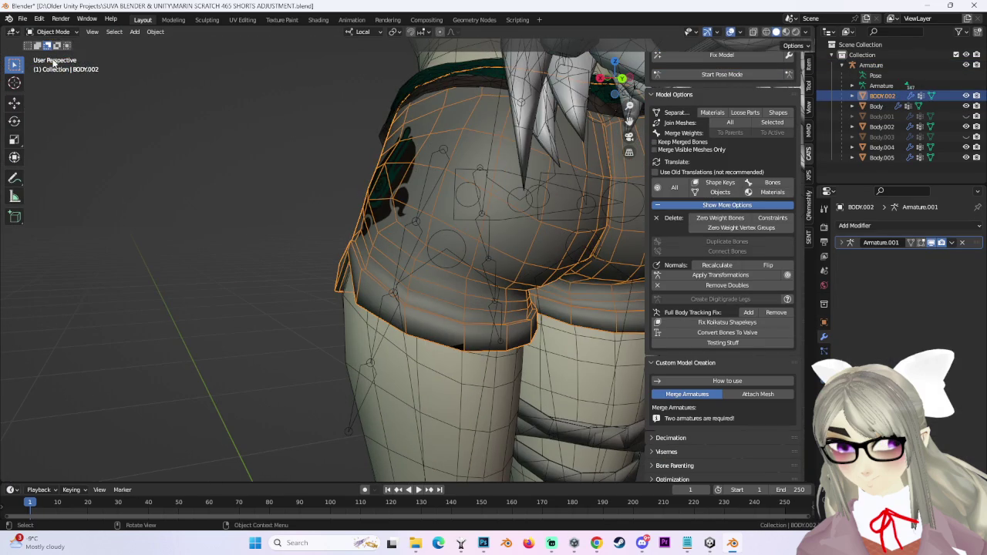
left_click(53, 55)
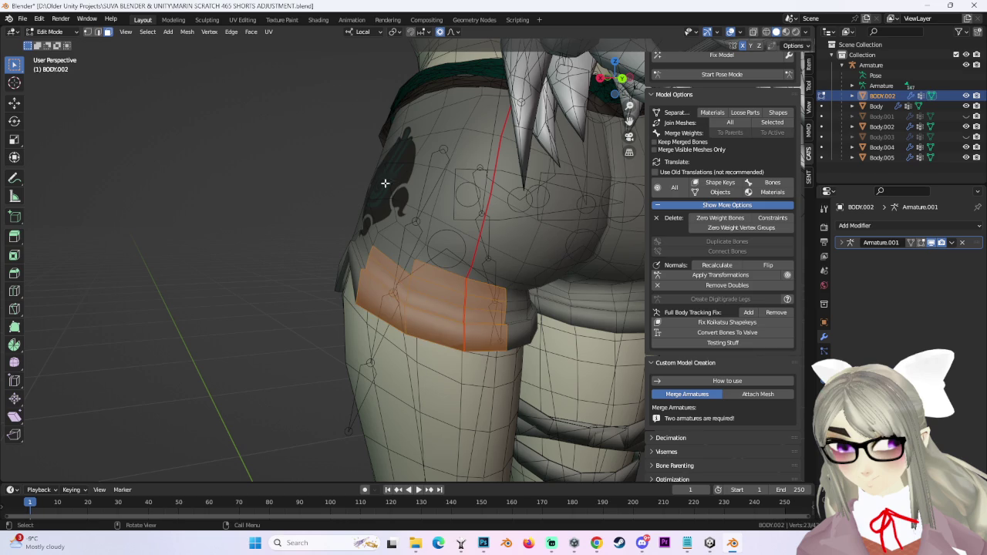
In UV Editing, select the linked shorts piece and move its UVs with proportional falloff.
left_click(232, 20)
scroll(186, 372, "up", 2)
scroll(231, 366, "up", 2)
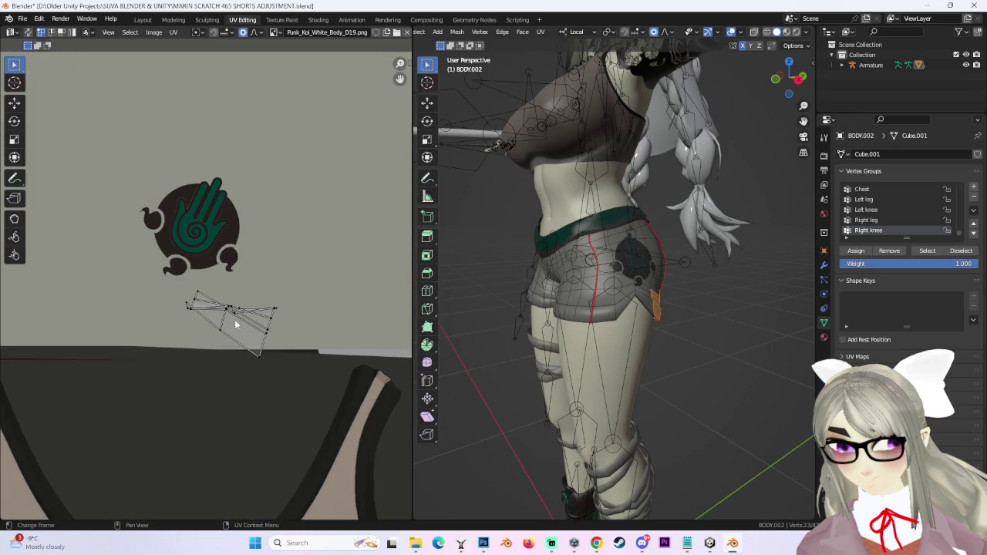
scroll(261, 365, "up", 2)
scroll(280, 322, "up", 1)
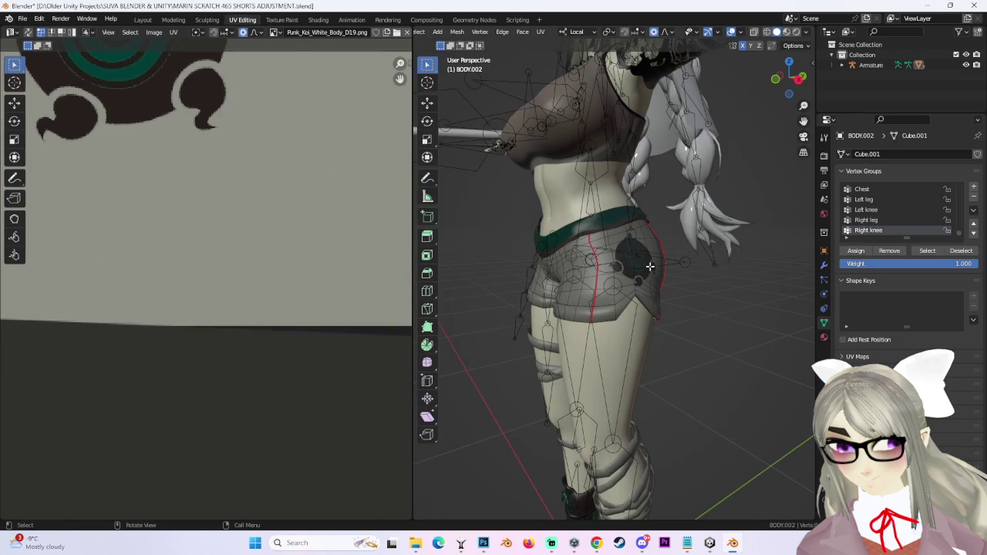
key("l")
key("g")
scroll(366, 414, "up", 2)
left_click(369, 377)
scroll(362, 358, "down", 5)
scroll(281, 317, "down", 1)
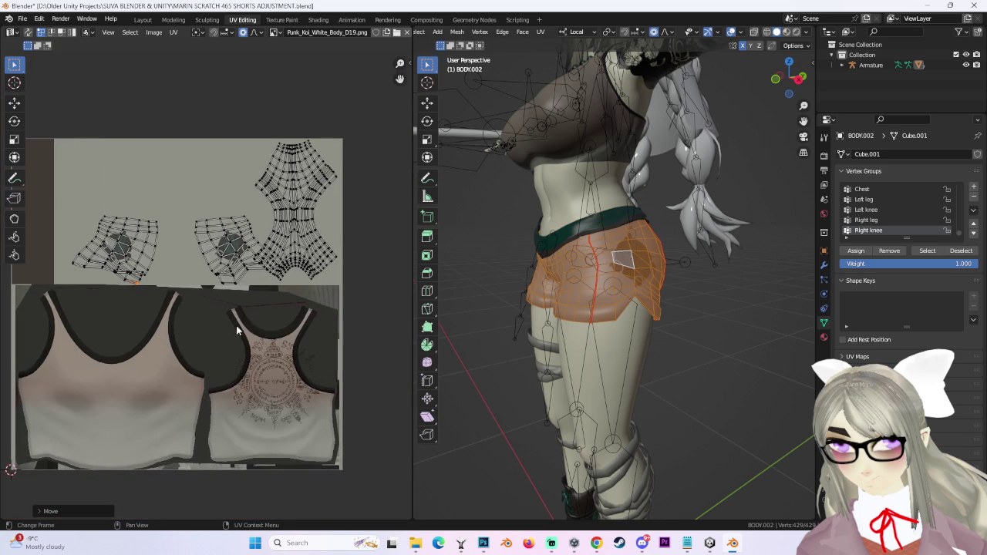
scroll(285, 293, "up", 1)
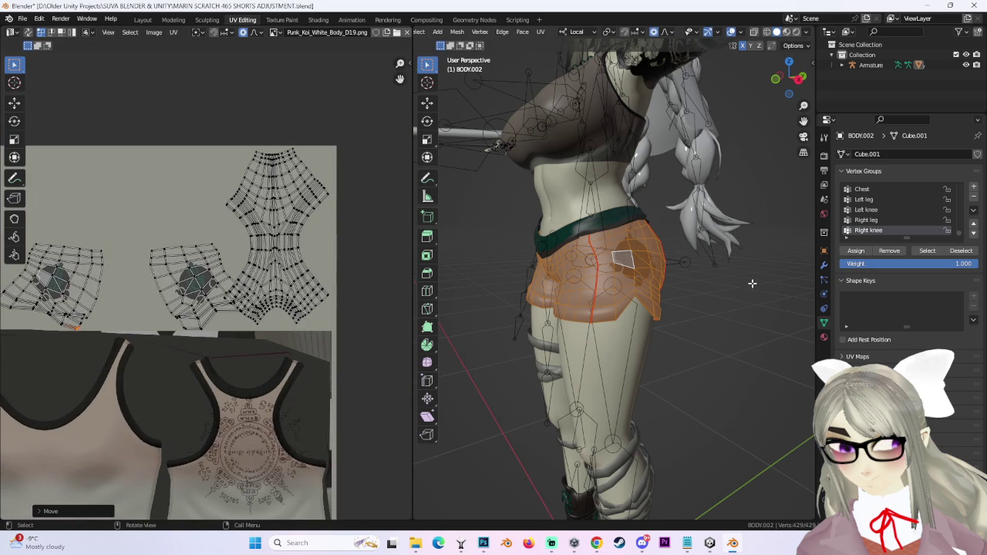
left_click(752, 283)
middle_click_drag(751, 283, 586, 293)
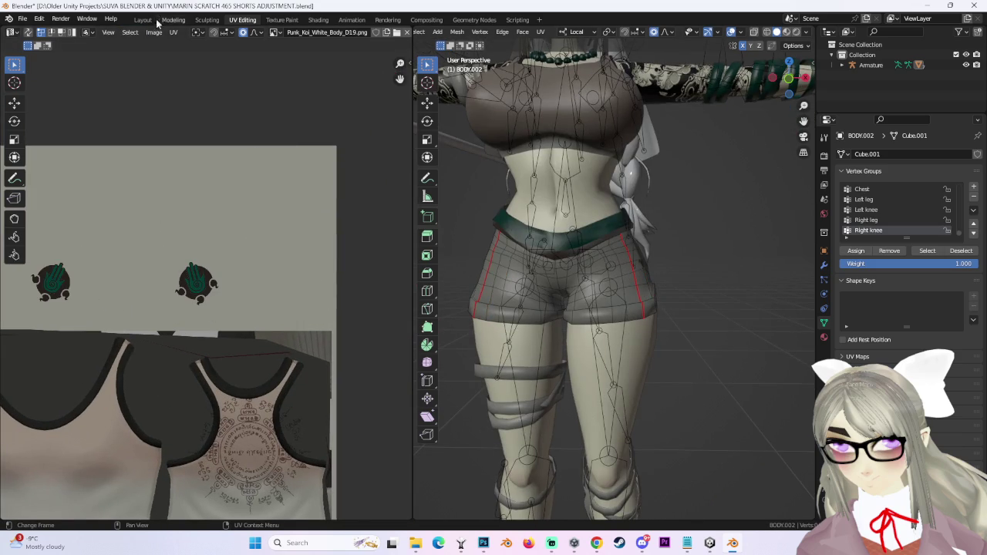
Reselect the shorts' UV islands and rotate the main island to a level angle.
left_click(143, 19)
mouse_move(232, 242)
middle_mouse_down()
mouse_move(398, 260)
mouse_move(532, 229)
middle_mouse_up()
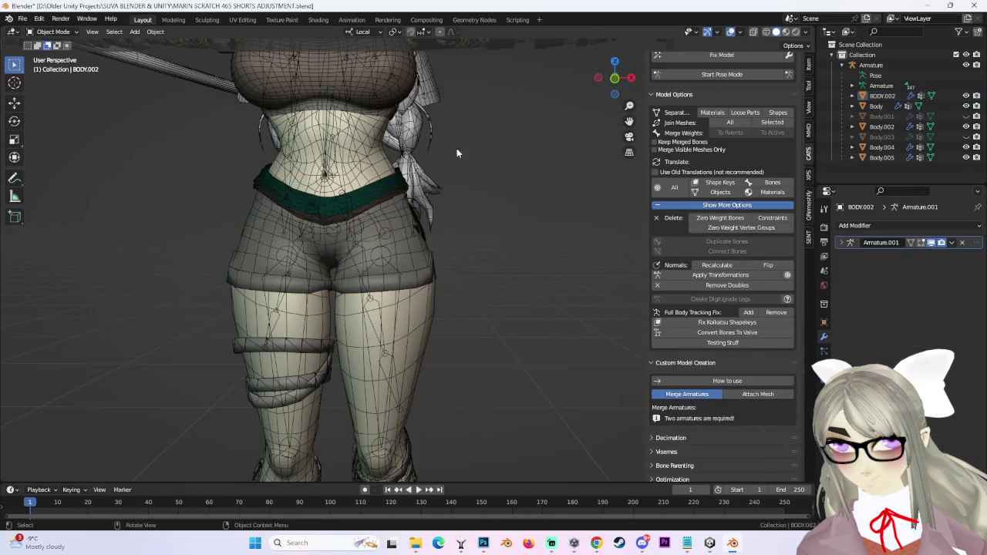
left_click(249, 21)
key("ctrl+z")
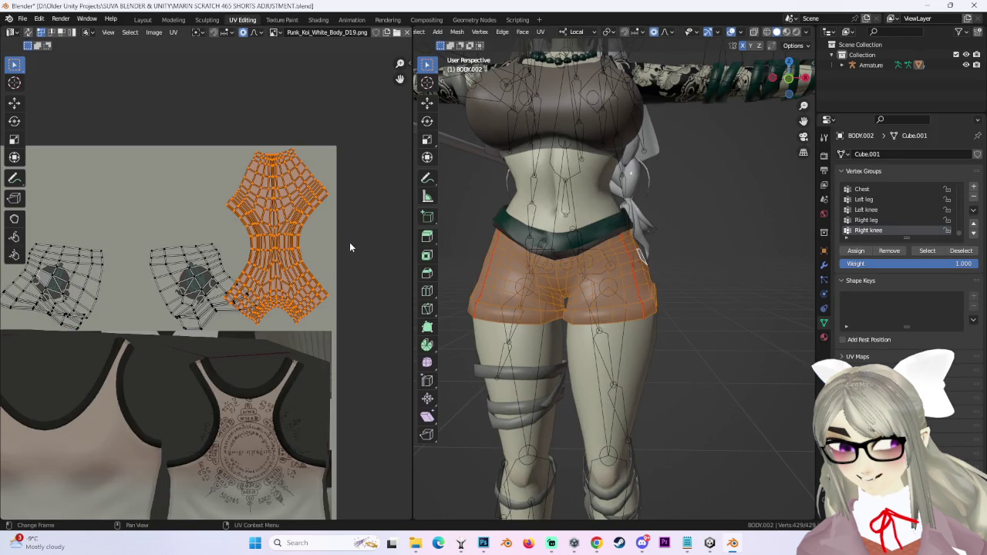
key("r")
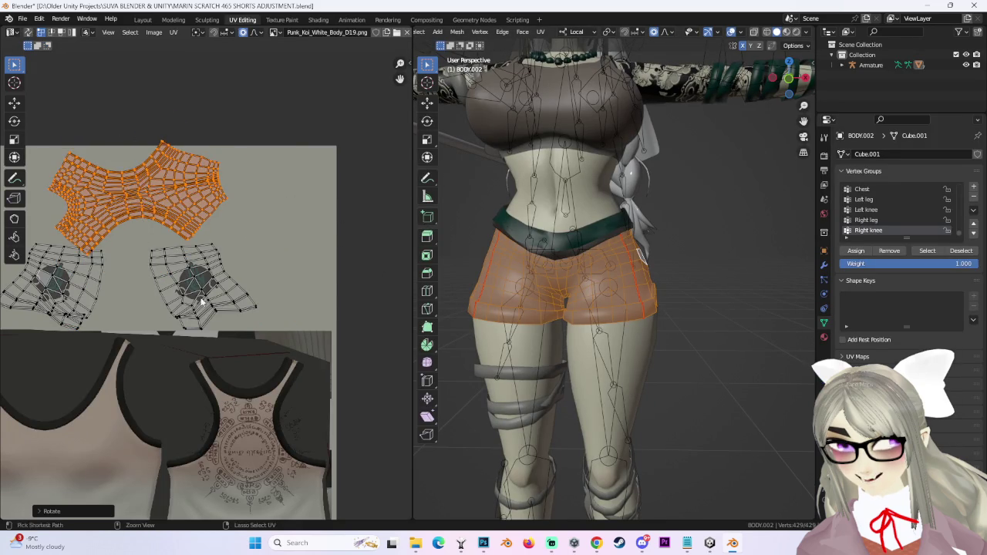
key("ctrl+z")
key("ctrl+z")
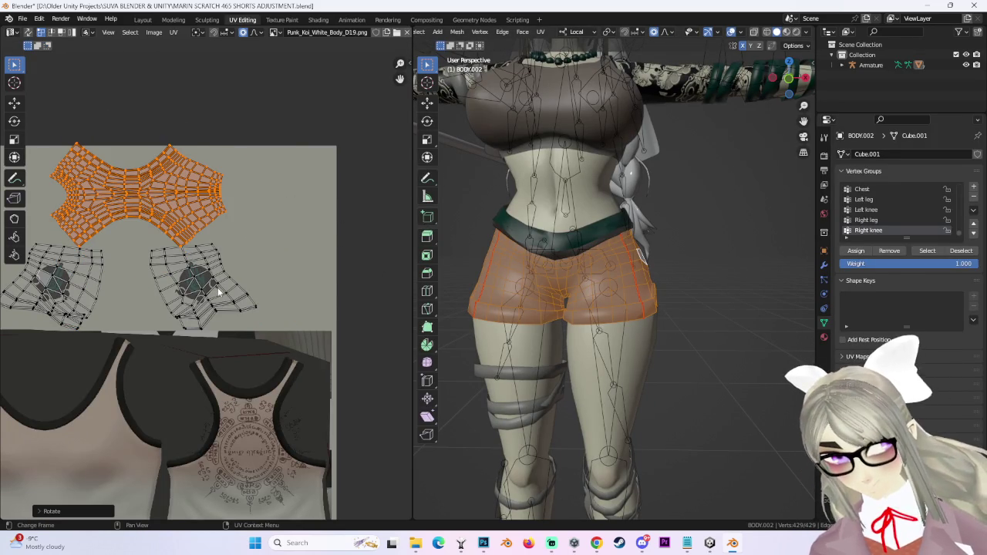
scroll(218, 291, "up", 2)
scroll(345, 182, "up", 1)
Scale the main UV island down to about 0.84 and return to the Layout workspace.
key("s")
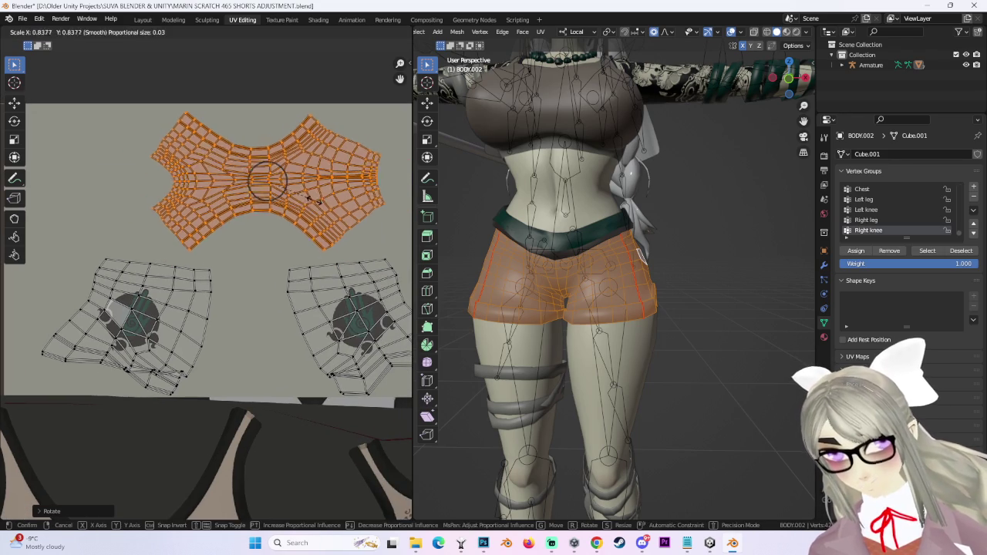
left_click(329, 228)
scroll(328, 228, "down", 3)
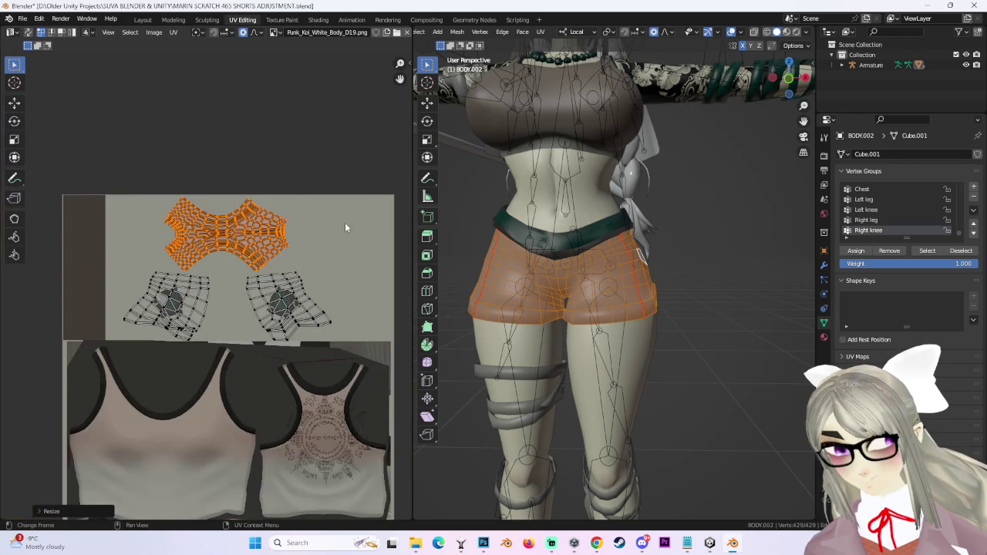
left_click(744, 295)
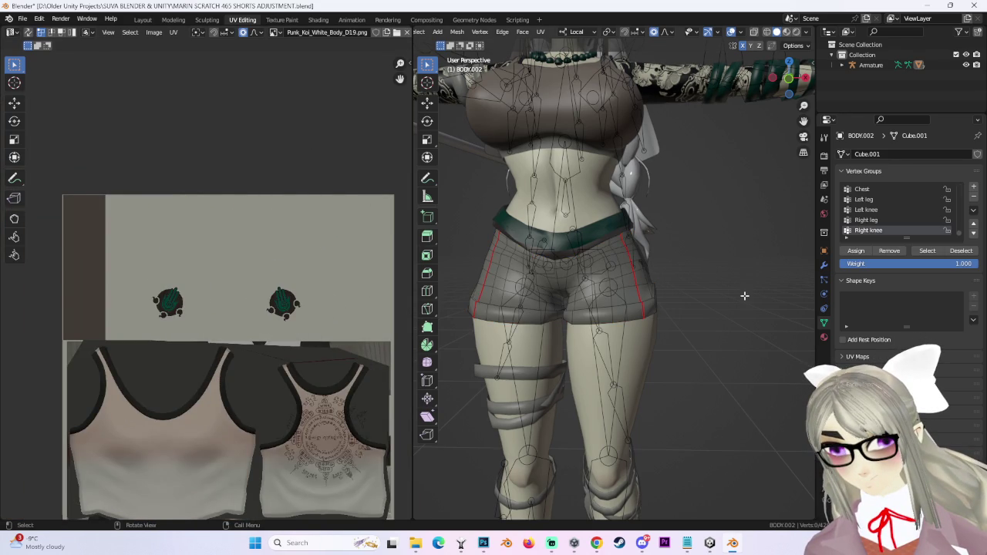
left_click(143, 19)
scroll(589, 238, "down", 3)
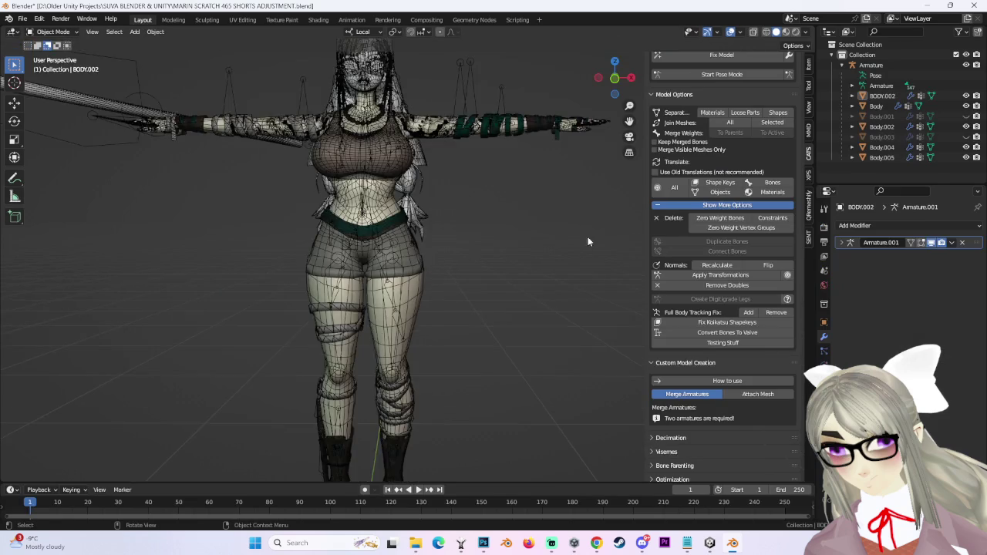
Turn off X-ray and save the file as MARIN SCRATCH 465 SHORTS ADJUSTMENT.blend.
left_click(729, 33)
mouse_move(444, 305)
middle_mouse_down()
mouse_move(461, 251)
mouse_move(146, 60)
middle_mouse_up()
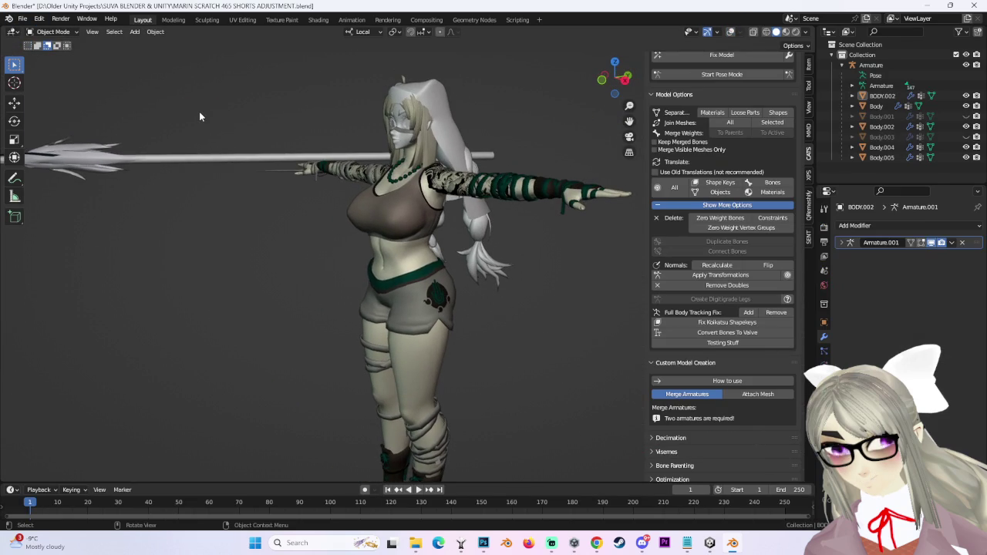
key("ctrl+s")
Inspect the shorts from both exact side views, toggling orthographic and perspective.
mouse_move(204, 111)
middle_mouse_down()
mouse_move(439, 266)
mouse_move(536, 276)
mouse_move(429, 279)
mouse_move(527, 264)
middle_mouse_up()
left_click(615, 85)
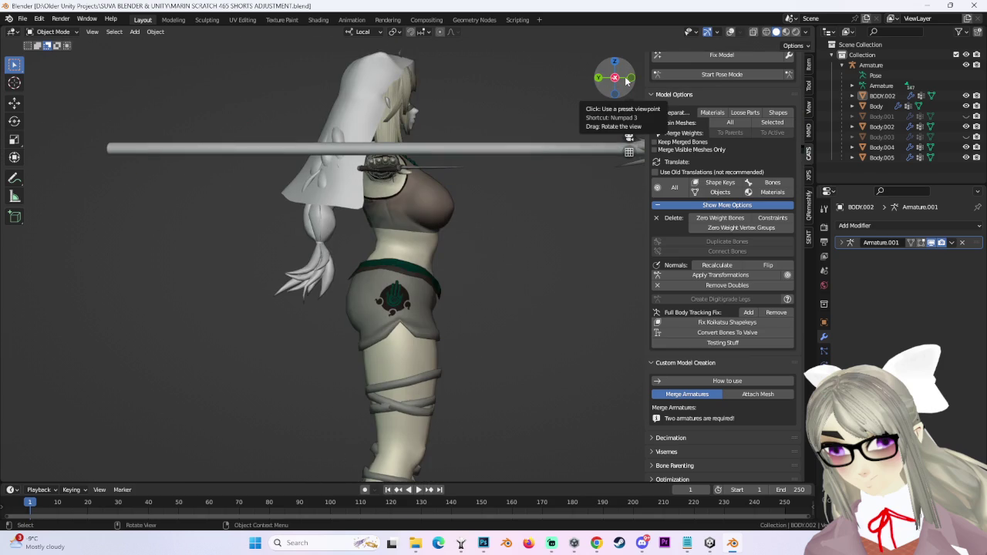
left_click(615, 77)
key("KP_5")
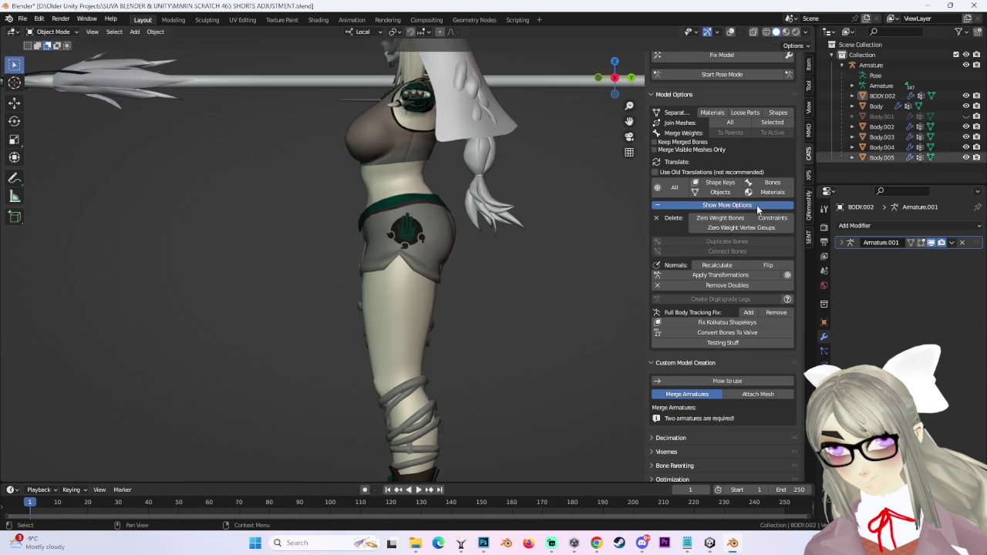
middle_click_drag(540, 268, 473, 246)
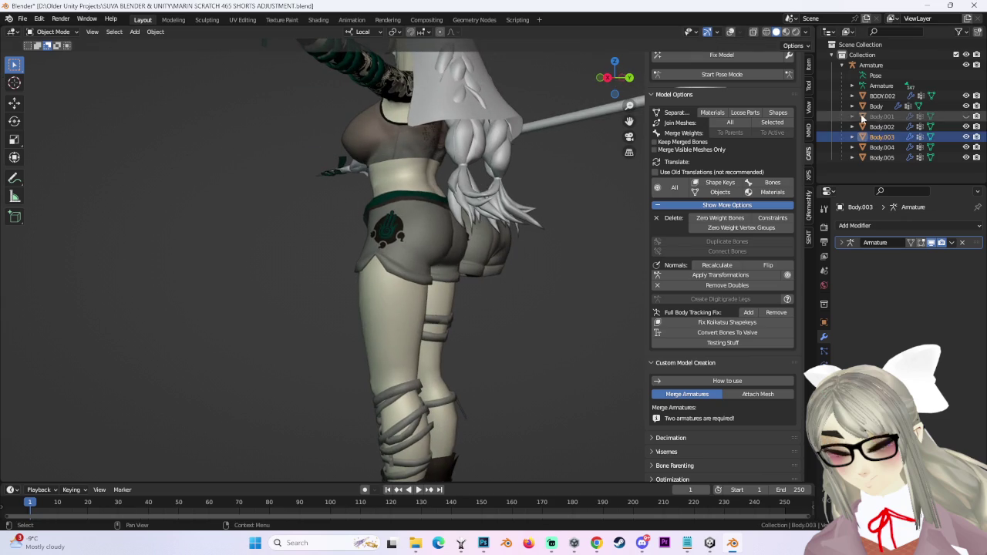
Turn overlays back on and delete the leftover Body.003 shorts mesh.
left_click(729, 32)
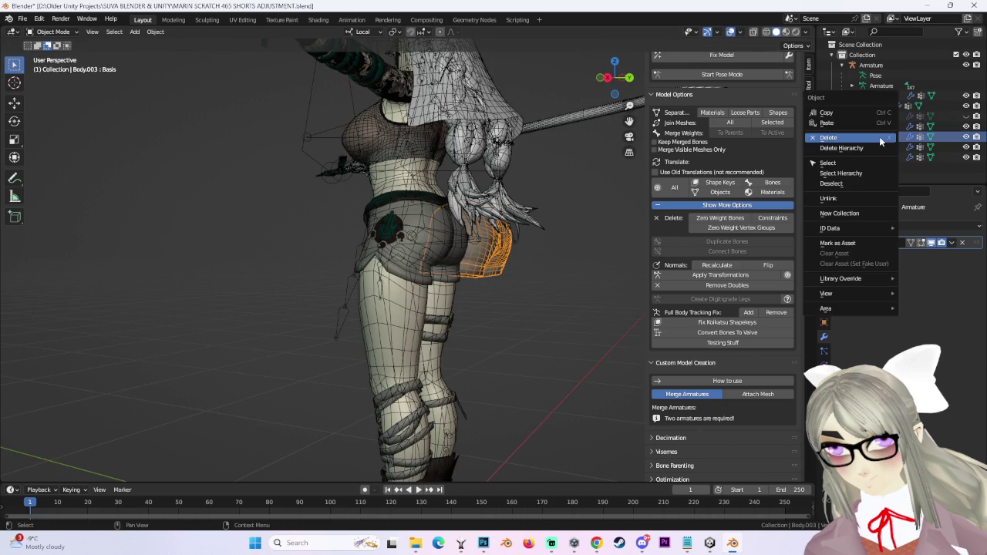
left_click(880, 136)
left_click(967, 106)
left_click(873, 106)
Join all remaining body meshes into one Body object, then start posing the Left arm bone.
mouse_move(555, 255)
middle_mouse_down()
mouse_move(494, 253)
mouse_move(429, 209)
middle_mouse_up()
left_click(883, 97, "shift")
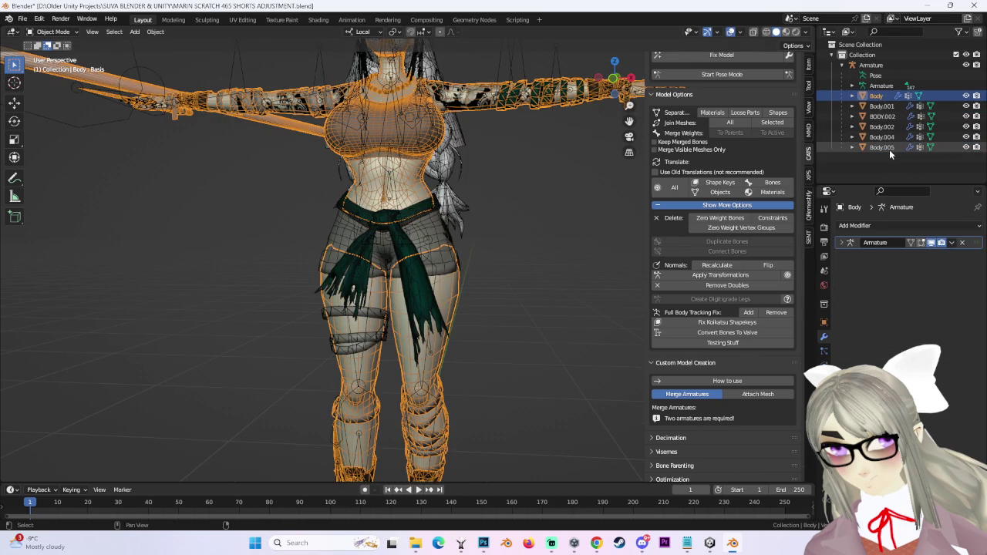
left_click(786, 123)
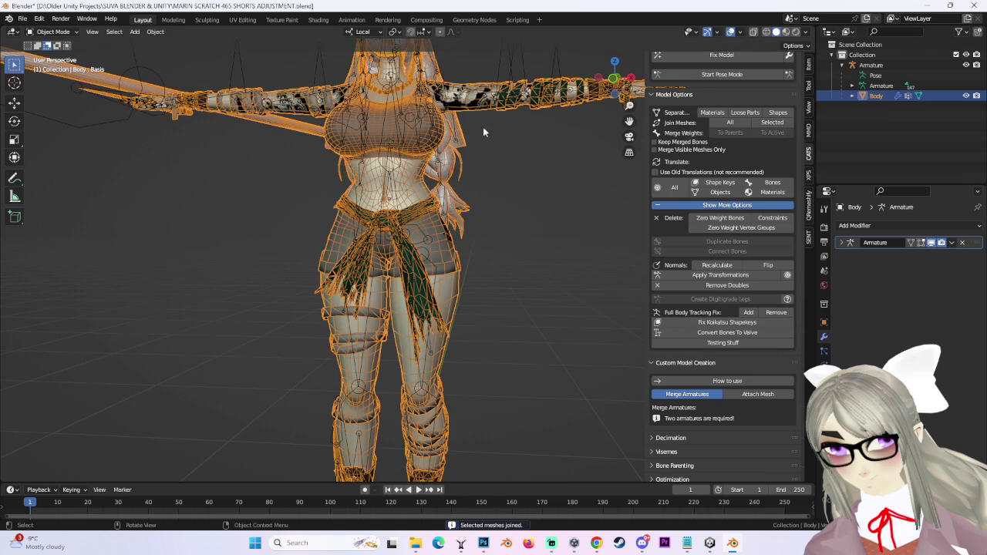
left_click(710, 74)
left_click(478, 97)
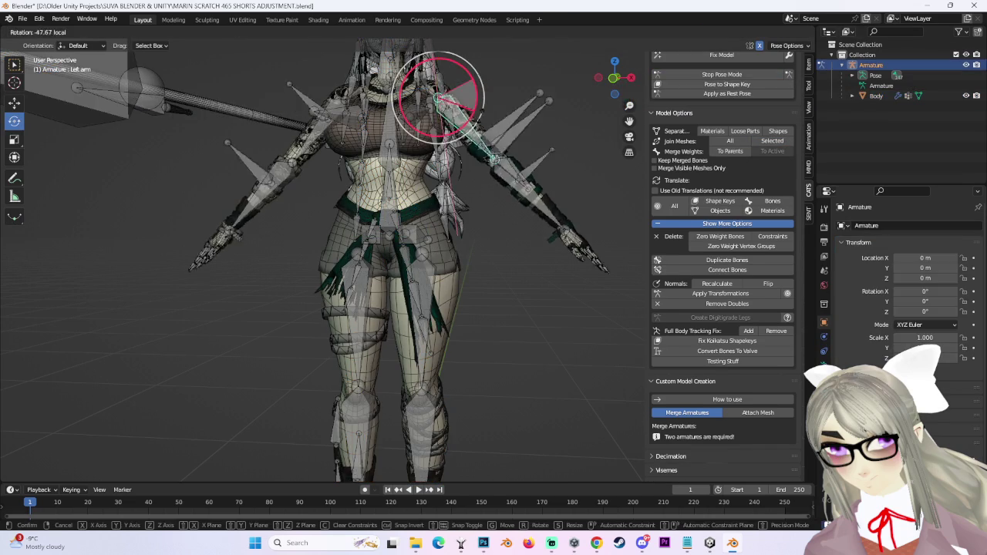
Spread the Left leg bone outward, try a local X rotation, then undo that rotation.
left_click(440, 277)
left_click_drag(441, 277, 549, 245)
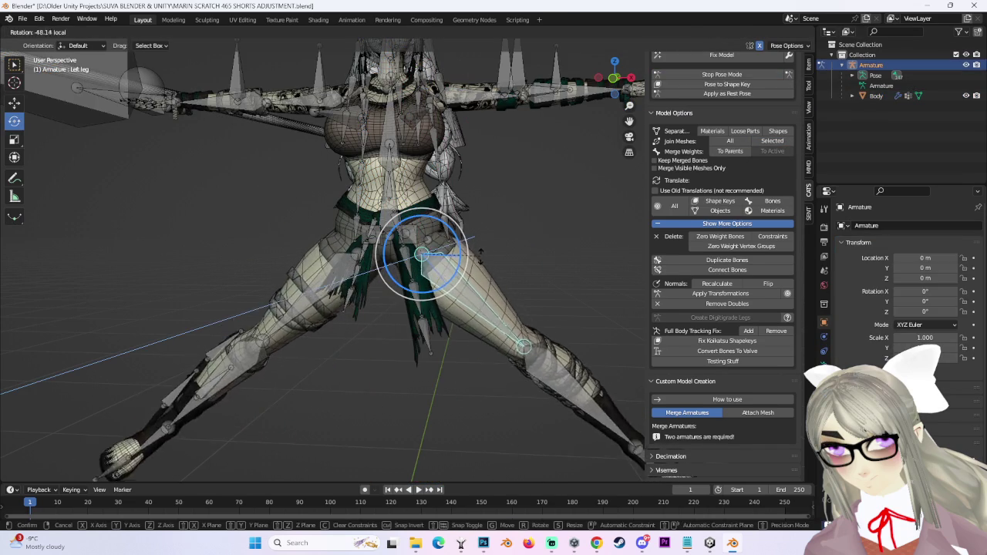
scroll(549, 245, "up", 3)
middle_click_drag(549, 245, 489, 251)
key("r")
key("x")
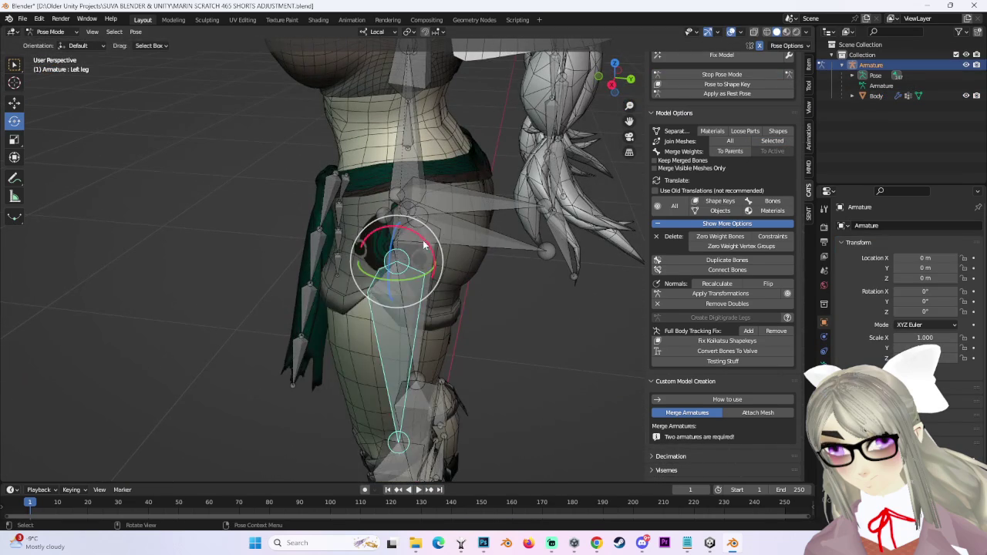
key("Return")
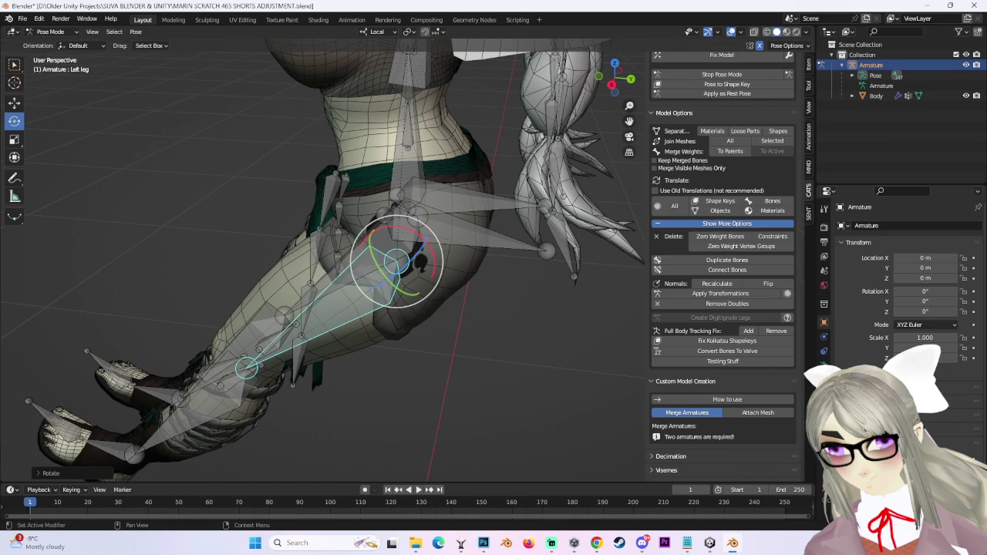
key("ctrl+z")
key("ctrl+z")
Hide the armature bones to view the shorts unobstructed, then bring them back.
middle_click_drag(602, 232, 542, 270)
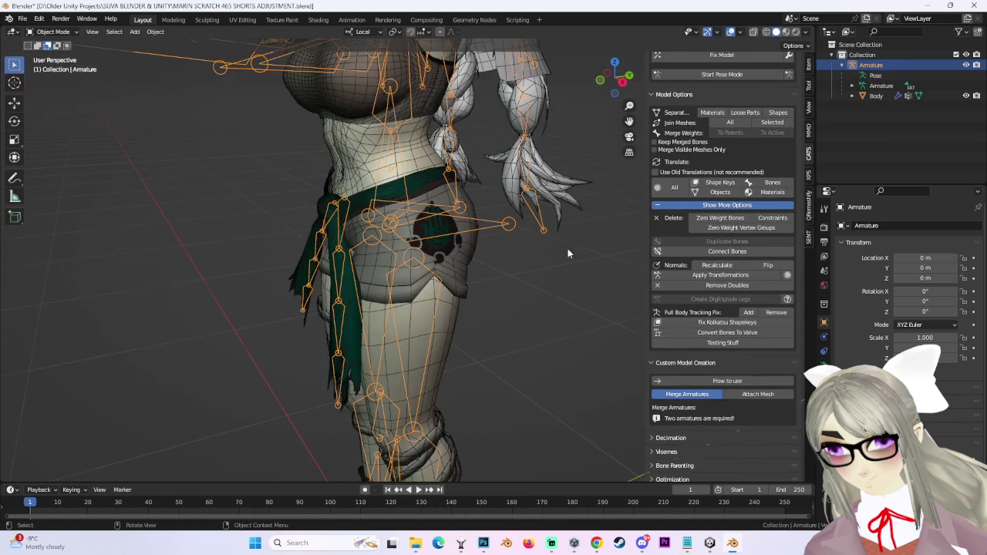
left_click(433, 286)
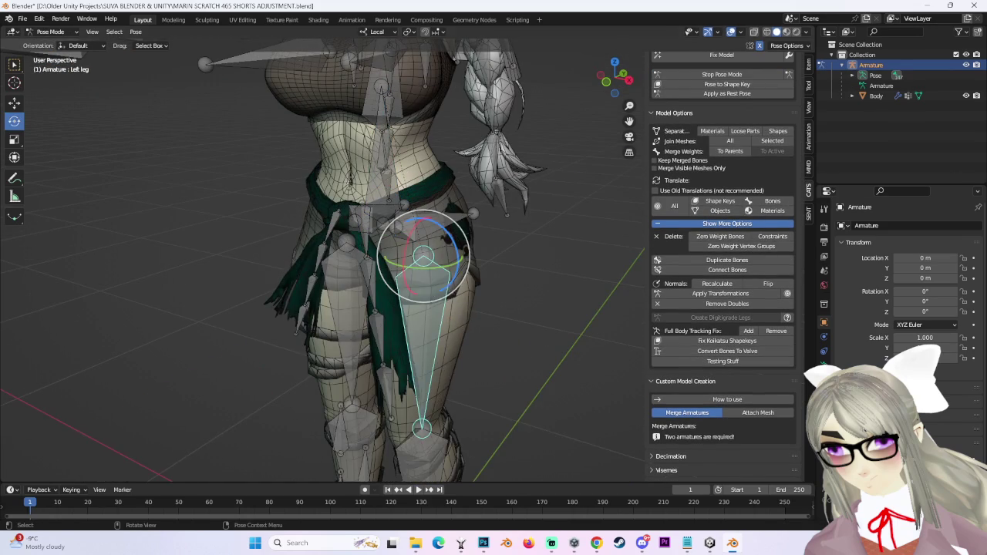
middle_click_drag(449, 289, 594, 274)
left_click(594, 274)
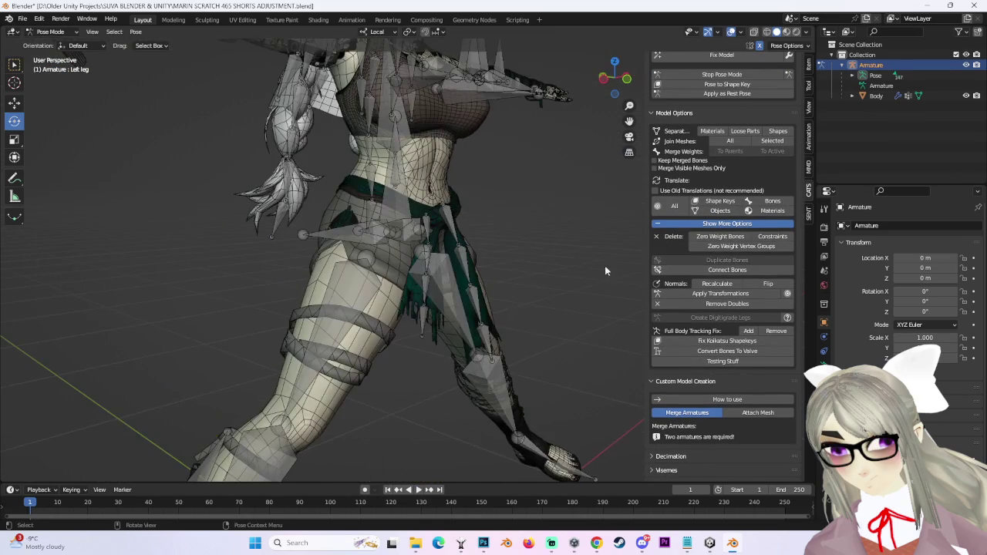
left_click(965, 65)
mouse_move(370, 193)
middle_mouse_down()
mouse_move(465, 266)
mouse_move(507, 255)
mouse_move(490, 277)
mouse_move(546, 178)
mouse_move(552, 217)
middle_mouse_up()
key("ctrl+z")
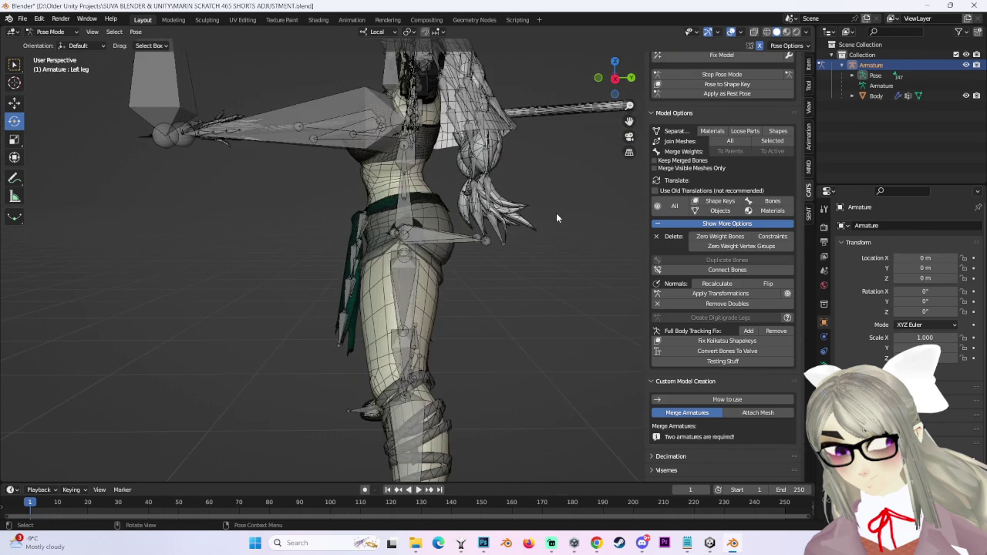
Raise the left leg at the hip and bend the knee, then return to the rest T-pose.
left_click(406, 231)
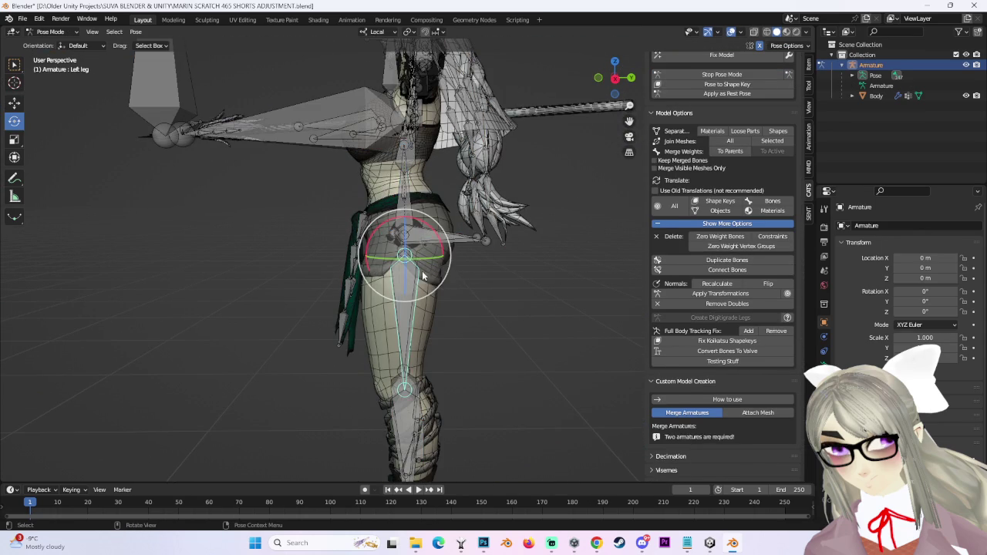
left_click_drag(405, 284, 355, 258)
left_click(271, 282)
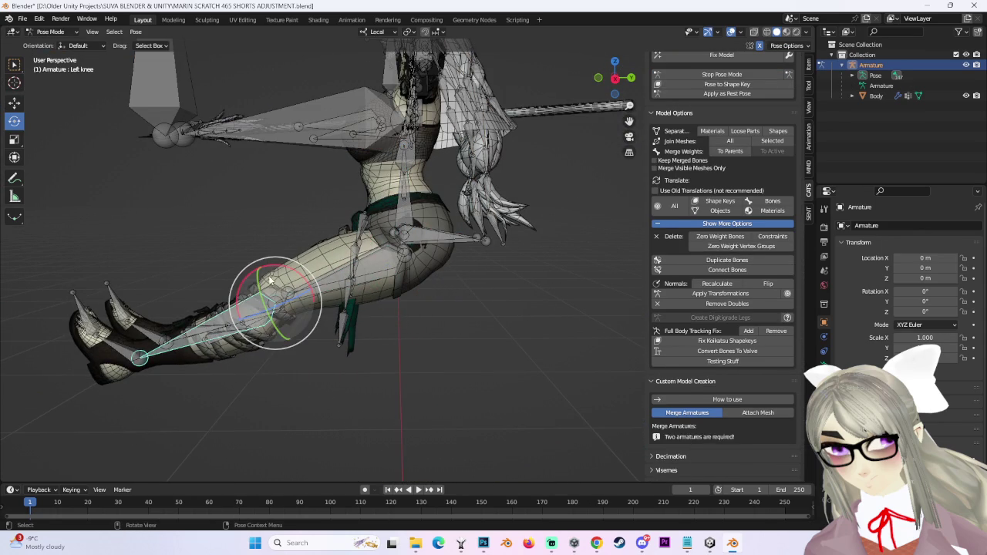
left_click_drag(271, 282, 254, 324)
middle_click_drag(324, 308, 507, 222)
scroll(507, 222, "up", 2)
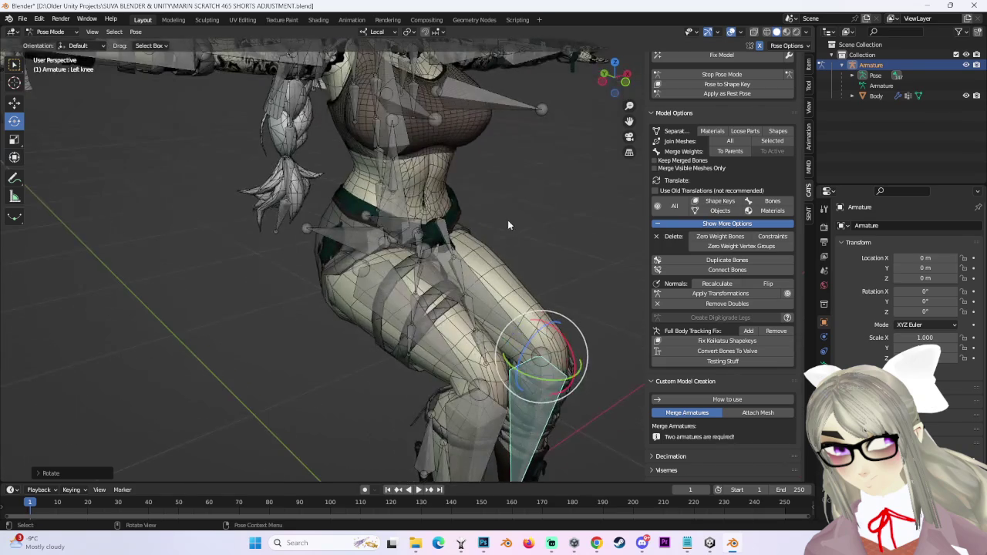
left_click(733, 74)
Select the avatar's armature, re-enter pose mode and pick the left leg bone.
scroll(564, 168, "down", 4)
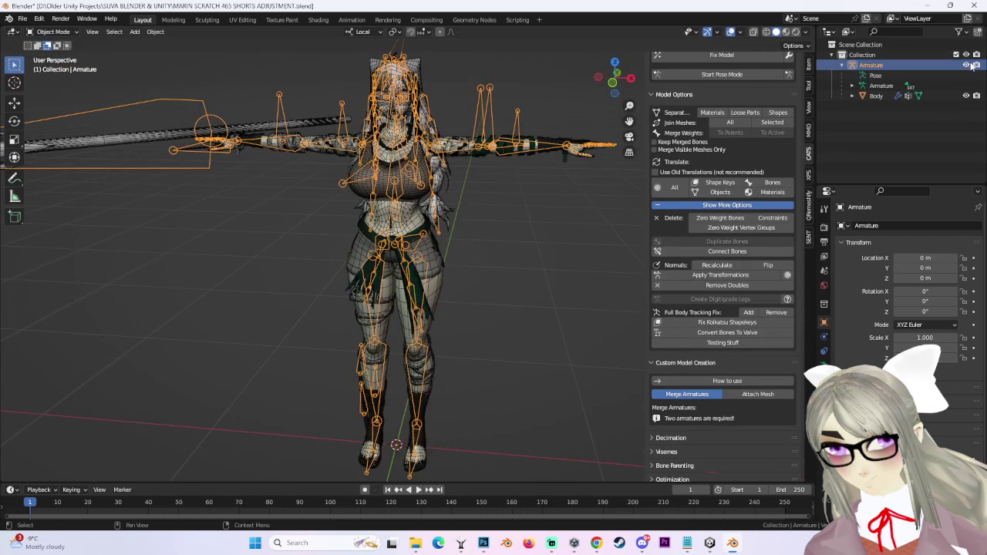
left_click(516, 244)
scroll(504, 271, "up", 1)
scroll(505, 271, "up", 3)
left_click(721, 74)
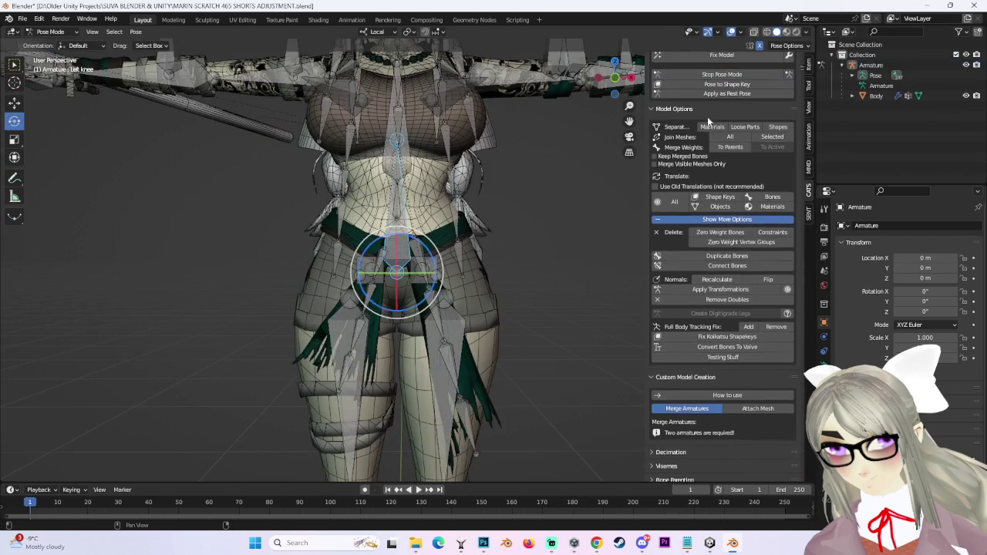
left_click(446, 341)
Swing the left leg outward, inspect the shorts from several angles, then stop pose mode.
mouse_move(446, 341)
middle_mouse_down()
mouse_move(530, 287)
mouse_move(433, 310)
middle_mouse_up()
left_click_drag(433, 311, 510, 313)
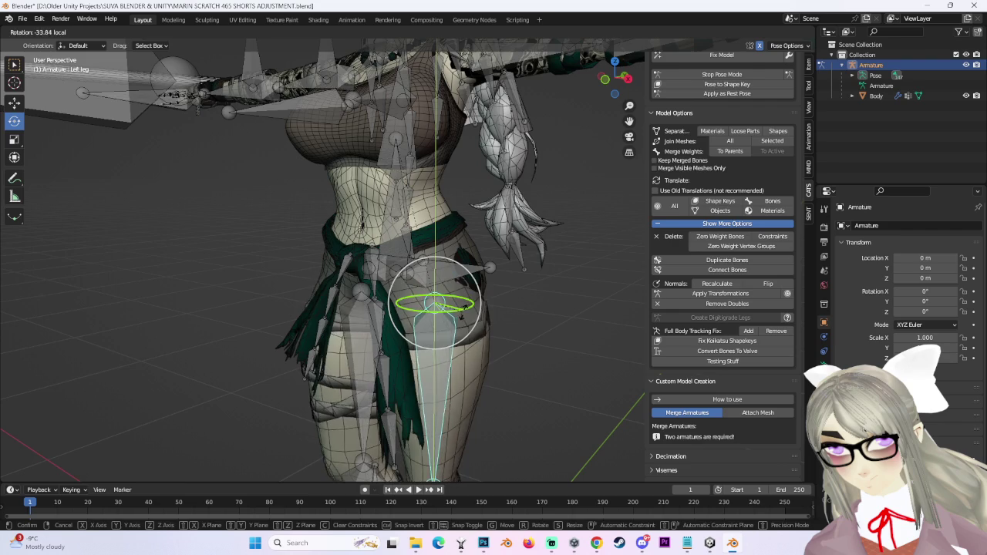
middle_click_drag(509, 313, 346, 287)
left_click_drag(339, 285, 412, 317)
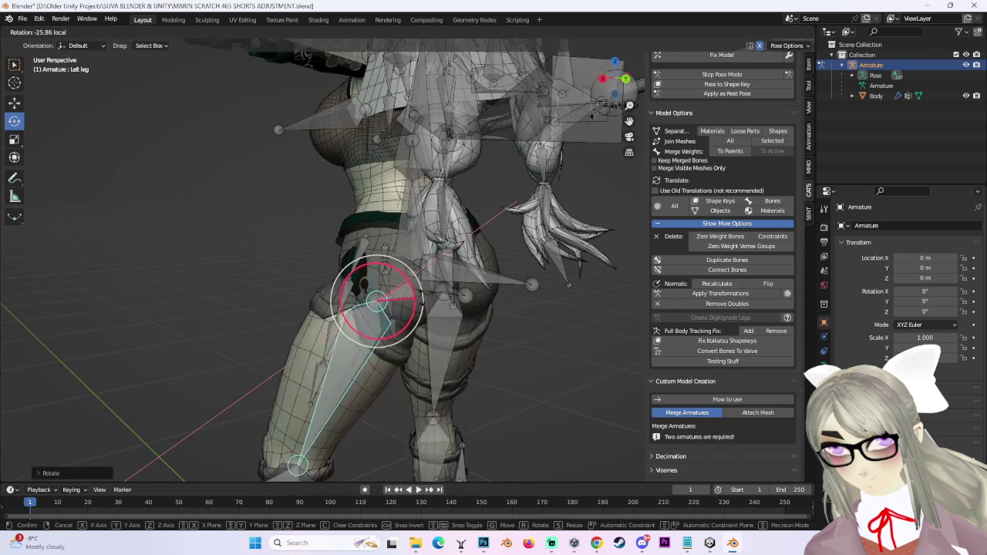
middle_click_drag(529, 307, 569, 302)
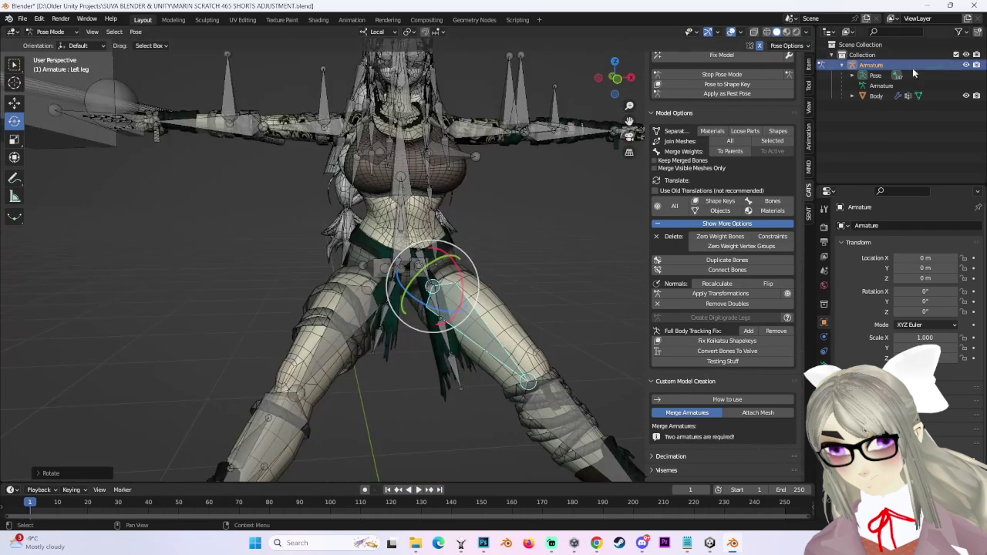
mouse_move(510, 290)
middle_mouse_down()
mouse_move(515, 232)
mouse_move(545, 291)
middle_mouse_up()
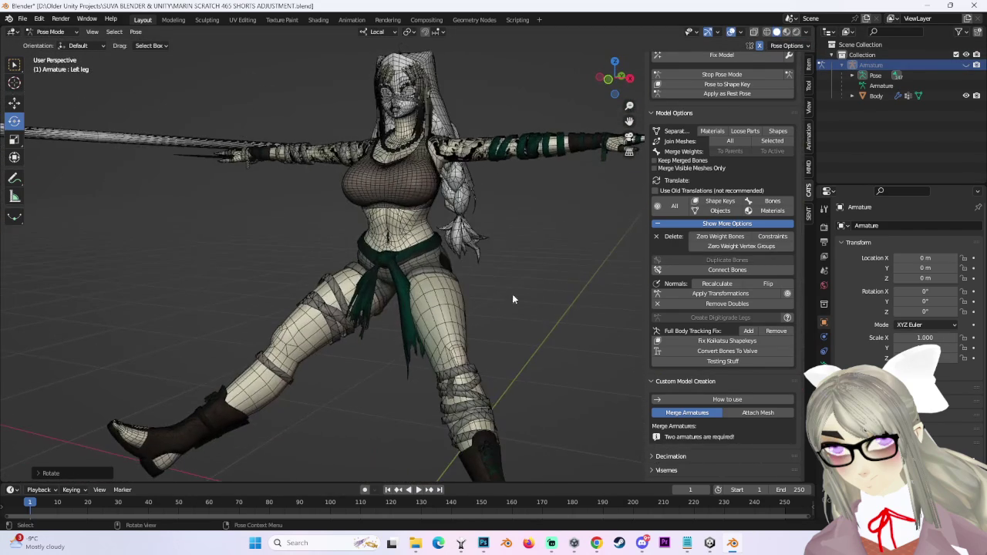
left_click(720, 75)
scroll(578, 264, "up", 3)
scroll(554, 355, "up", 3)
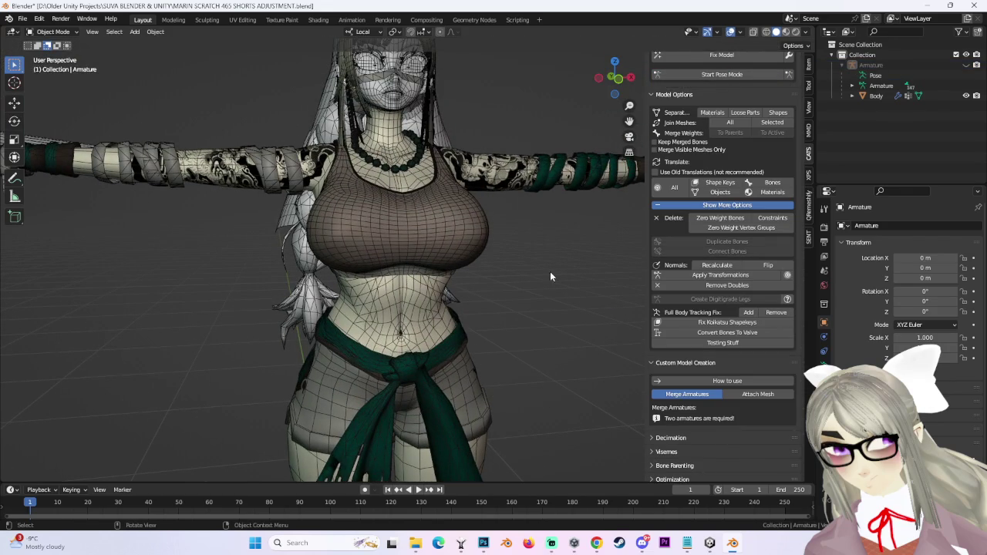
Save As MARIN SCRATCH 466 SHORTS ADJUSTMENT.blend, changing 465 to 466 in the name.
left_click(29, 22)
left_click(61, 107)
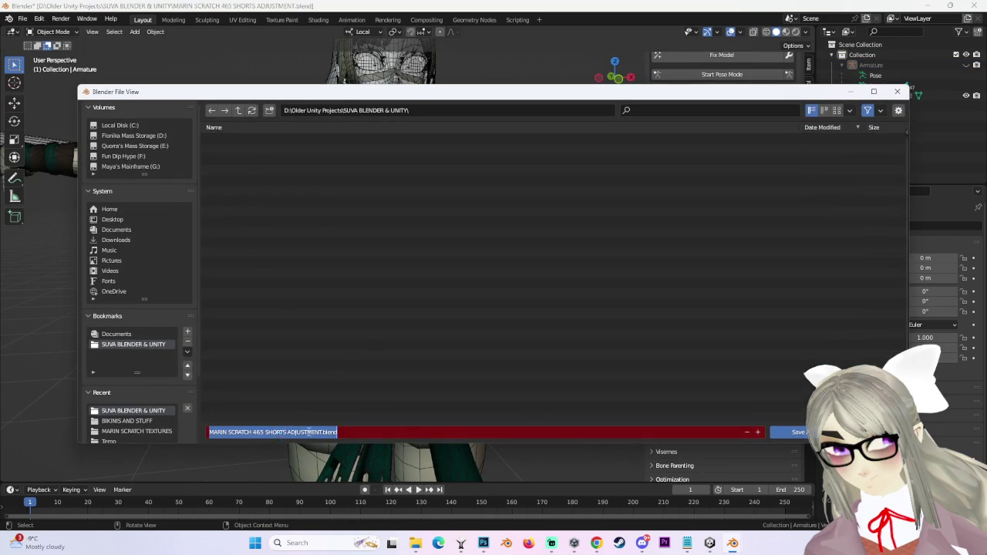
type("6")
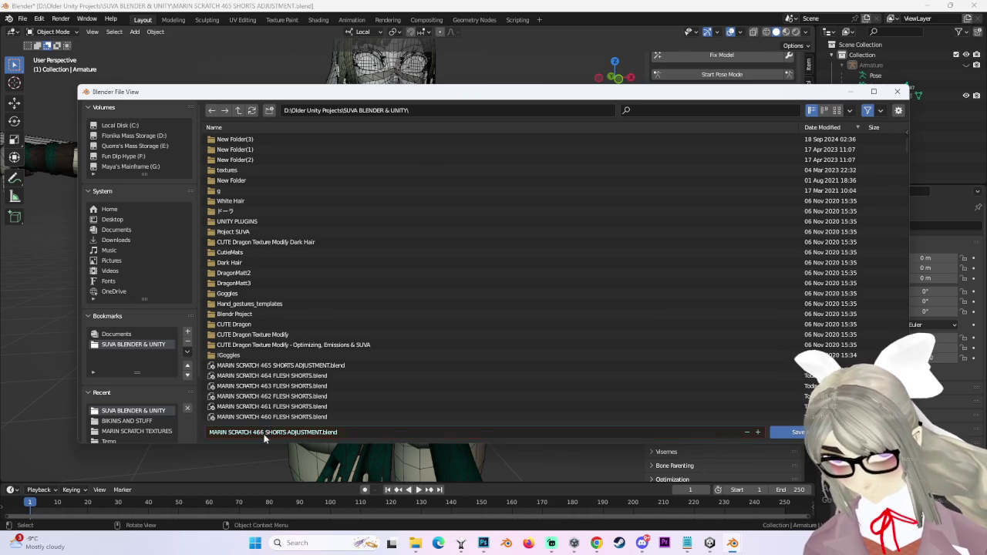
key("Return")
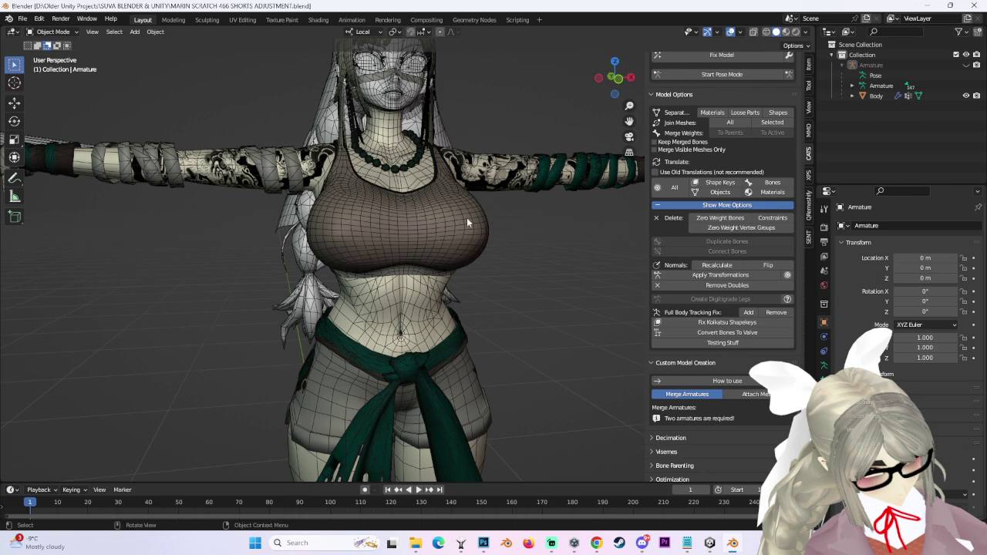
Select the Body mesh and show its material slots in Material Properties.
scroll(466, 229, "up", 3)
middle_click_drag(466, 229, 462, 271, "shift")
left_click(443, 164)
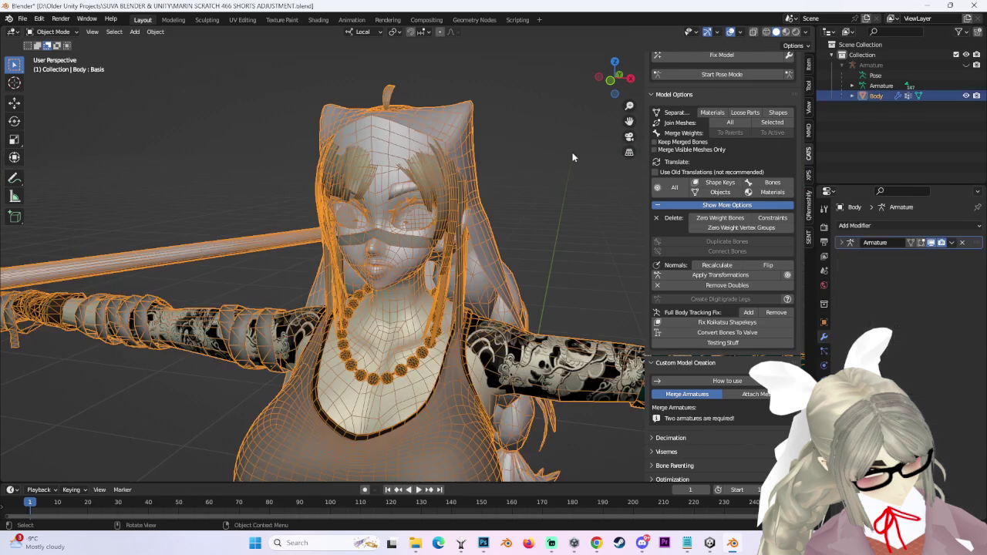
left_click(824, 408)
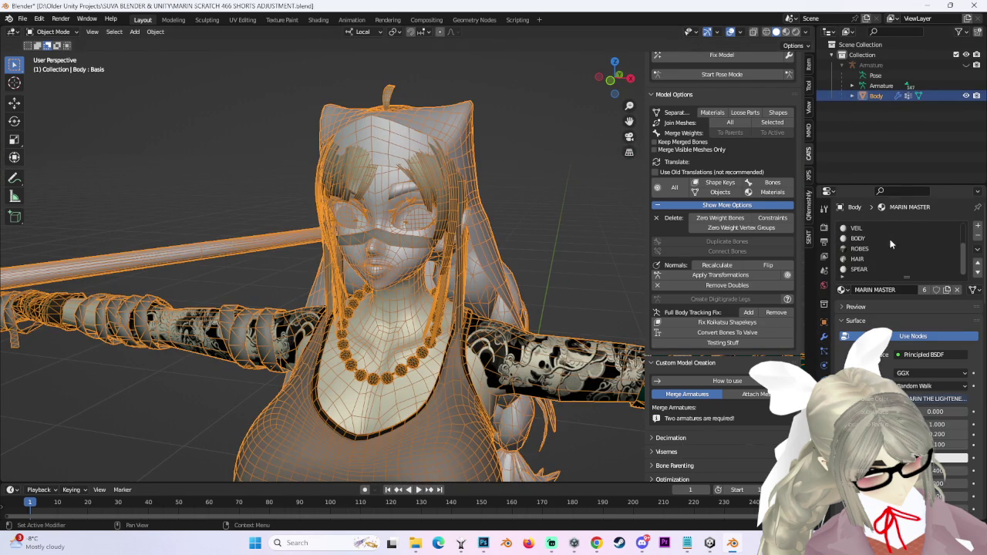
scroll(855, 266, "up", 2, "ctrl")
scroll(854, 258, "up", 2, "ctrl")
scroll(863, 239, "up", 2, "ctrl")
scroll(865, 241, "down", 1, "ctrl")
scroll(863, 240, "up", 2, "ctrl")
scroll(862, 235, "up", 1, "ctrl")
Run CATS Fix Model on the whole avatar.
left_click(840, 162)
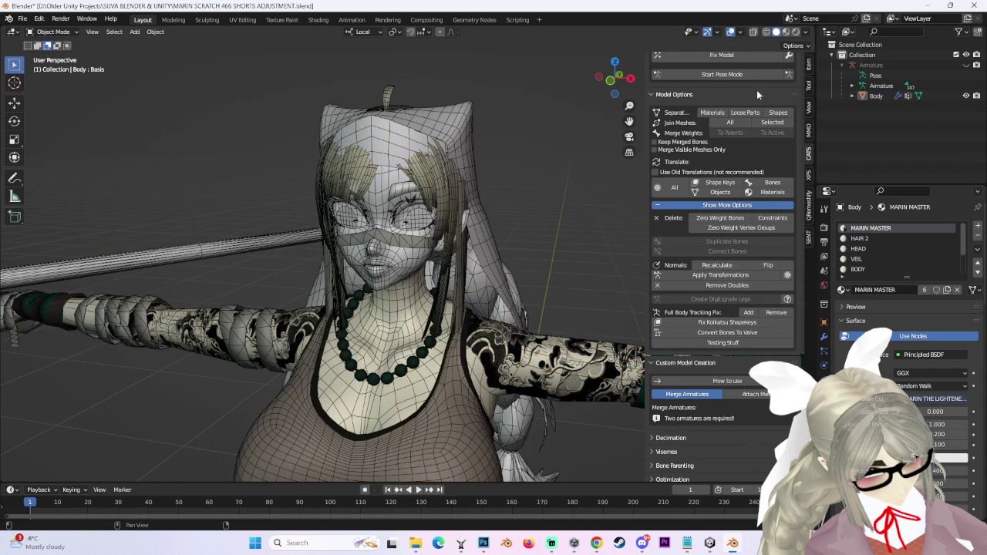
left_click(736, 57)
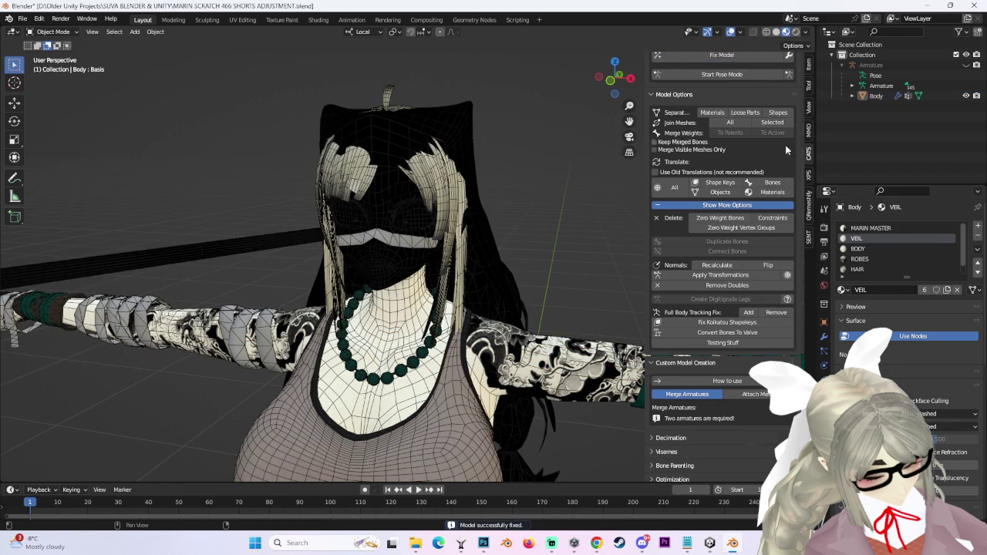
left_click(395, 198)
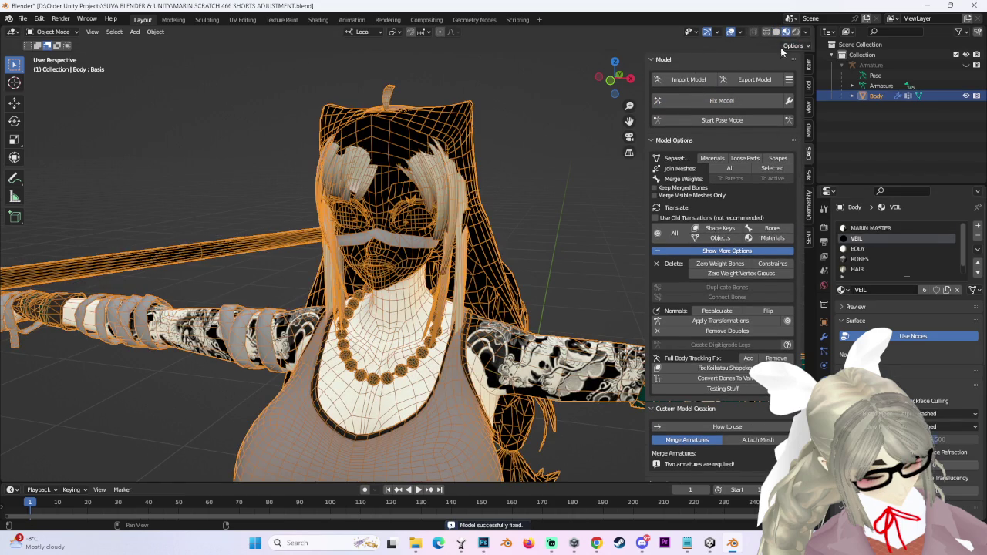
scroll(485, 223, "down", 4)
left_click(502, 231)
scroll(502, 230, "up", 3)
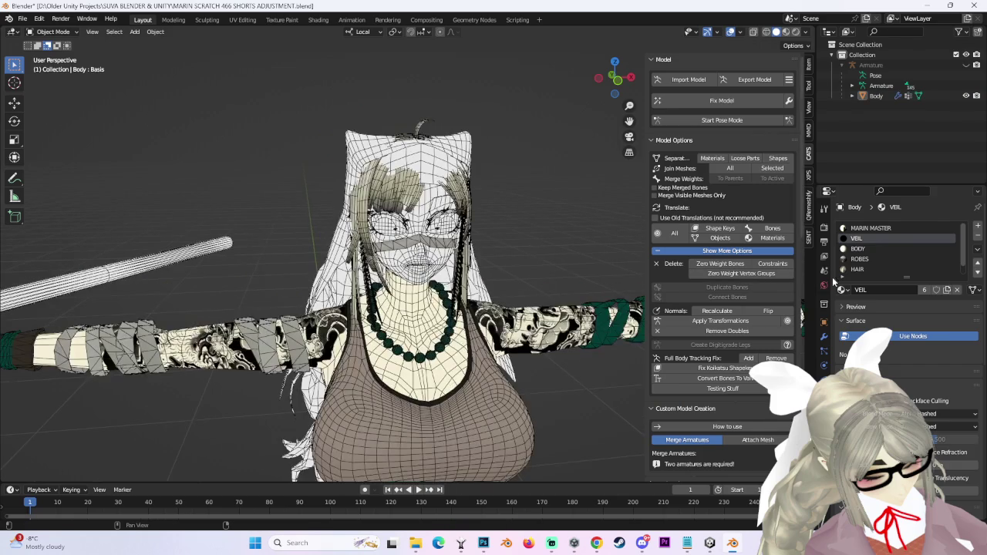
scroll(888, 237, "down", 1)
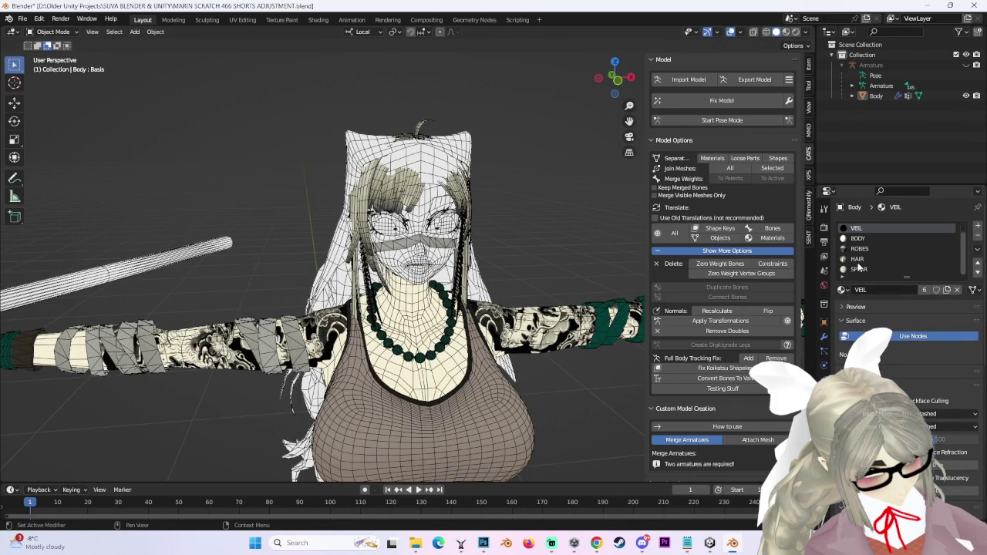
Browse the BODY, ROBES and HAIR material slots on the fixed Body mesh.
left_click(859, 248)
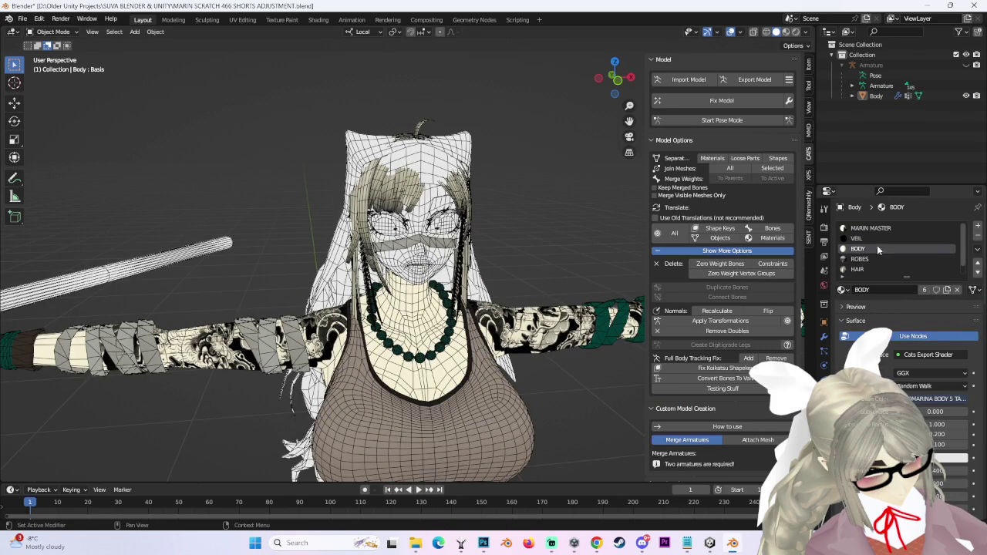
left_click(870, 228)
scroll(871, 232, "down", 1)
middle_click_drag(493, 208, 521, 199)
left_click(854, 249)
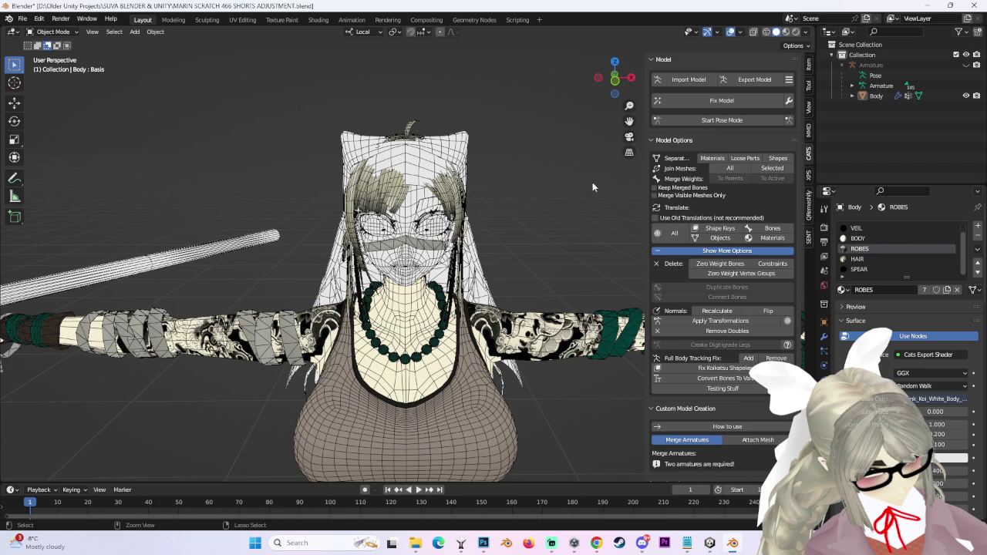
left_click(921, 228)
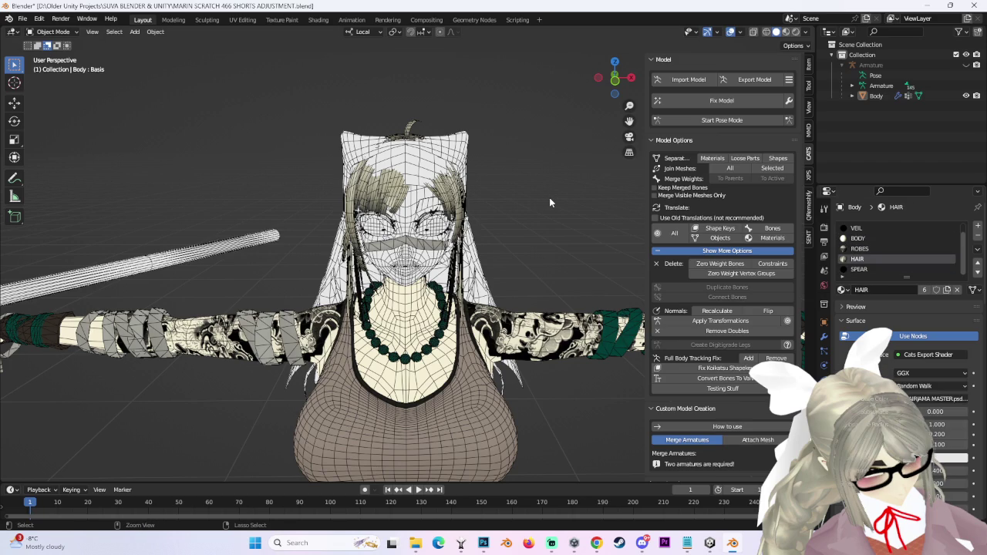
mouse_move(549, 197)
middle_mouse_down()
mouse_move(515, 194)
mouse_move(532, 196)
middle_mouse_up()
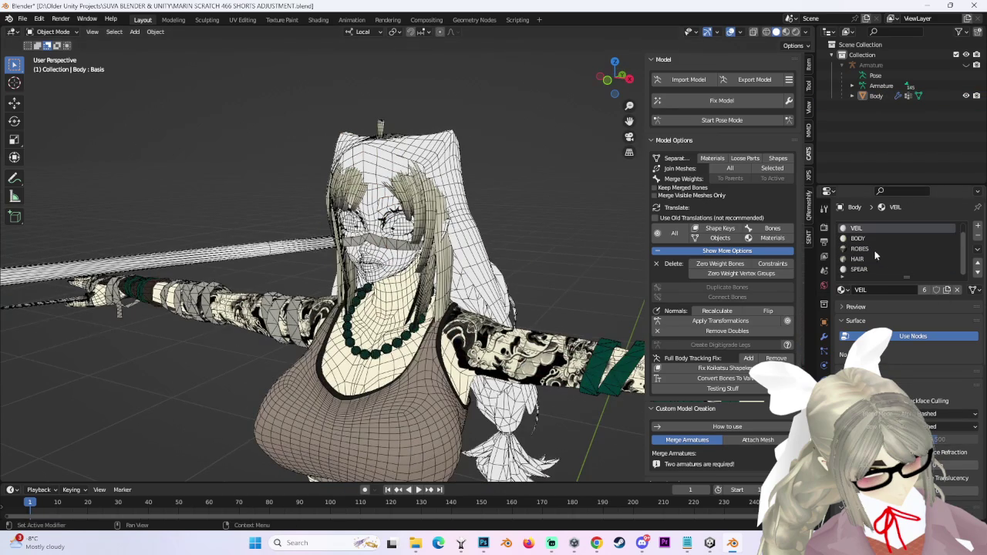
scroll(863, 268, "up", 1)
Undo the Cats fix and the Body selection, glancing at the HEAD slot on the way.
key("ctrl+z")
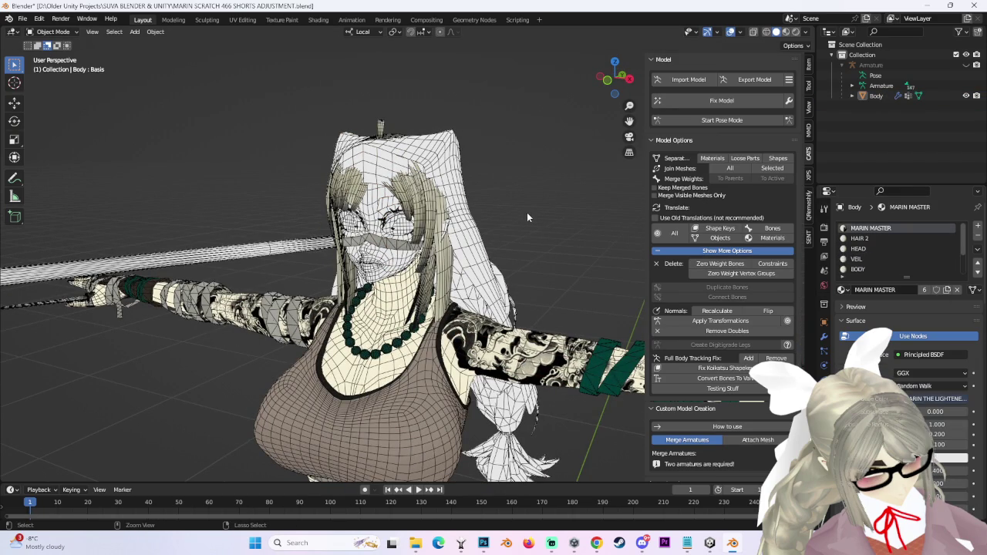
key("ctrl+z")
scroll(863, 264, "up", 1)
scroll(863, 258, "up", 1)
scroll(864, 253, "up", 1)
left_click(863, 248)
key("ctrl+z")
key("ctrl+z")
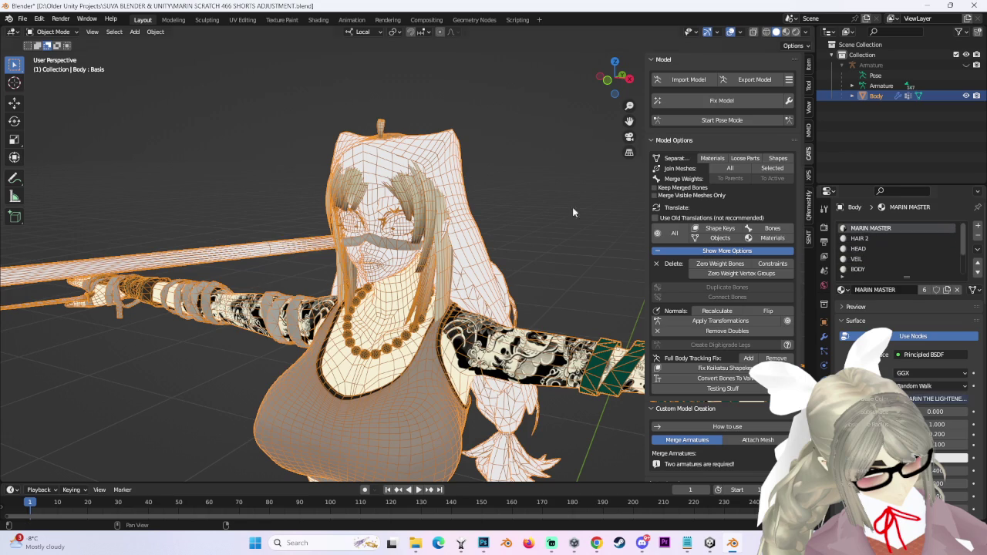
key("ctrl+z")
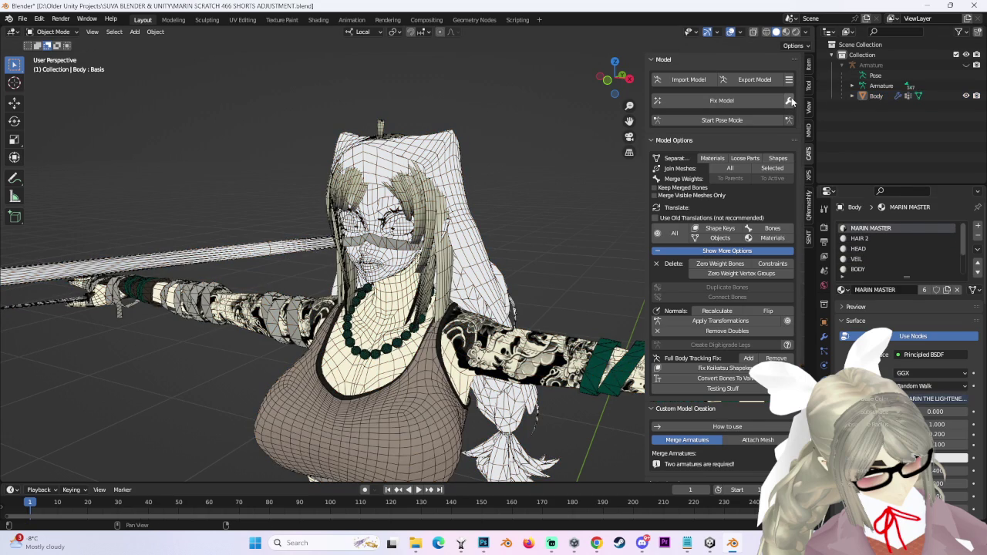
Apply the Cats model fix, change viewport shading, and put the Body mesh into Edit Mode.
left_click(790, 102)
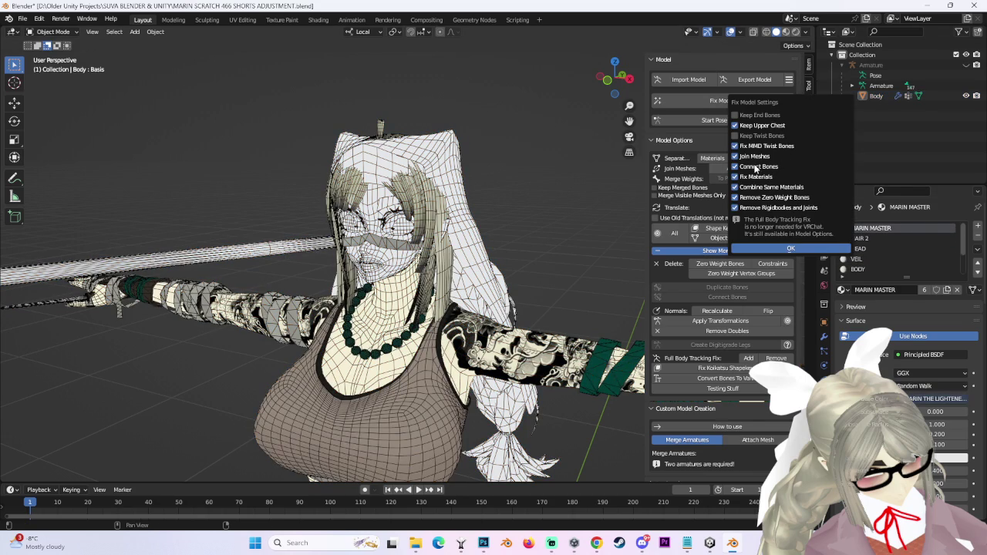
left_click(742, 103)
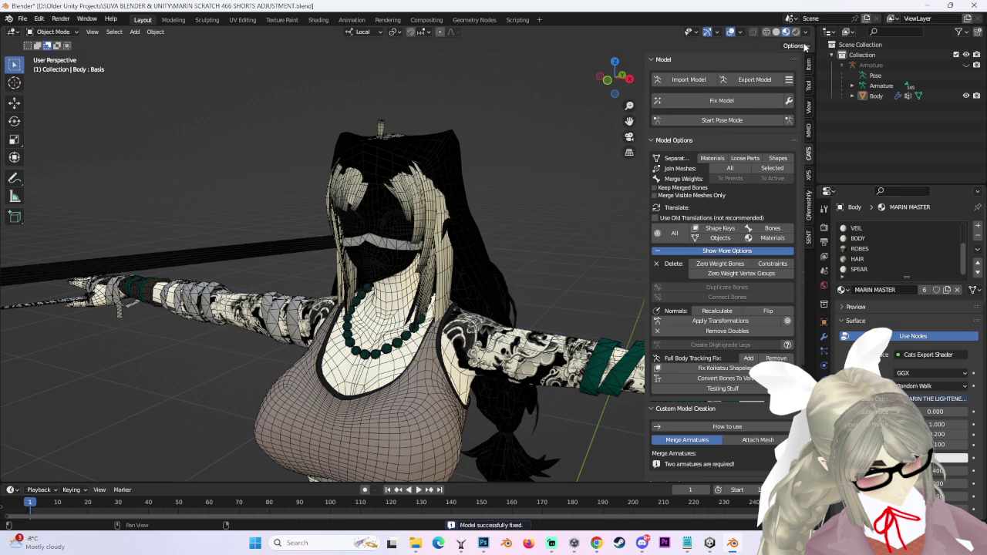
left_click(777, 32)
left_click(67, 34)
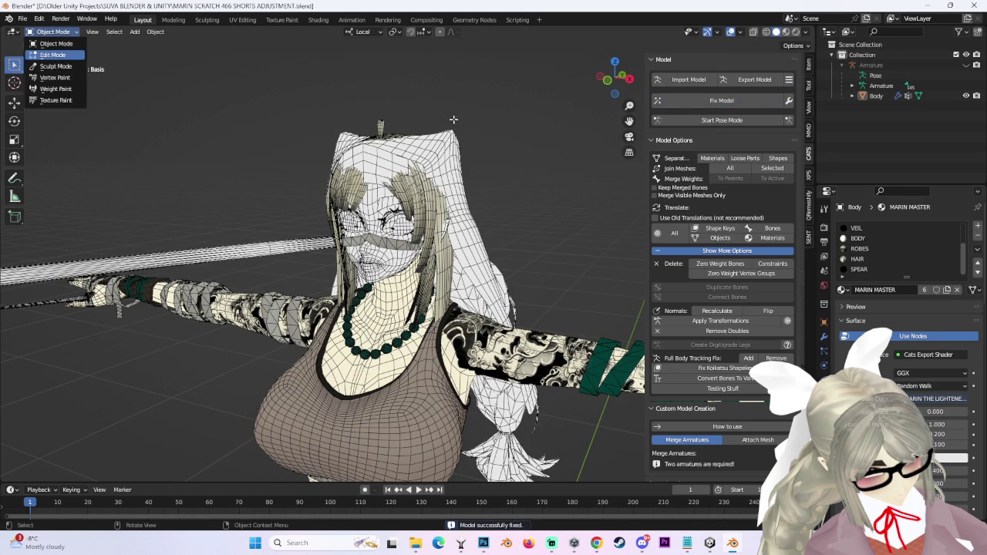
left_click(54, 55)
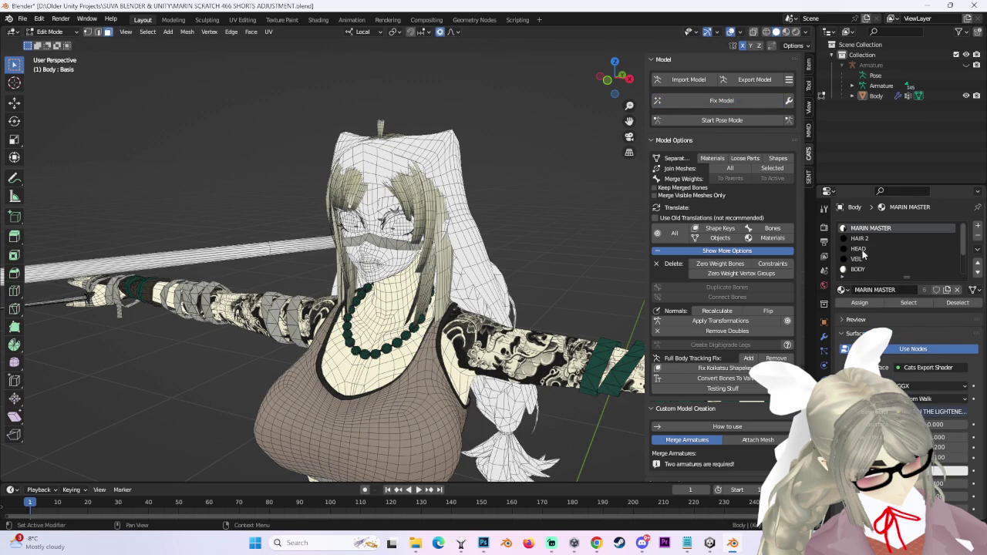
Step through the HEAD and VEIL slots to make BODY the active material slot.
left_click(872, 250)
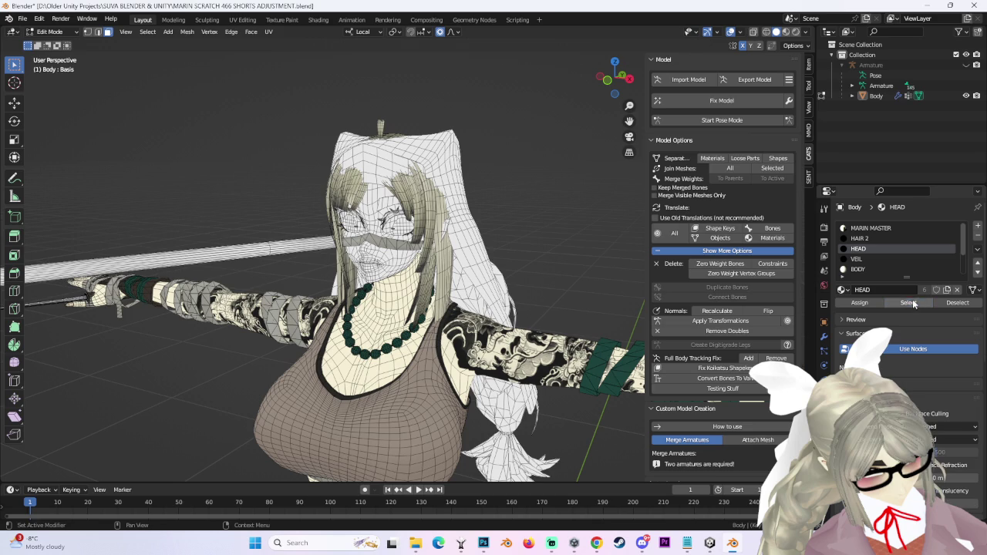
left_click(863, 259)
left_click(857, 269)
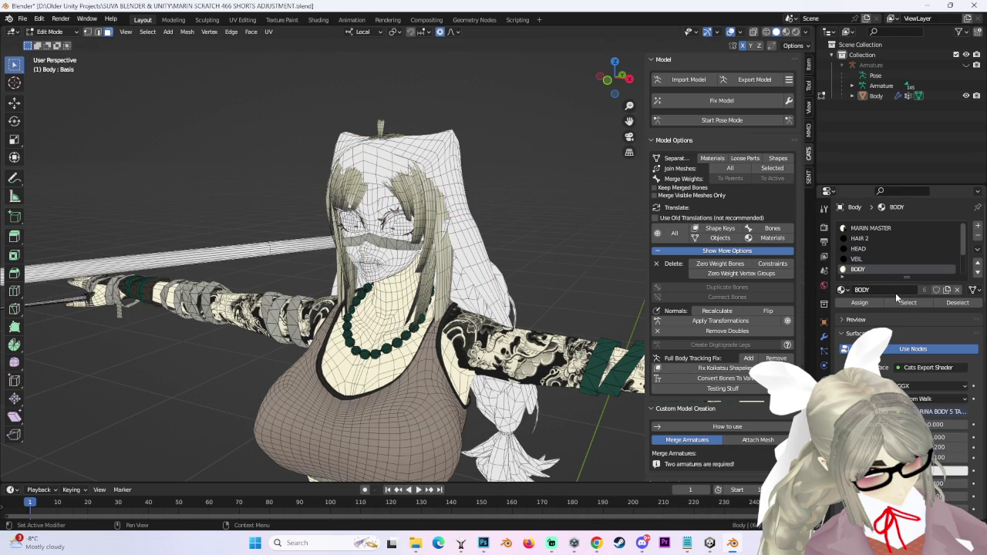
mouse_move(478, 255)
middle_mouse_down()
mouse_move(497, 217)
mouse_move(508, 141)
mouse_move(529, 194)
mouse_move(522, 253)
mouse_move(558, 262)
mouse_move(509, 259)
middle_mouse_up()
scroll(497, 217, "up", 2)
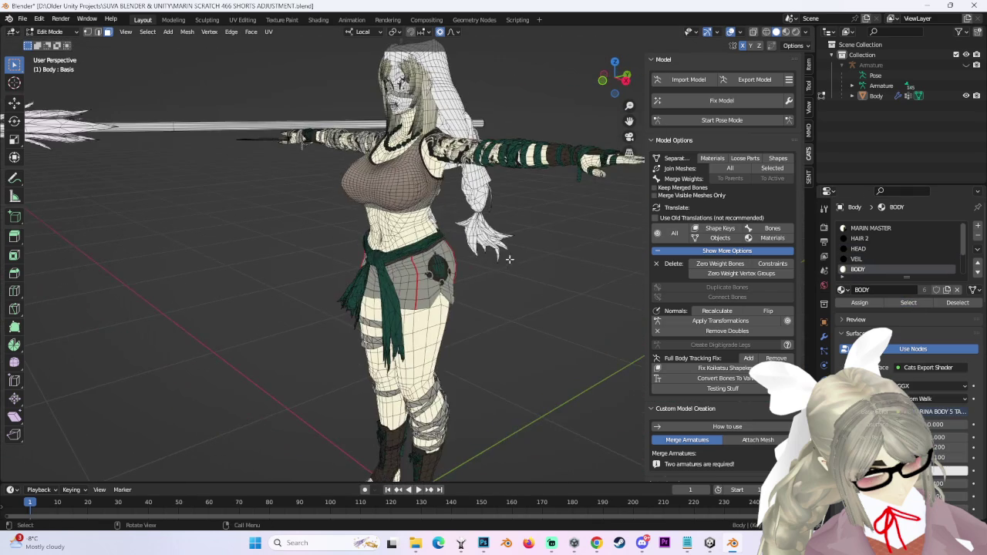
Twist the Spine bone in CATS pose mode, orbit to check the shorts, then stop pose mode.
left_click(722, 120)
scroll(466, 225, "up", 2)
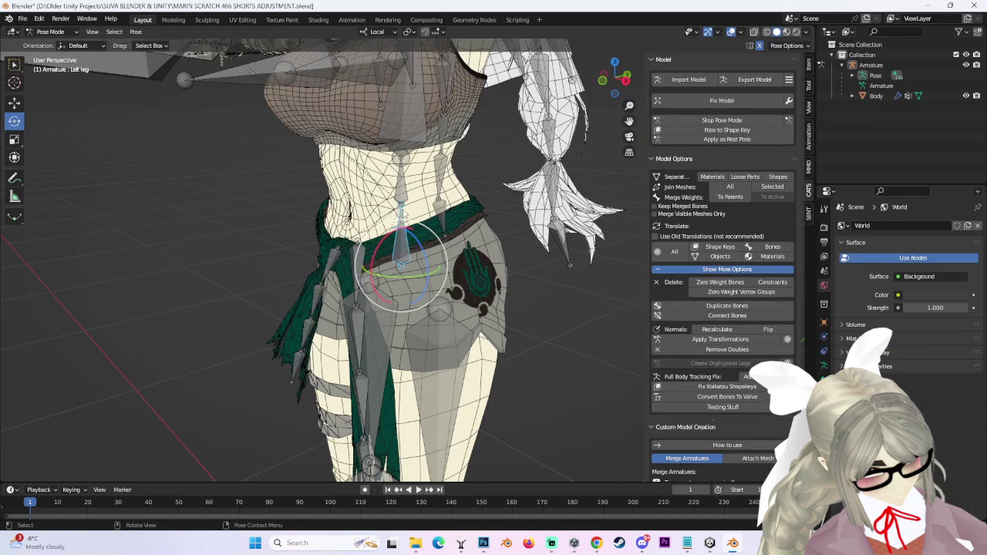
left_click_drag(410, 210, 378, 222)
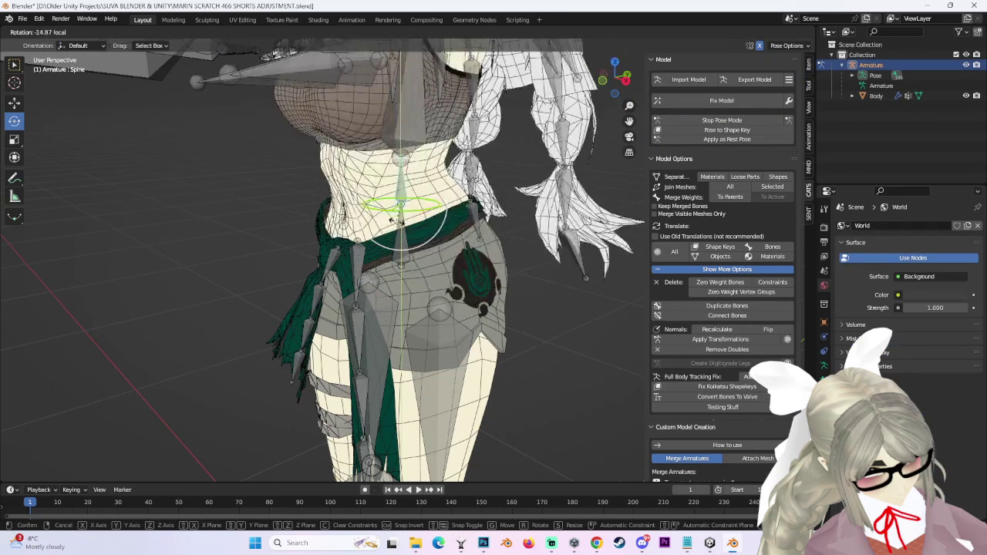
left_click_drag(378, 222, 416, 212)
mouse_move(462, 213)
middle_mouse_down()
mouse_move(517, 211)
mouse_move(487, 246)
middle_mouse_up()
middle_click_drag(416, 224, 539, 222)
scroll(538, 222, "down", 3)
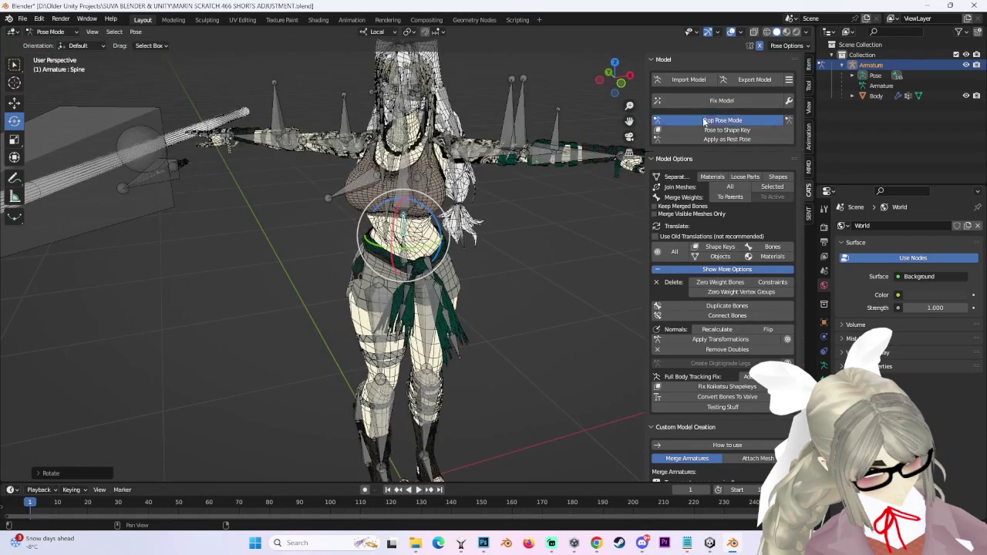
left_click(704, 122)
scroll(525, 243, "up", 3)
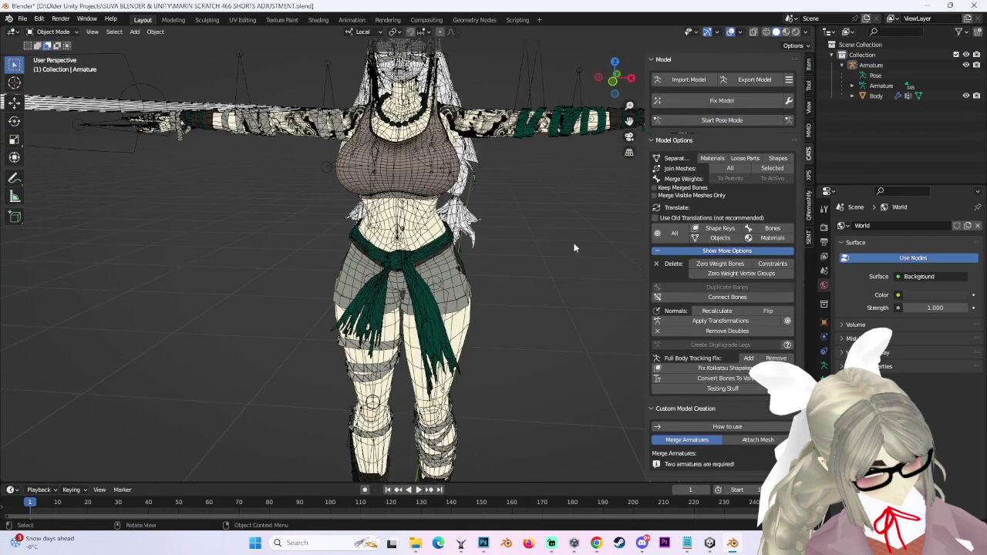
Orbit and snap the viewport to a straight front orthographic view of the model.
middle_click_drag(574, 252, 606, 230)
left_click(623, 88)
scroll(555, 274, "up", 2)
left_click(441, 285)
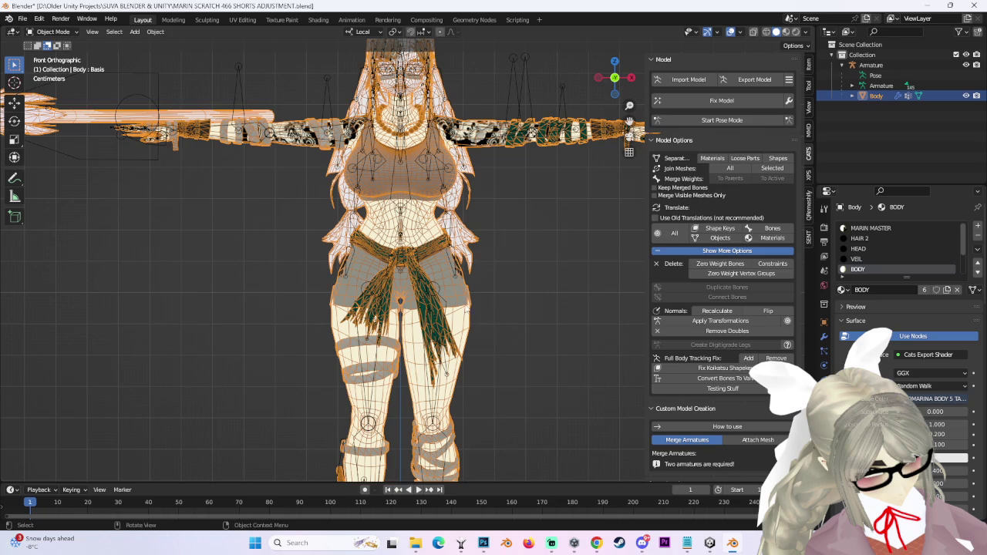
left_click(608, 287)
scroll(598, 293, "down", 2)
mouse_move(599, 285)
middle_mouse_down()
mouse_move(548, 287)
mouse_move(598, 283)
mouse_move(560, 290)
middle_mouse_up()
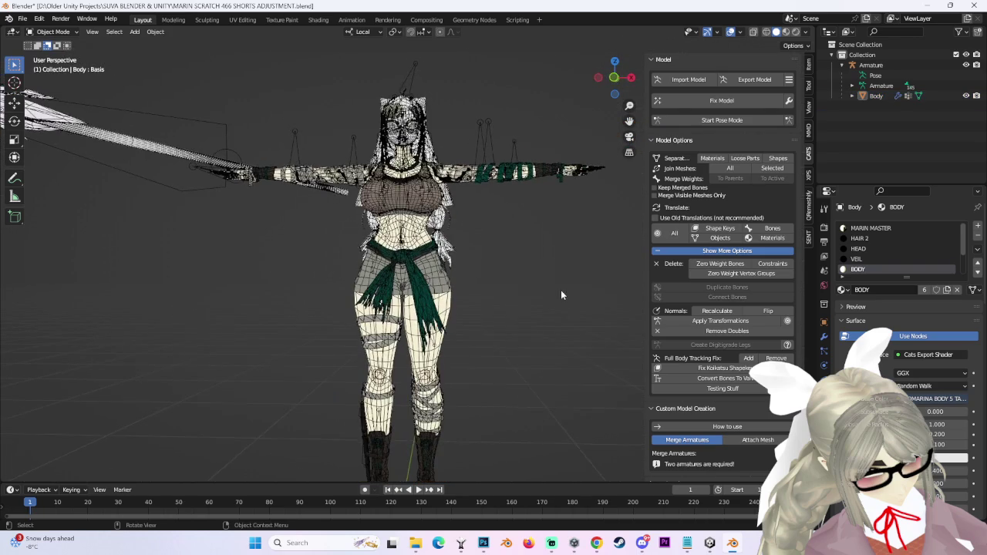
key("ctrl+KP_1")
left_click(598, 78)
key("KP_1")
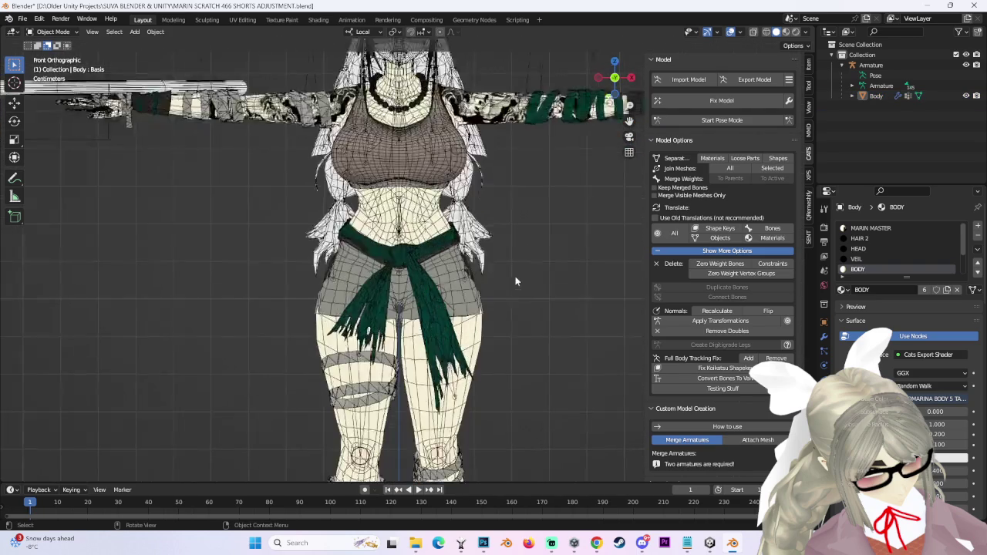
scroll(515, 285, "up", 4)
Put the Body mesh in Edit Mode with vertex select and Smooth proportional falloff.
left_click(283, 287)
left_click(64, 32)
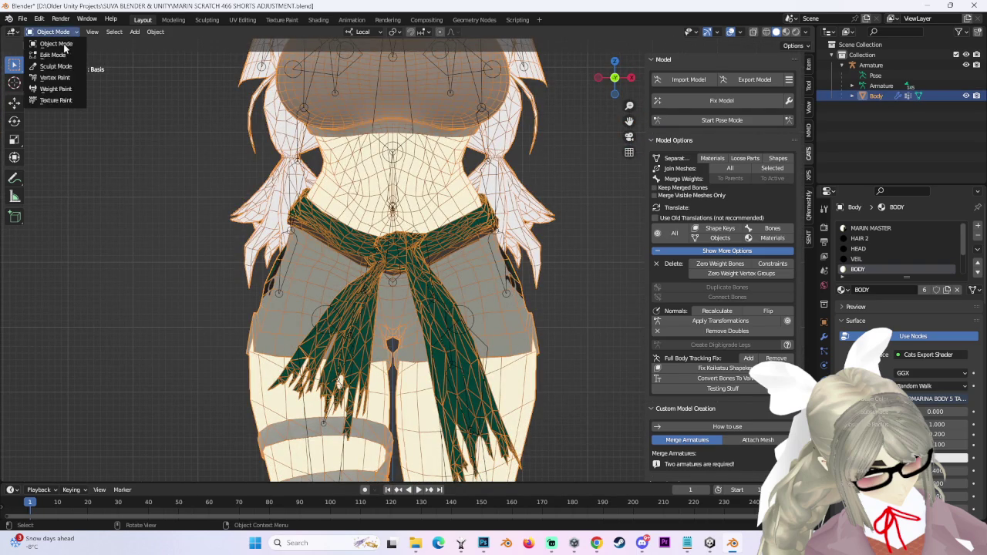
left_click(62, 66)
left_click(66, 32)
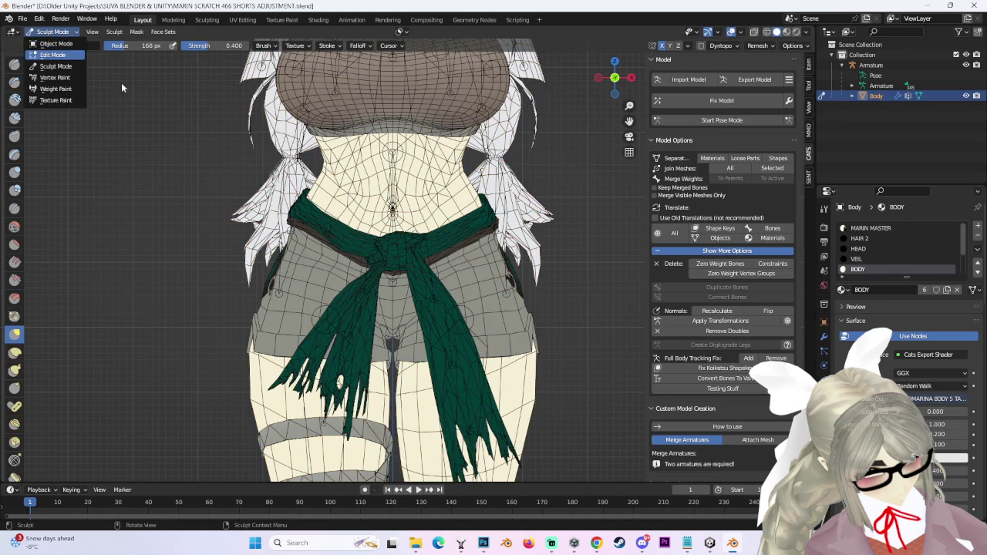
left_click(48, 49)
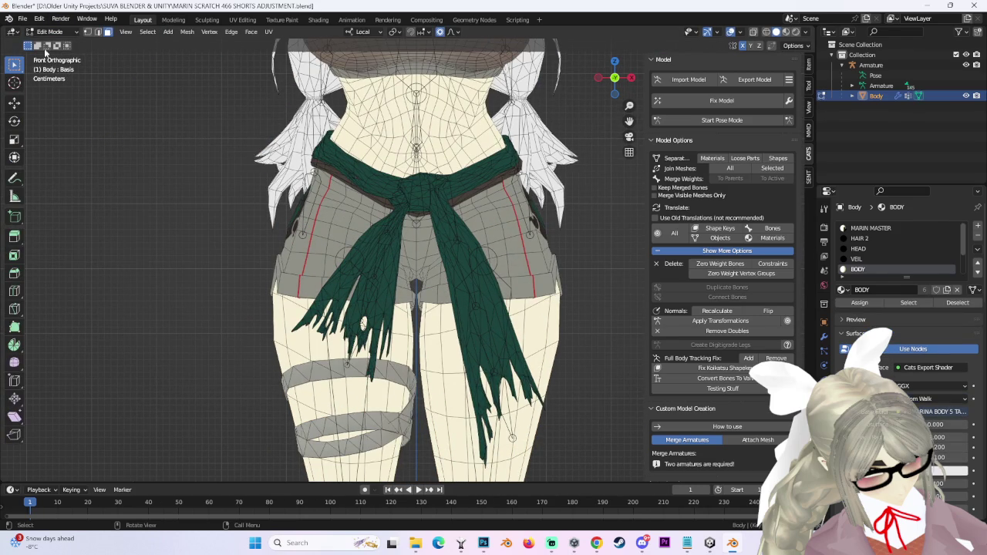
left_click(87, 33)
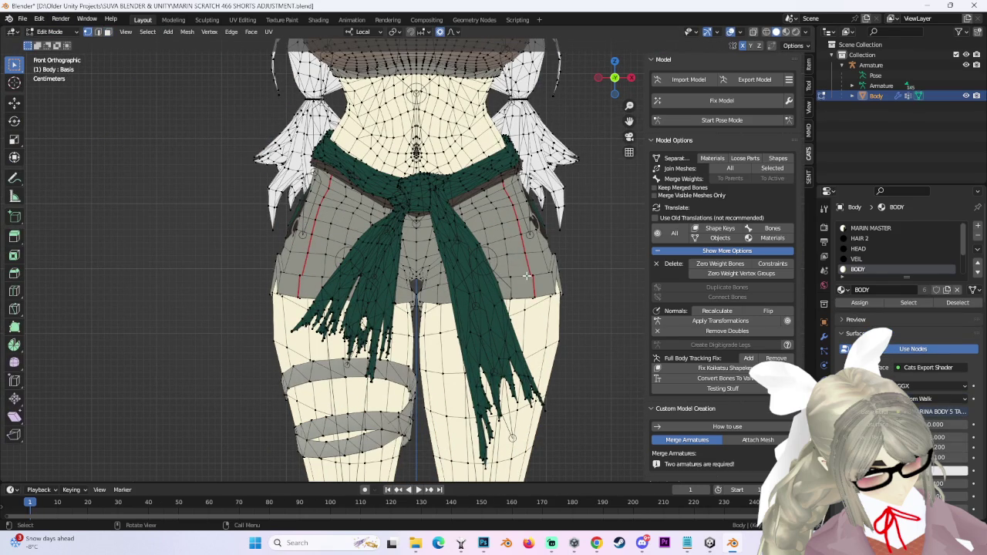
left_click(455, 32)
left_click(420, 67)
Nudge the shorts' side-hip seam vertices upward in two moves, then check the hip from the side.
key("g")
scroll(621, 266, "down", 3)
left_click(623, 252)
key("g")
left_click(555, 289)
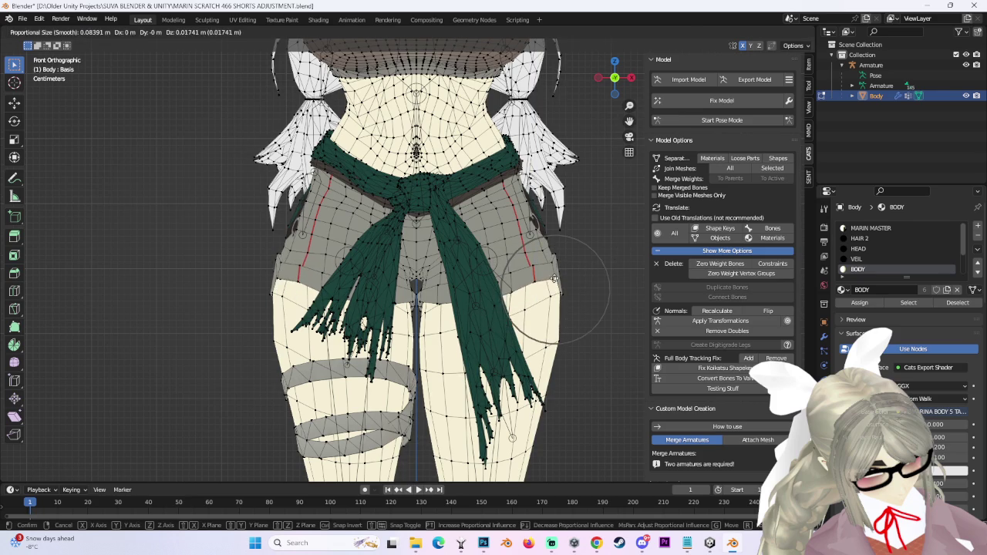
scroll(721, 262, "down", 2)
scroll(585, 296, "down", 5)
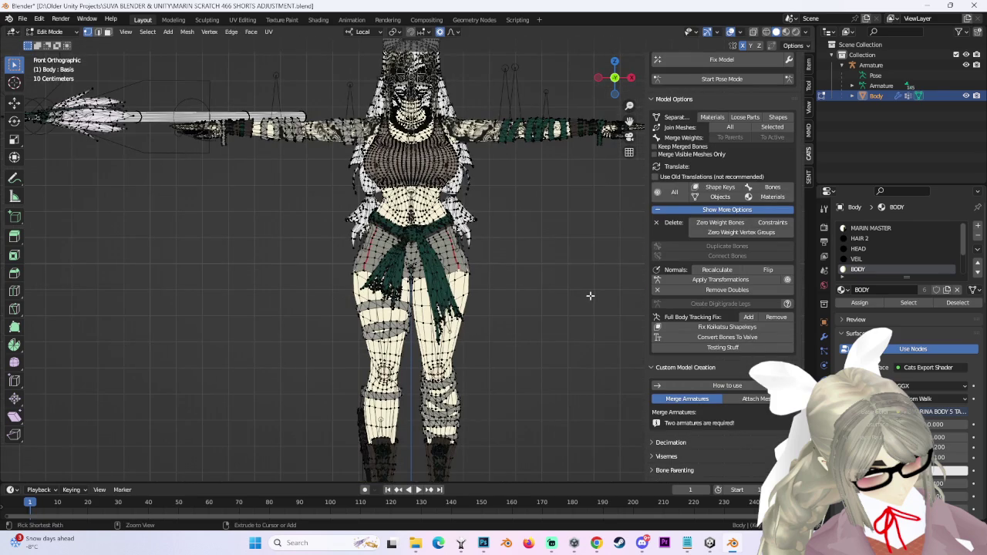
scroll(590, 295, "up", 3)
middle_click_drag(394, 290, 461, 287)
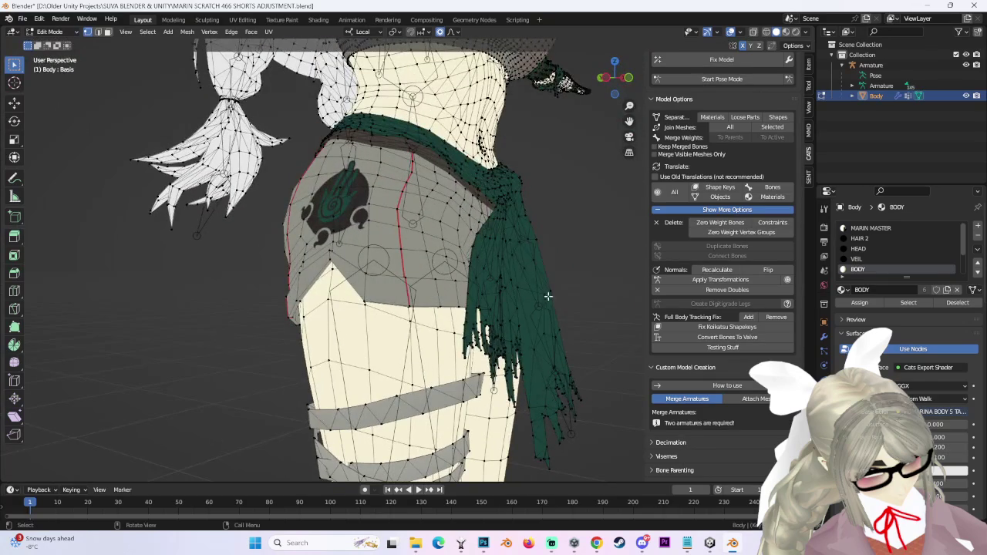
left_click(605, 77)
left_click(599, 77)
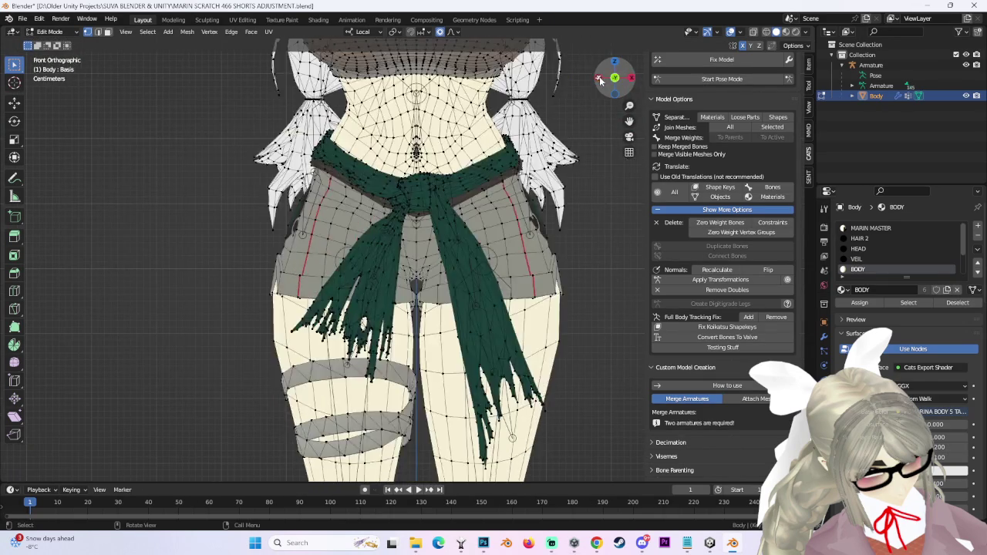
Nudge the shorts' hip vertices with a proportional move after checking the side and front views.
left_click(599, 76)
left_click(629, 74)
scroll(401, 280, "up", 5)
key("g")
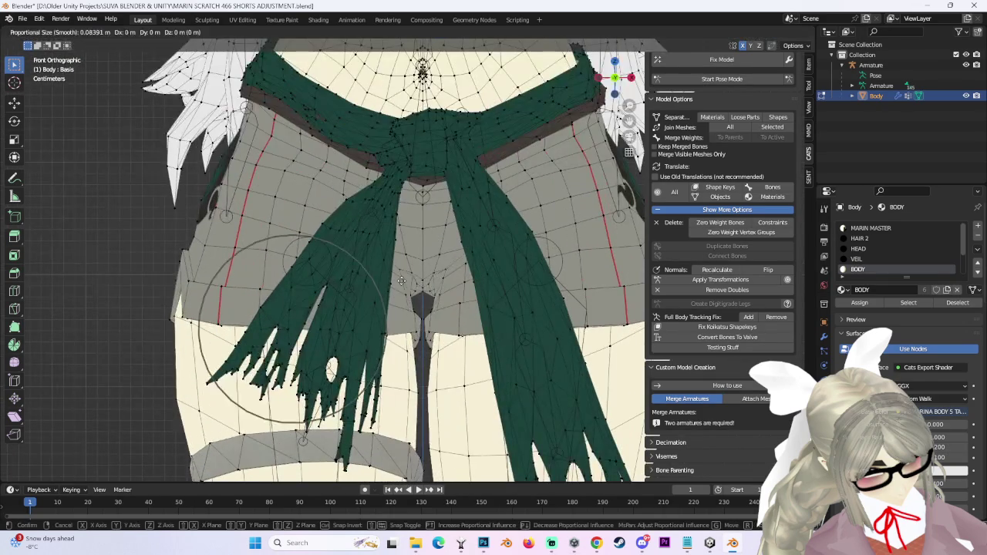
scroll(402, 268, "up", 3)
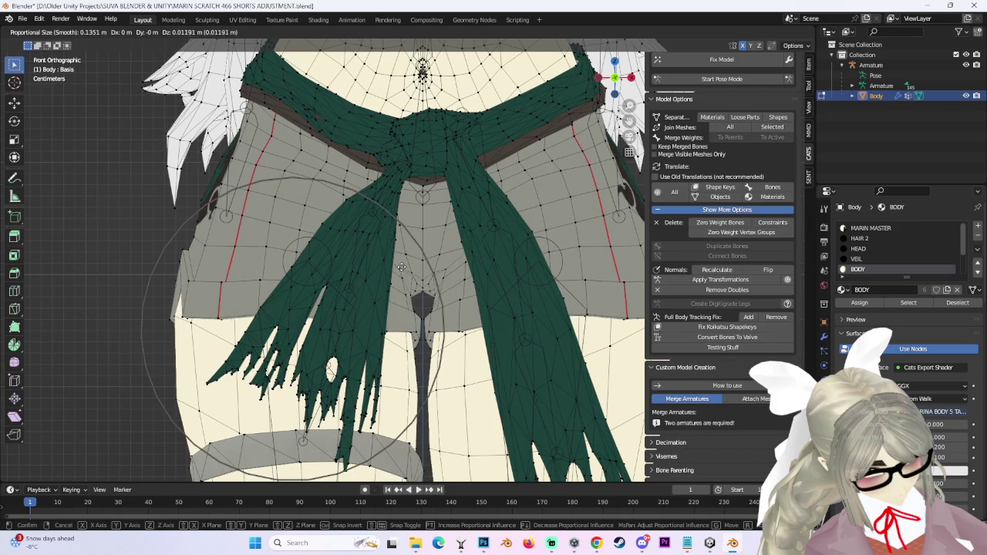
left_click(399, 280)
scroll(570, 316, "down", 2)
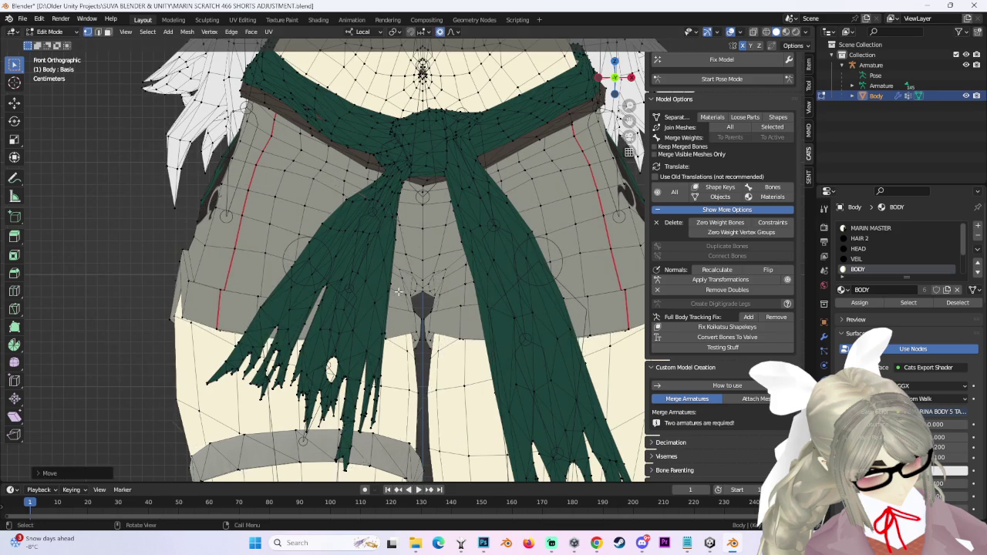
scroll(570, 316, "down", 2)
scroll(570, 316, "down", 2)
scroll(570, 316, "down", 2)
scroll(570, 316, "up", 5)
Make another small proportional move on the hip vertices, then recheck from the side and front.
key("g")
key("Escape")
key("g")
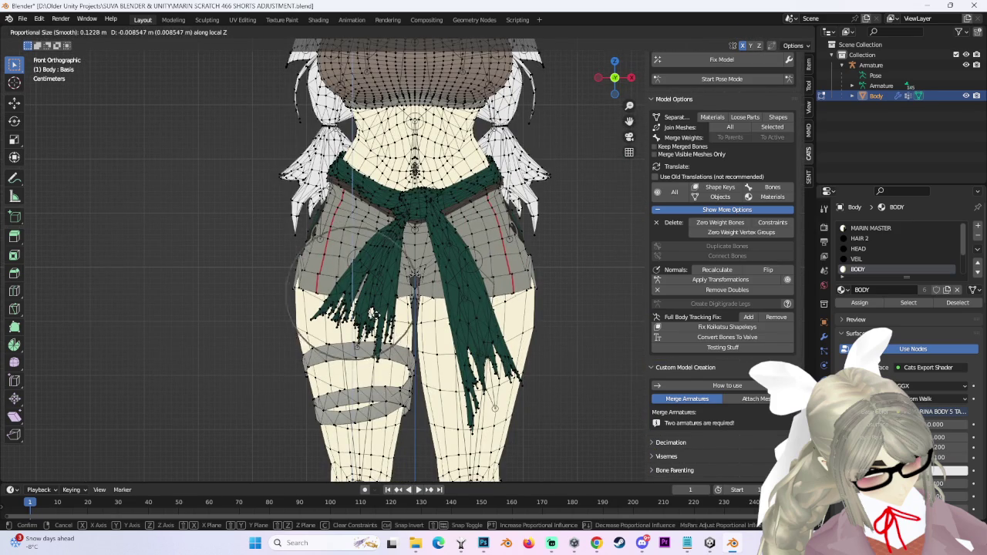
left_click(372, 311)
mouse_move(372, 311)
middle_mouse_down()
mouse_move(515, 274)
mouse_move(439, 232)
mouse_move(439, 275)
mouse_move(552, 363)
middle_mouse_up()
key("g")
key("Escape")
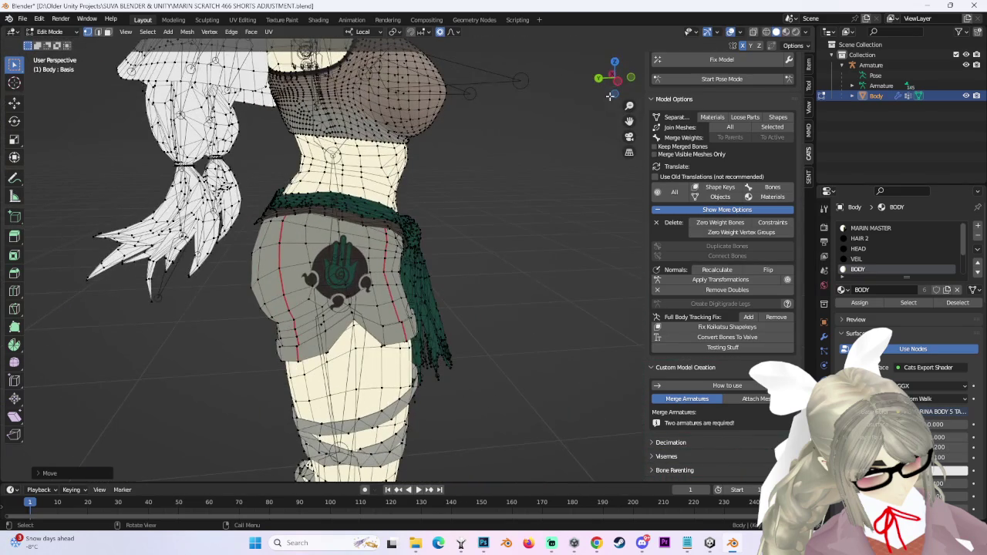
left_click(606, 97)
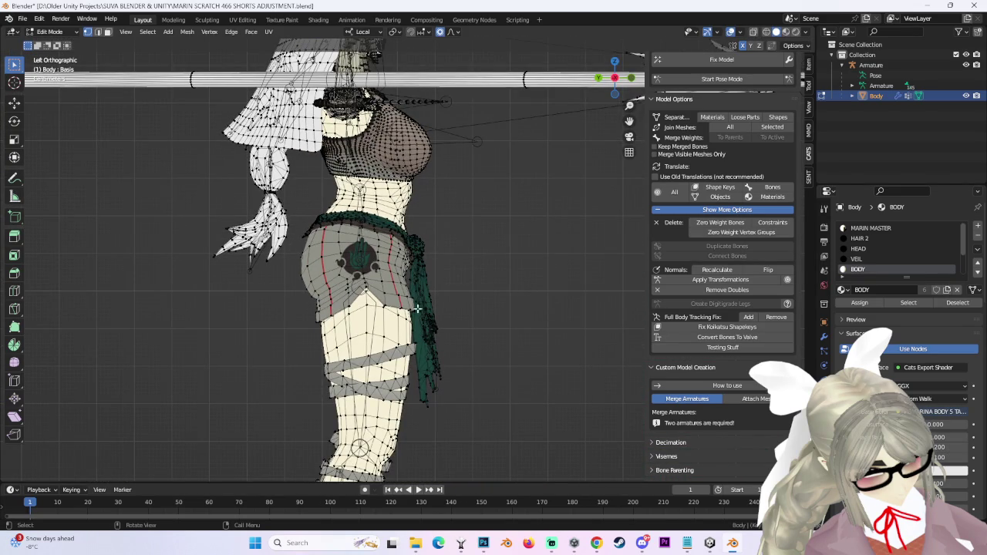
middle_click_drag(475, 310, 639, 74)
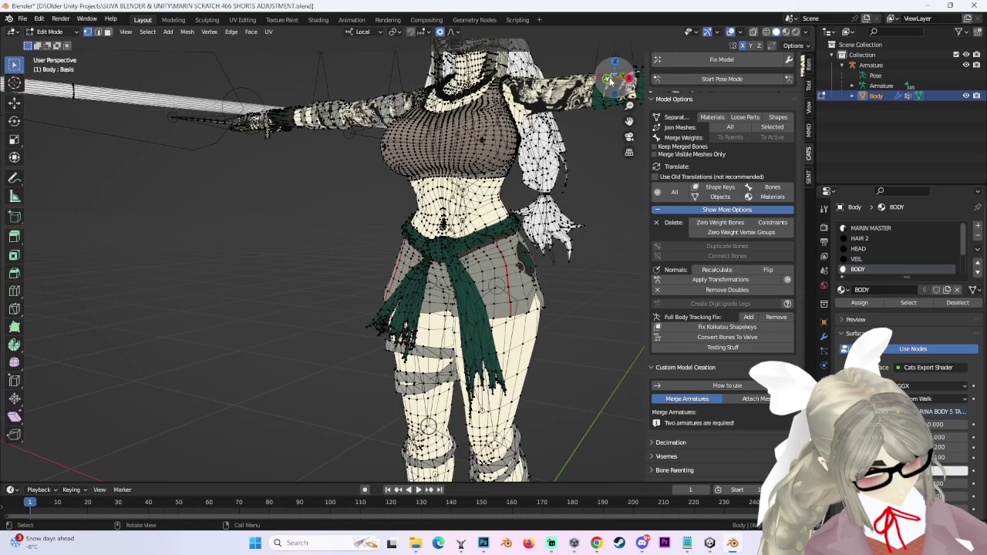
left_click(608, 78)
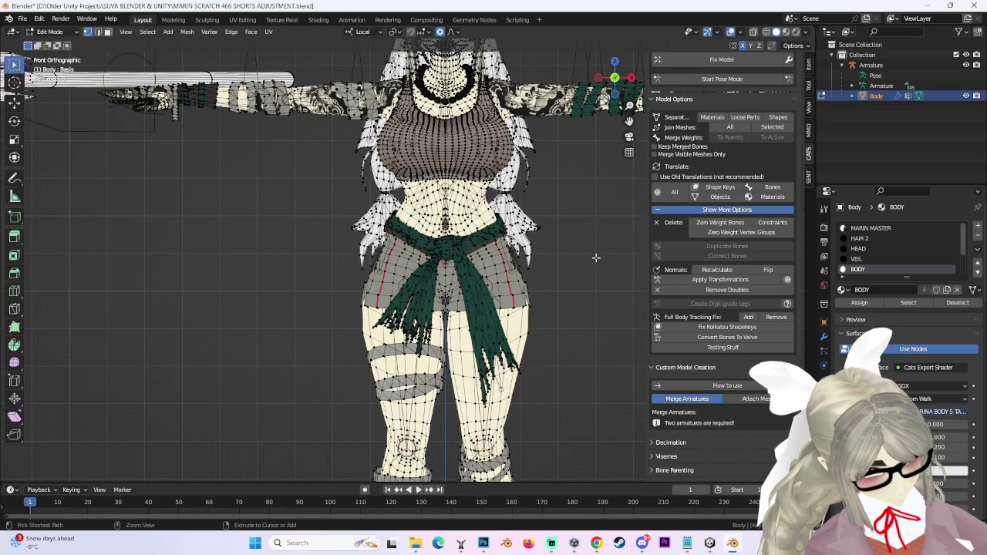
Proportionally move the shorts' thigh vertices and check the fit from several angles.
key("3")
key("1")
scroll(595, 249, "up", 2)
middle_click_drag(595, 250, 432, 322)
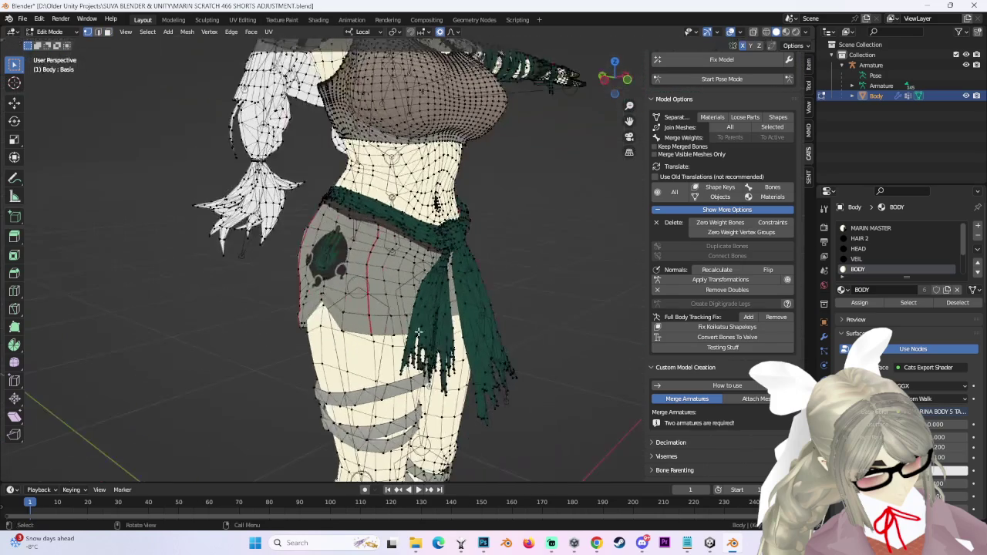
scroll(354, 330, "up", 2)
middle_click_drag(467, 277, 373, 314)
key("g")
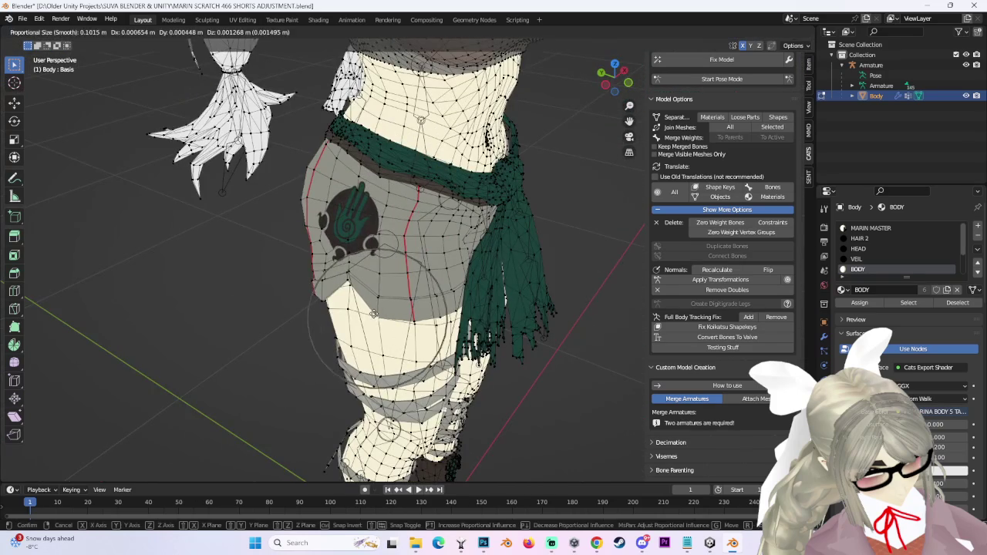
left_click(373, 314)
scroll(373, 314, "down", 2)
mouse_move(579, 220)
middle_mouse_down()
mouse_move(562, 265)
mouse_move(512, 272)
middle_mouse_up()
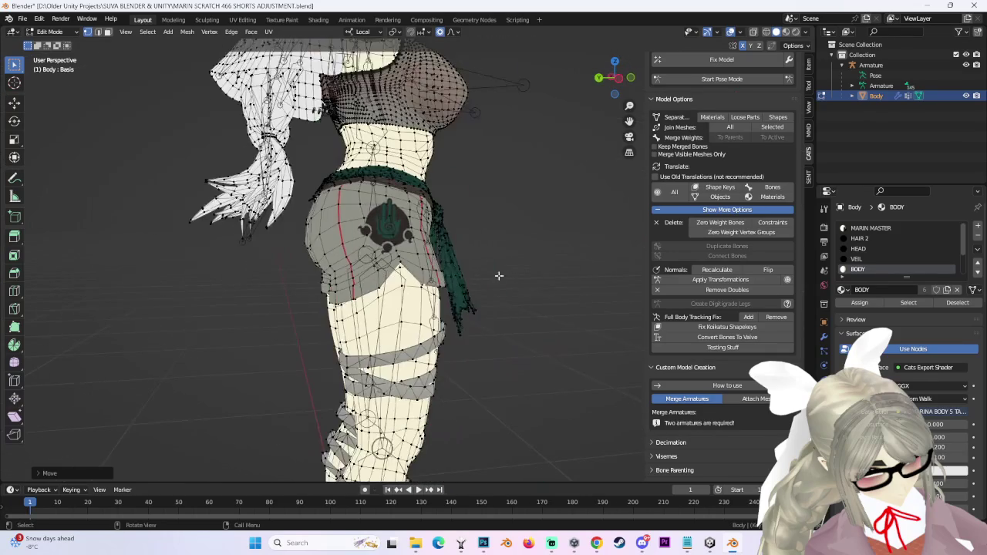
mouse_move(565, 255)
middle_mouse_down()
mouse_move(502, 260)
mouse_move(481, 272)
middle_mouse_up()
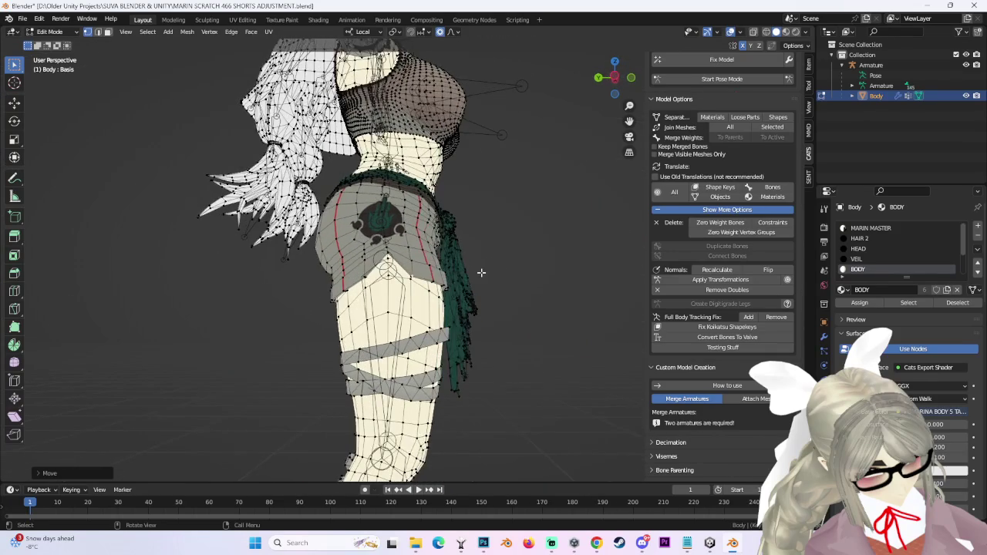
scroll(570, 123, "down", 3)
mouse_move(529, 193)
middle_mouse_down()
mouse_move(535, 261)
mouse_move(553, 251)
mouse_move(540, 263)
middle_mouse_up()
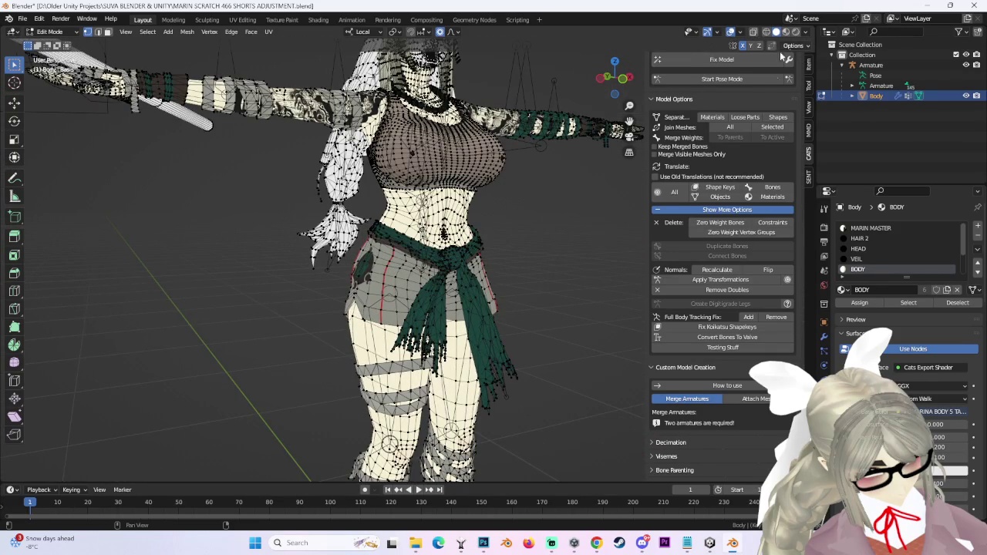
Rotate the left leg bone in Cats Pose Mode to test how the shorts deform.
scroll(770, 116, "up", 2)
left_click(761, 80)
left_click(755, 142)
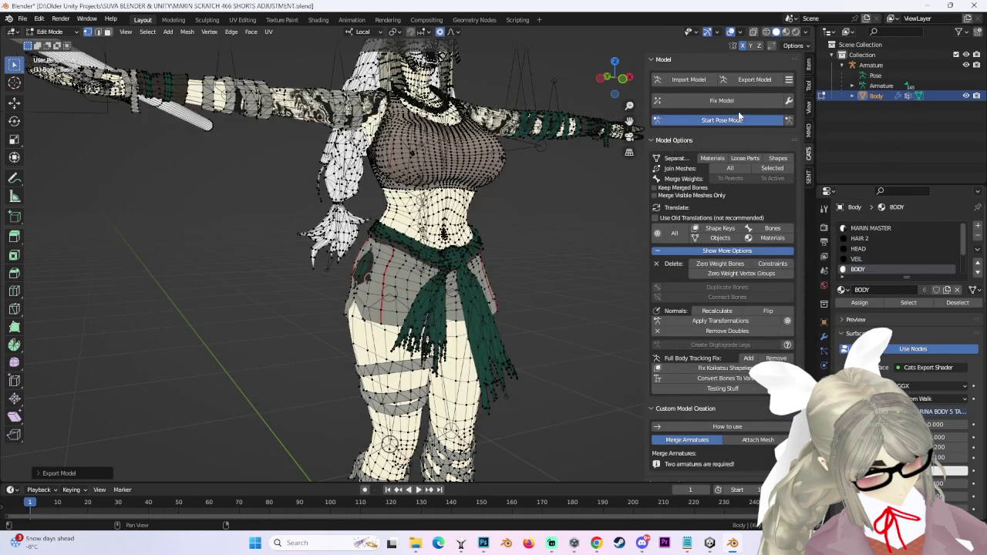
left_click(721, 119)
middle_click_drag(524, 293, 459, 289)
left_click_drag(459, 289, 493, 324)
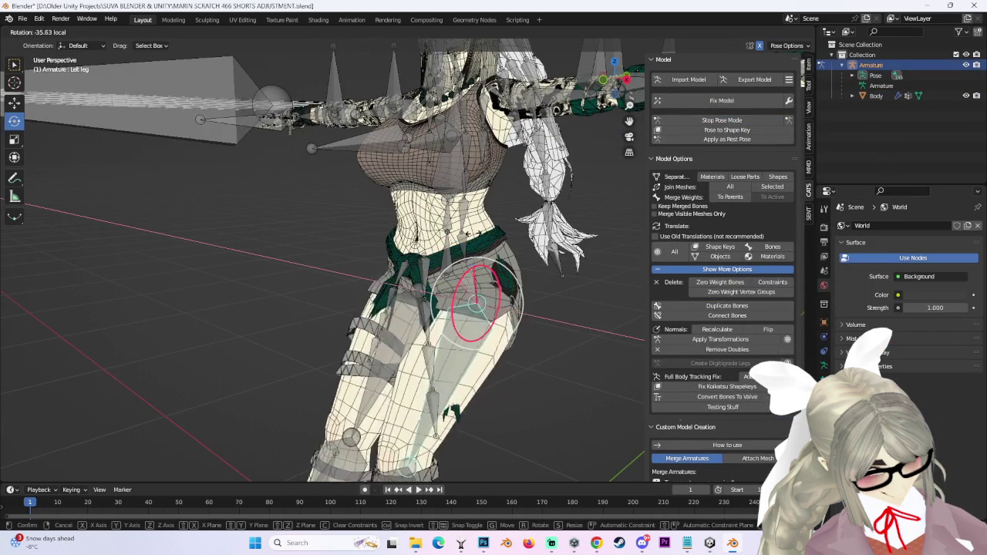
mouse_move(494, 323)
middle_mouse_down()
mouse_move(554, 278)
mouse_move(566, 298)
mouse_move(493, 328)
middle_mouse_up()
key("ctrl+z")
left_click_drag(496, 314, 540, 313)
mouse_move(540, 312)
middle_mouse_down()
mouse_move(569, 301)
mouse_move(534, 293)
middle_mouse_up()
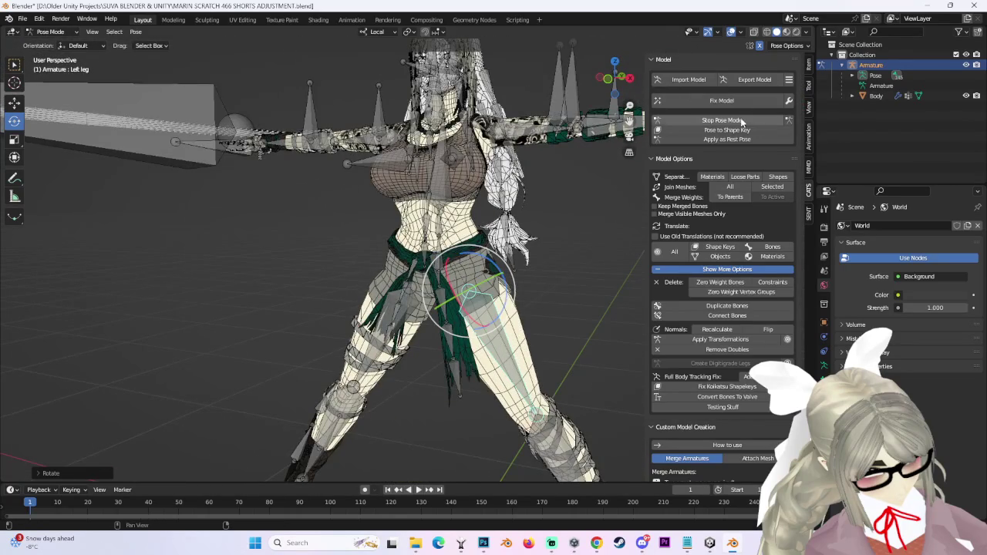
Leave Pose Mode and export the avatar as MARIN SCRATCH 466 SHORTS ADJUSTMENT.fbx.
left_click(745, 120)
left_click(753, 80)
left_click(748, 140)
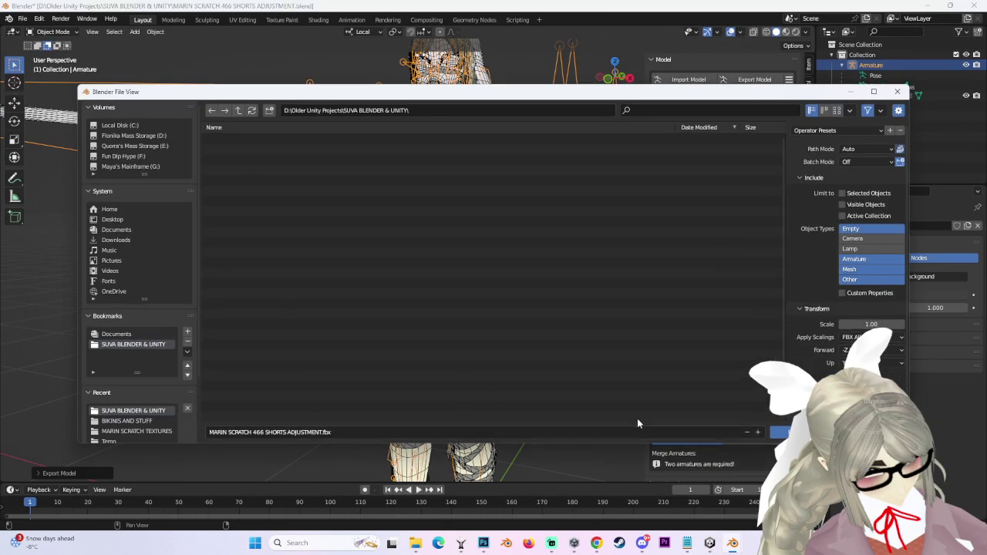
left_click(763, 432)
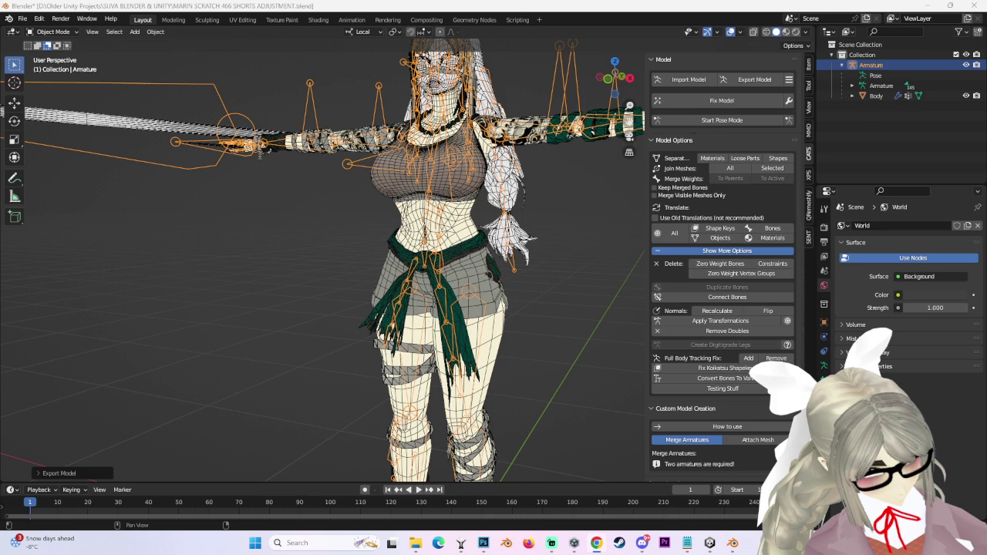
left_click(709, 542)
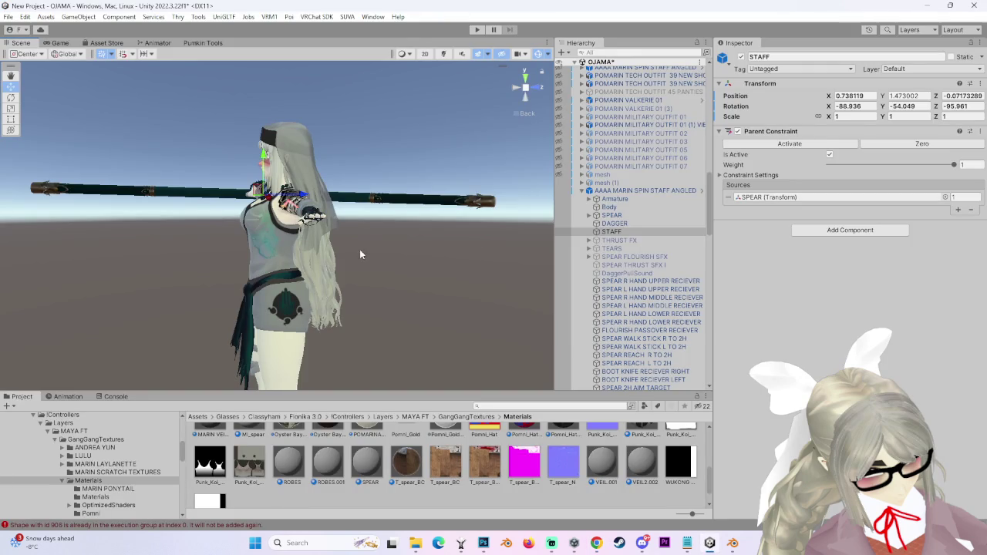
Frame the MARIN SCRATCH 454 SIL ADDED avatar and ping its asset in GangGangTextures.
double_click(577, 191)
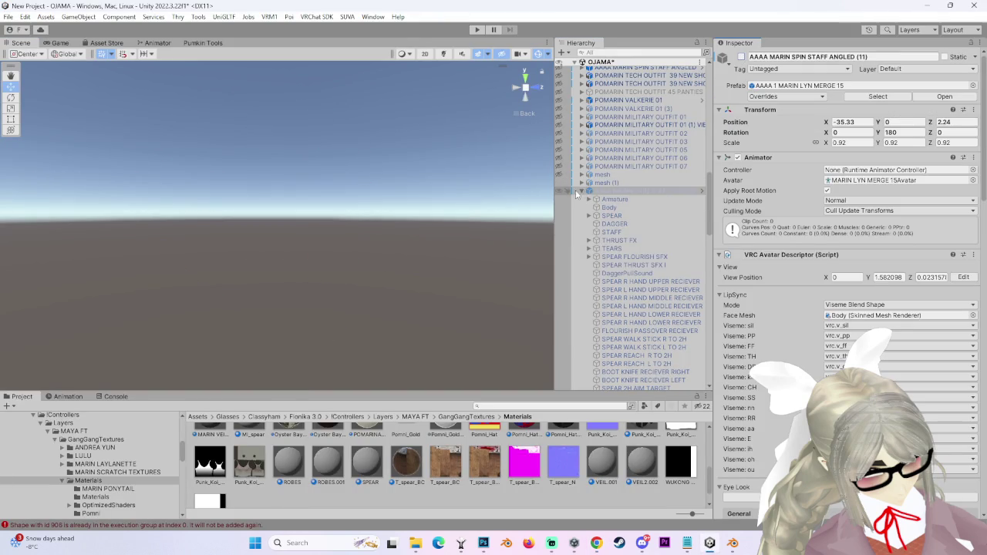
key("Down")
key("Down")
key("Down")
key("Down")
key("Down")
key("Down")
key("f")
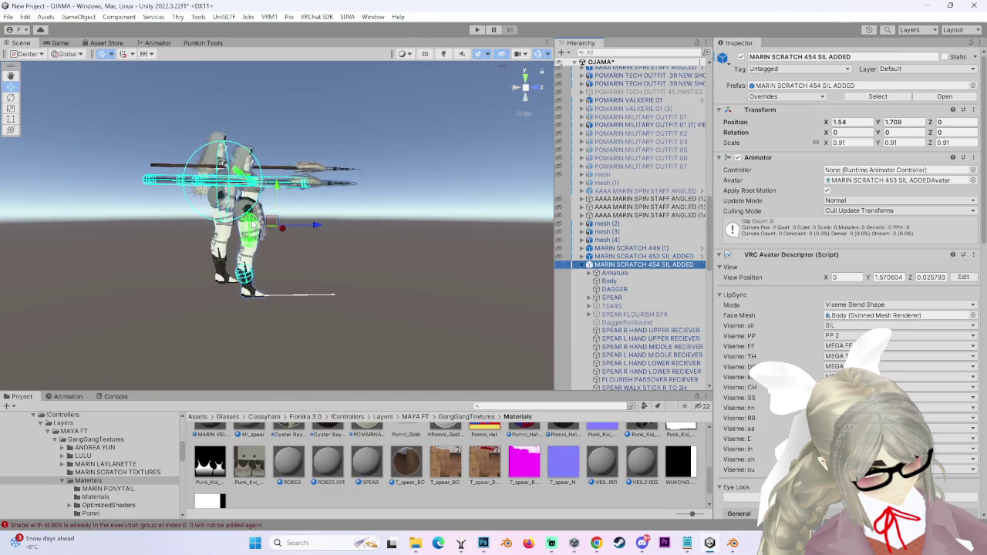
left_click_drag(517, 107, 408, 277, "alt")
left_click(656, 266)
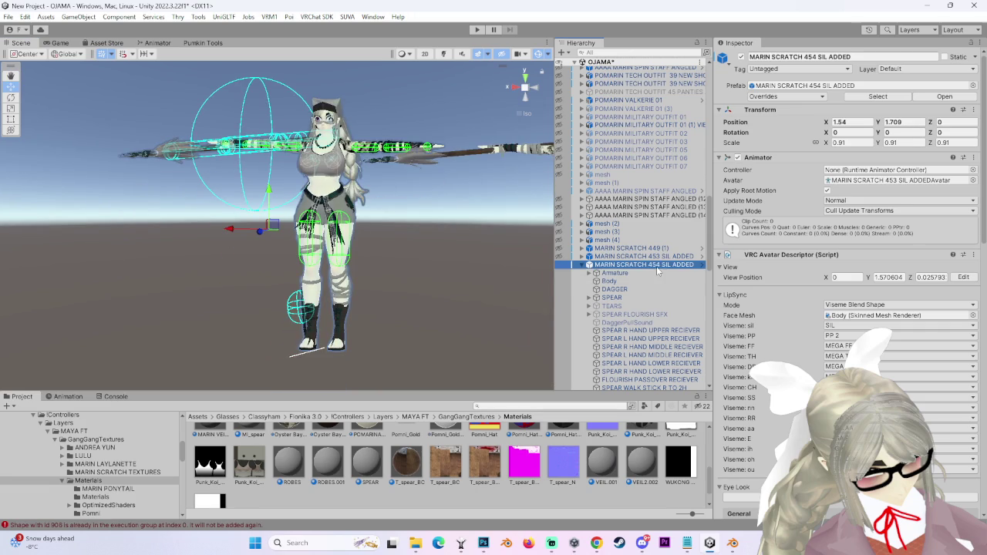
left_click(877, 181)
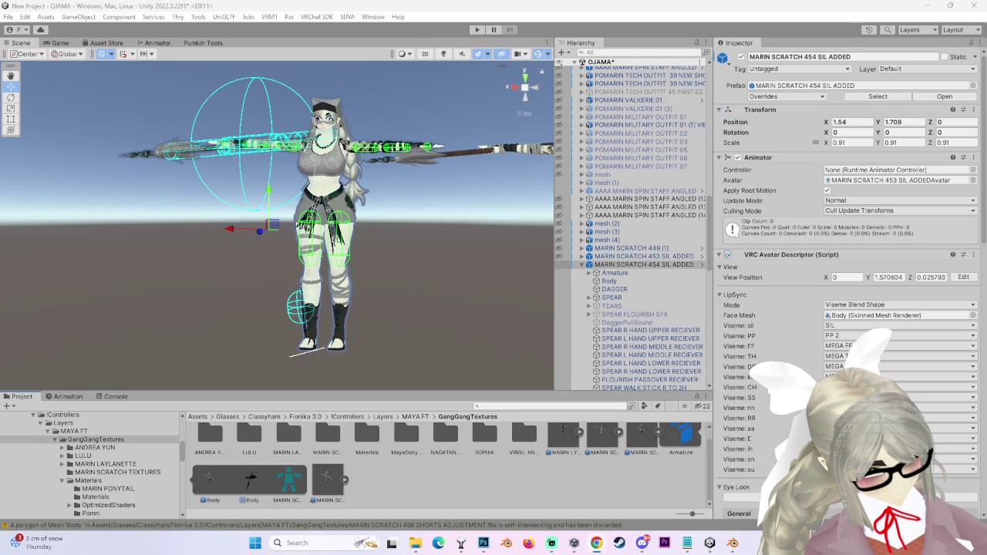
Set the 466 shorts model's Materials Location to Use External Materials (Legacy) and apply.
left_click(327, 481)
left_click_drag(430, 228, 421, 252, "alt")
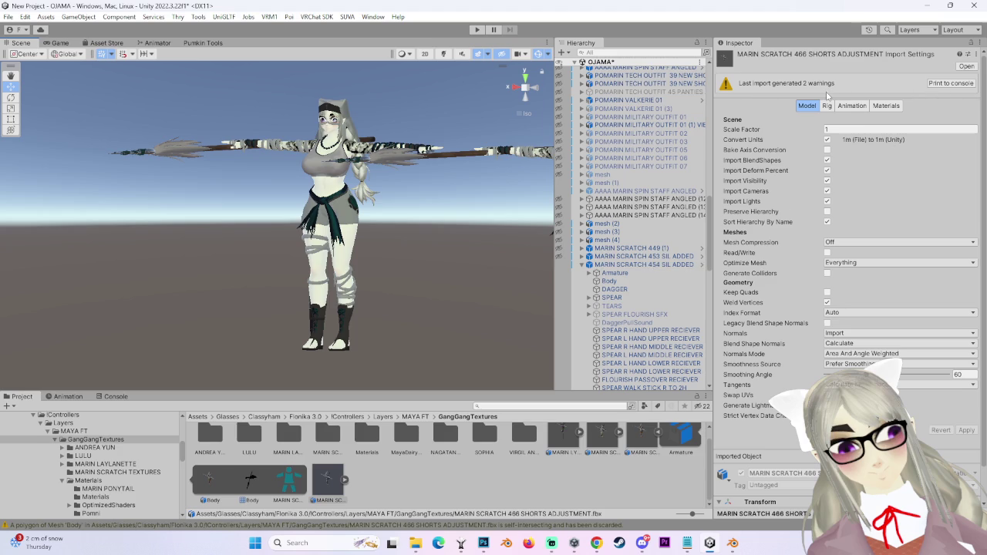
scroll(815, 291, "down", 2)
scroll(792, 327, "up", 2)
left_click(889, 106)
left_click(883, 131)
left_click(879, 144)
left_click(972, 188)
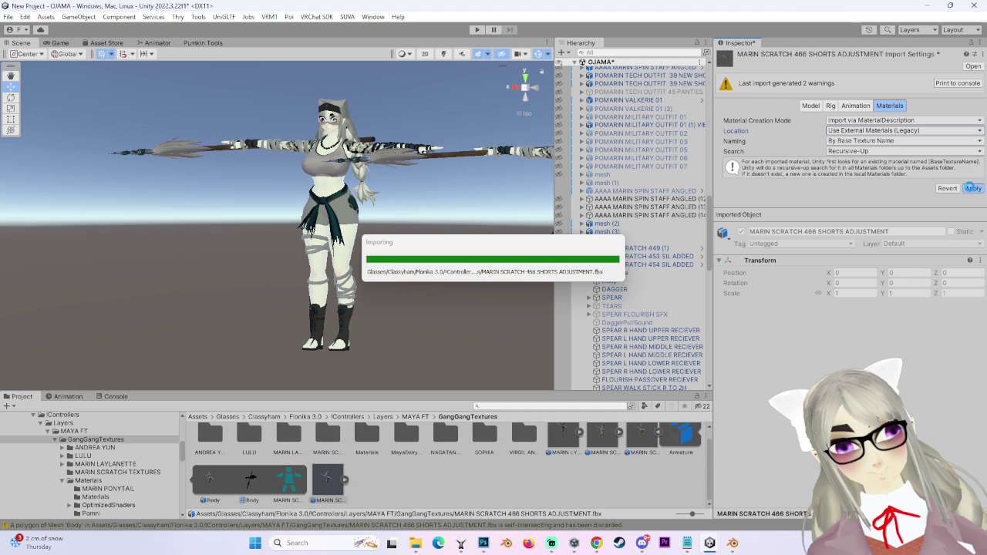
Set the rig Animation Type to Humanoid, apply, and bring up Configure for bone mapping.
left_click(829, 105)
left_click(863, 121)
left_click(873, 169)
left_click(972, 205)
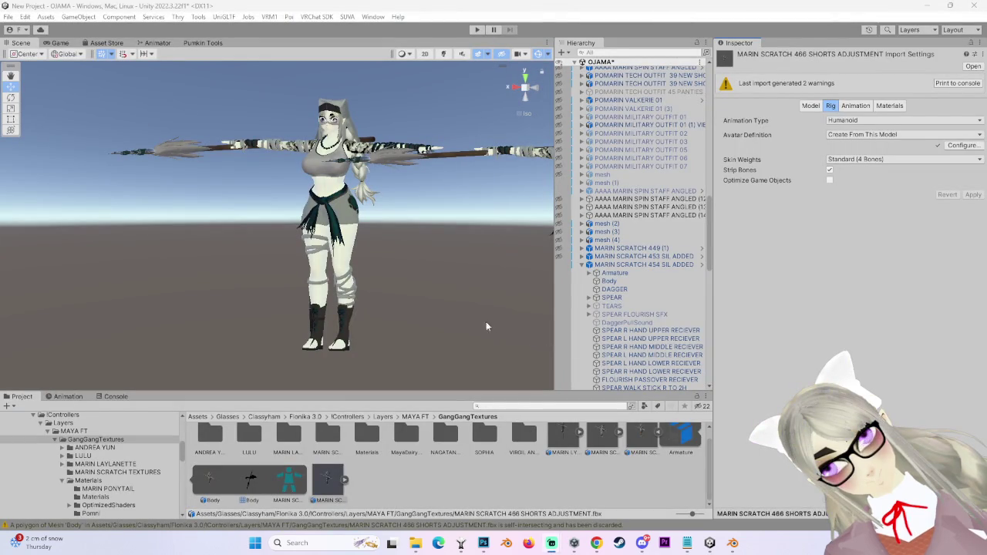
left_click(962, 145)
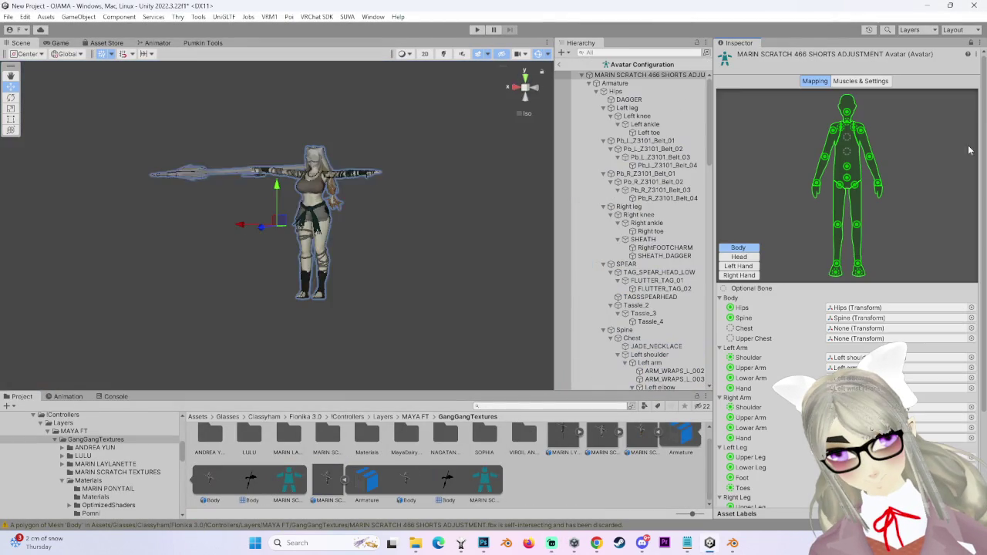
Clear the Jaw slot's wrong fringe-bone mapping in the Head view.
left_click(971, 328)
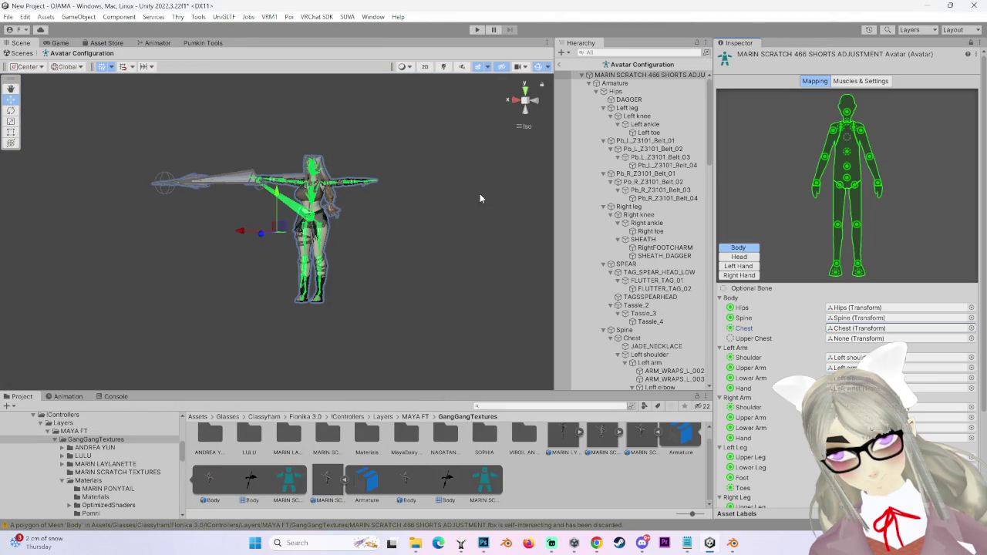
key("Escape")
left_click(751, 257)
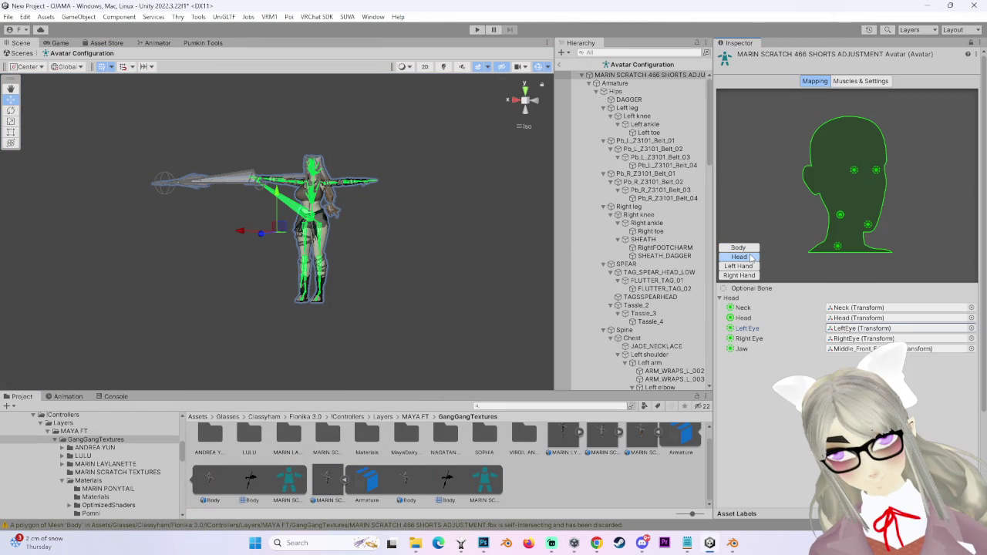
left_click(860, 349)
Review the left-hand finger and body bone mappings, then finish with Done.
left_click(744, 266)
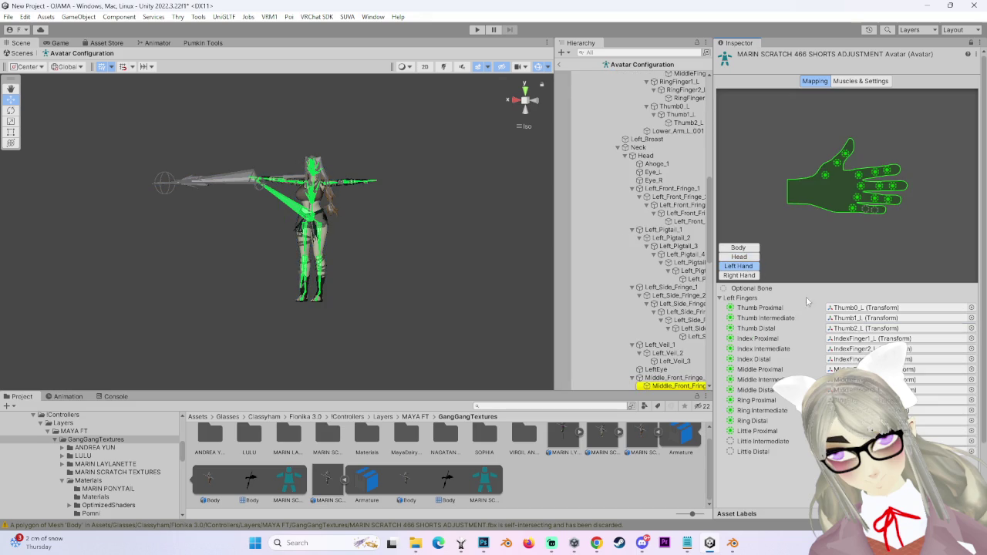
left_click(852, 208)
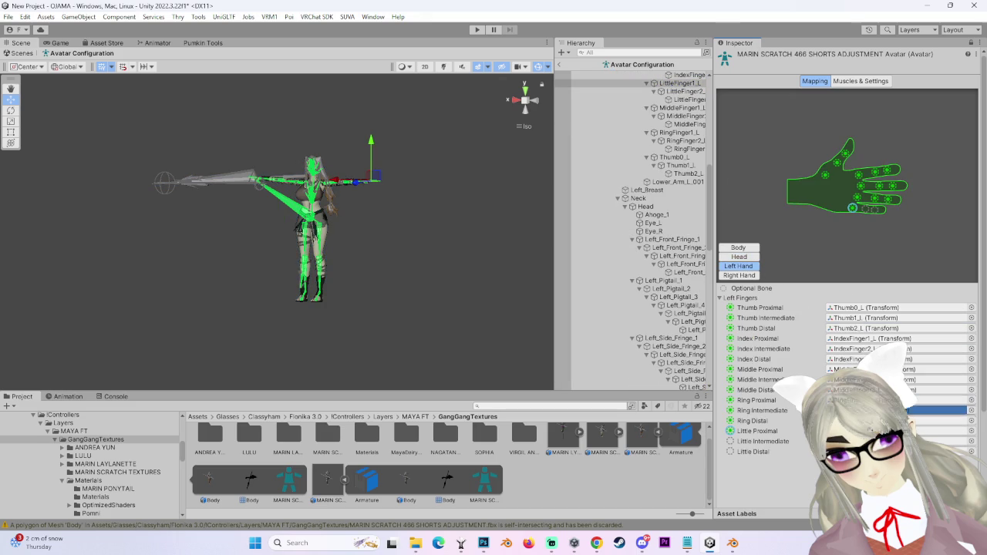
left_click(865, 208)
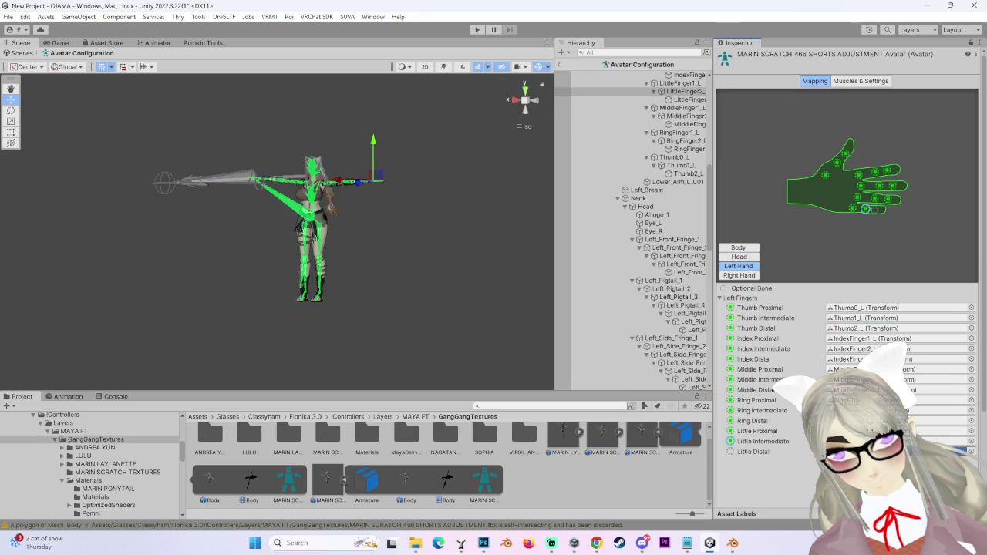
scroll(848, 192, "down", 2)
left_click(752, 145)
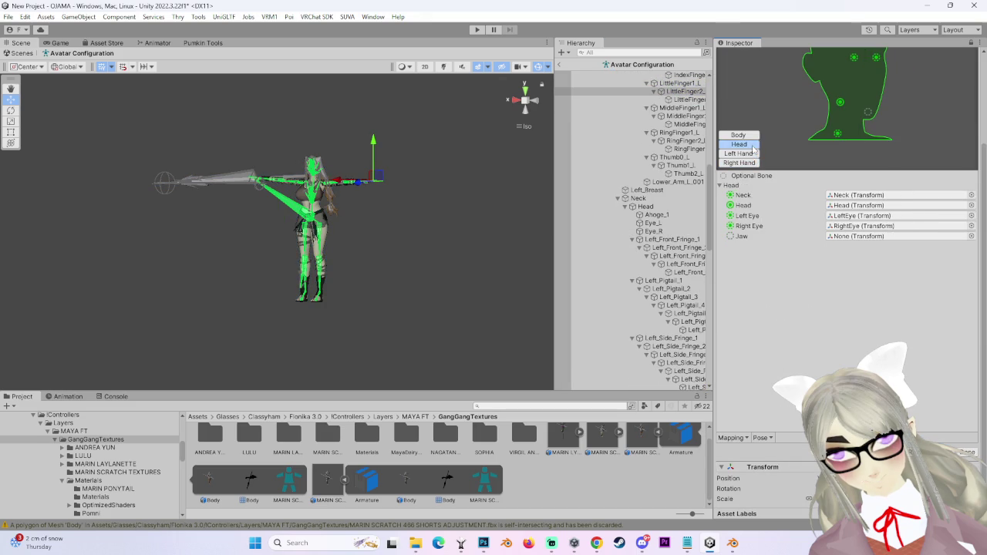
left_click(749, 135)
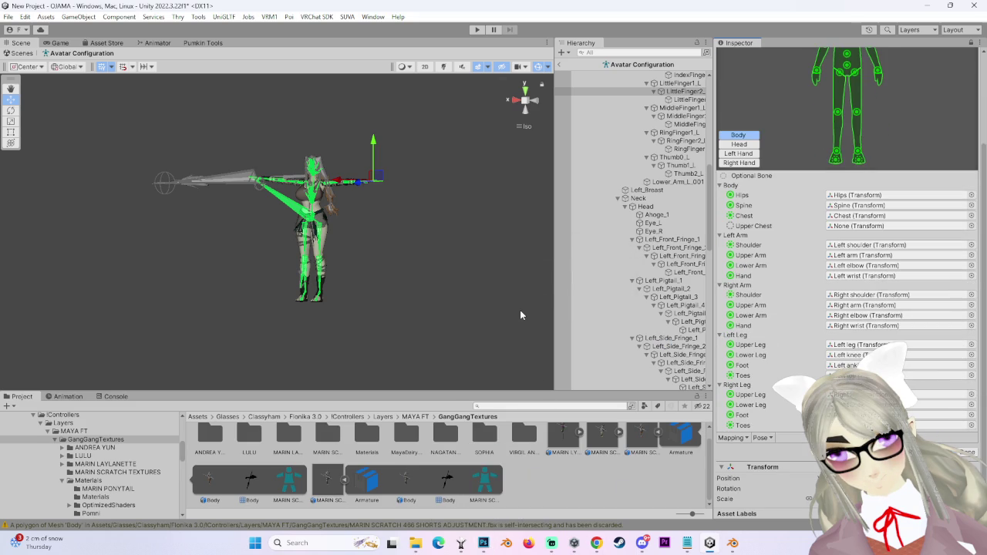
left_click(968, 452)
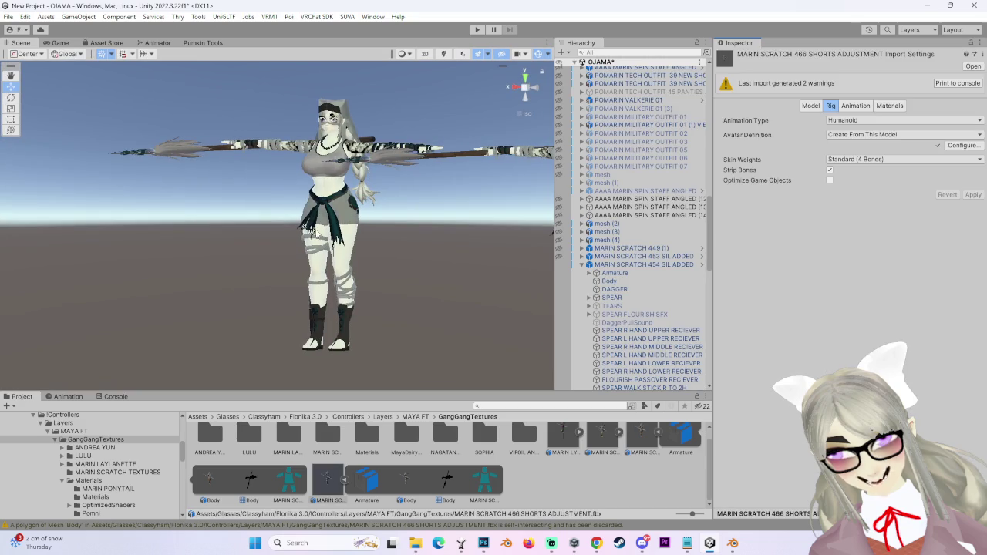
Enable legacy blend shape normals in the model import settings and reimport.
left_click(811, 106)
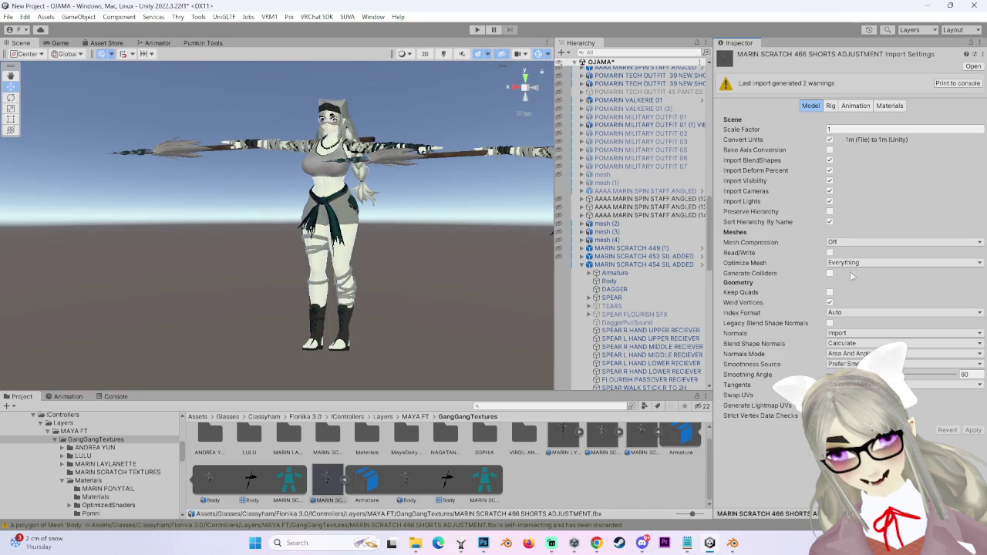
left_click(830, 323)
left_click(973, 409)
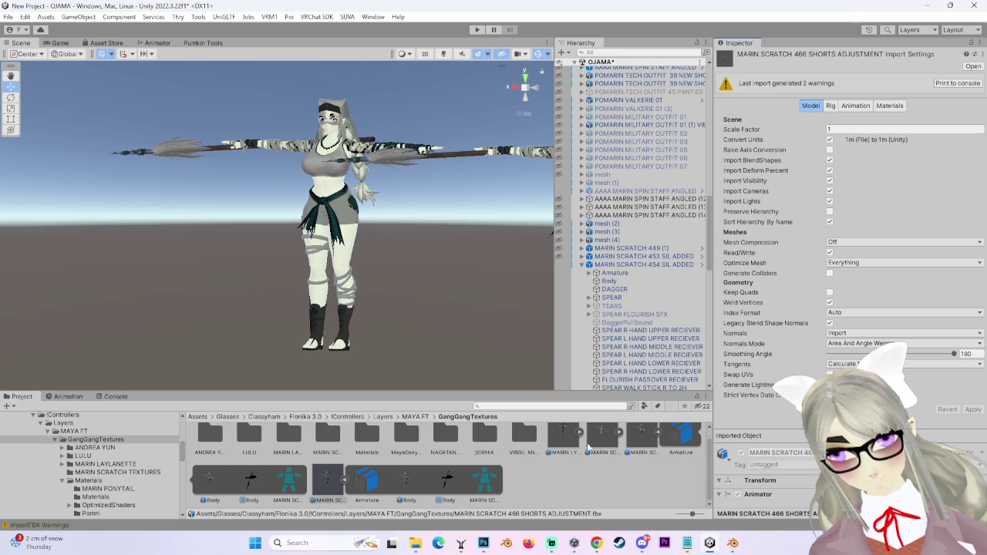
Drag the new shorts model into the scene and hierarchy next to the 454 spear avatar.
left_click(343, 470)
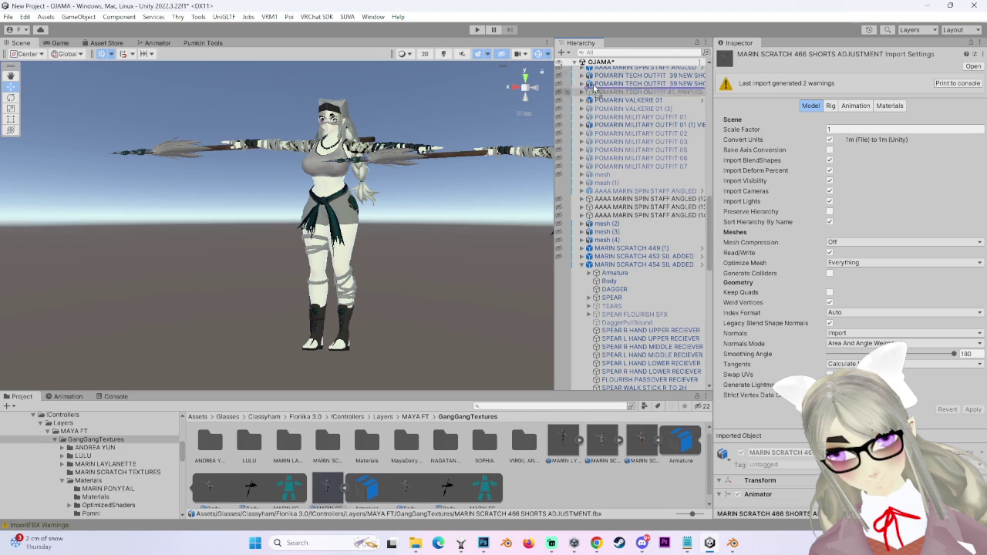
left_click_drag(347, 458, 640, 68)
middle_click_drag(346, 231, 274, 151)
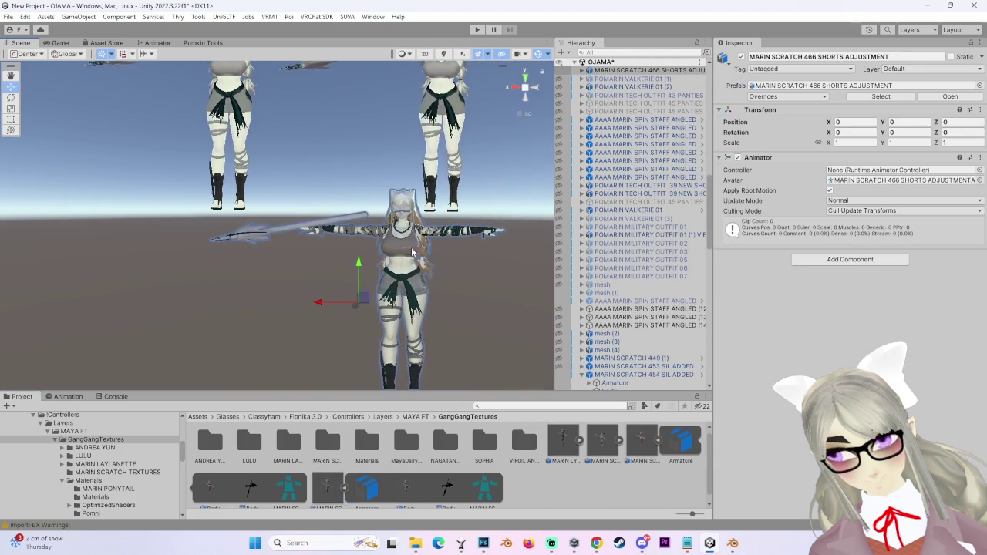
scroll(607, 302, "down", 10)
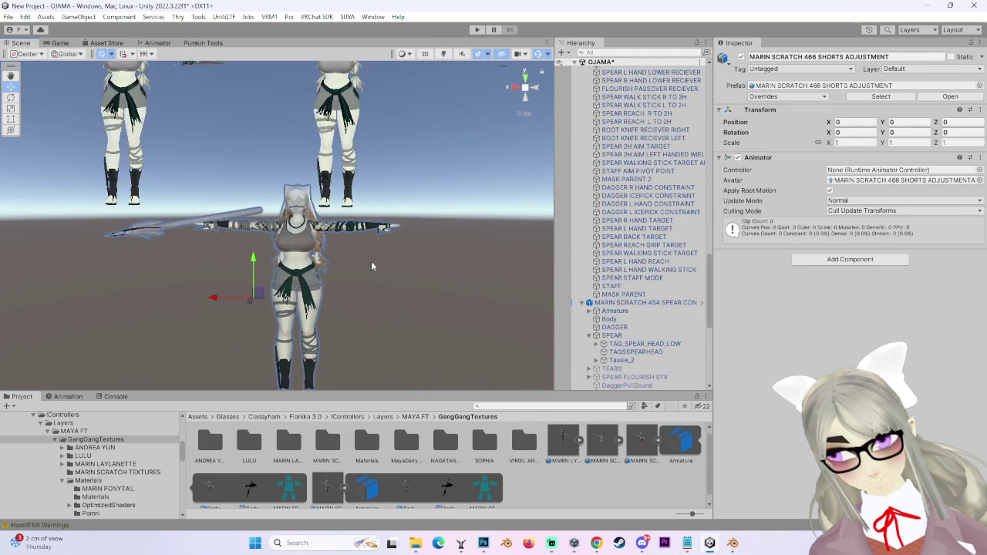
left_click(607, 303)
left_click(297, 251)
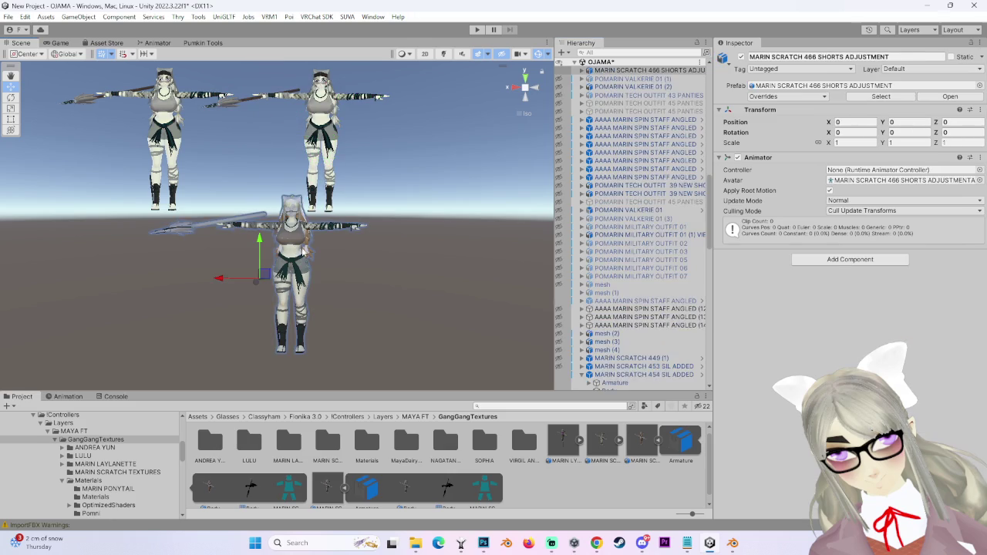
scroll(663, 231, "up", 2)
Remove the old lower avatar and place MARIN SCRATCH 466 in the scene instead.
key("ctrl+z")
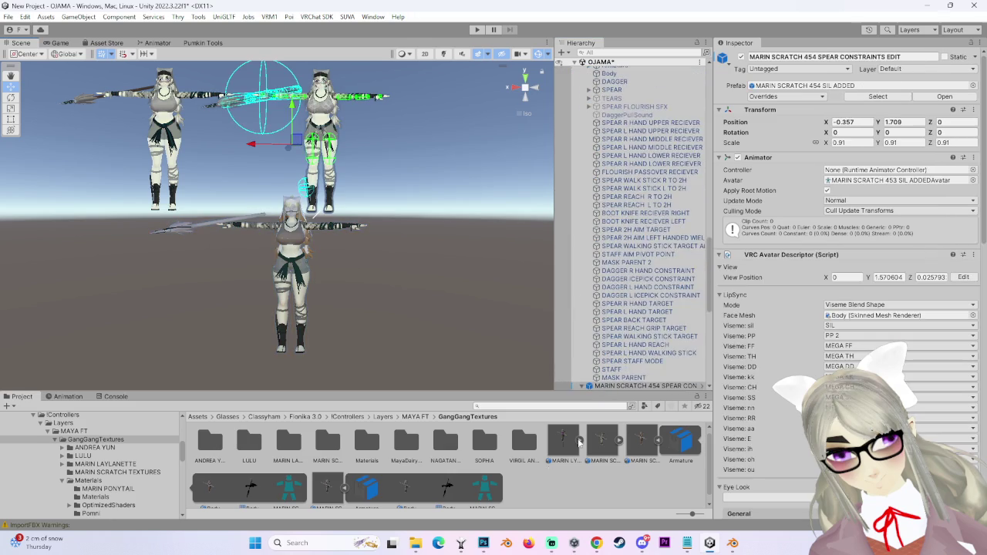
key("ctrl+z")
left_click(327, 482)
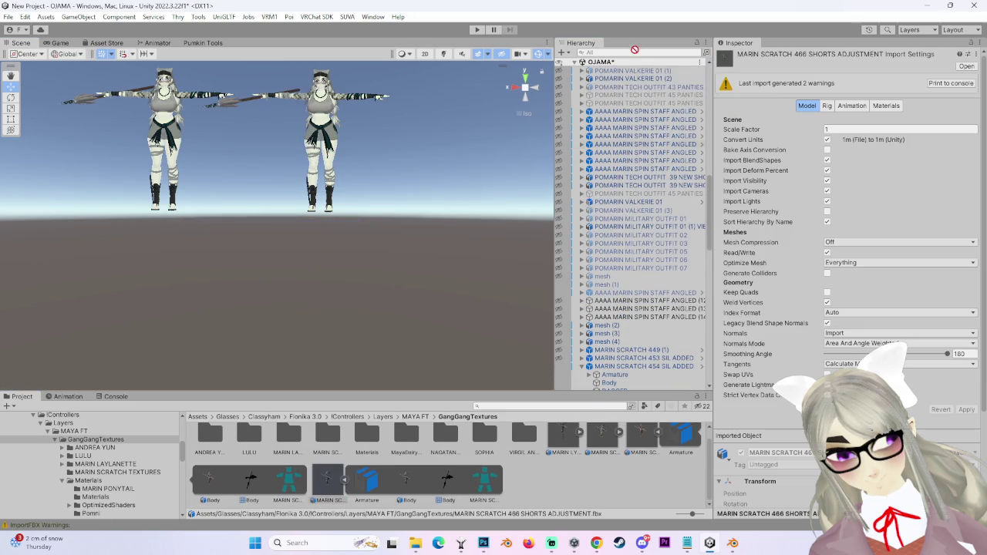
left_click_drag(362, 494, 667, 333)
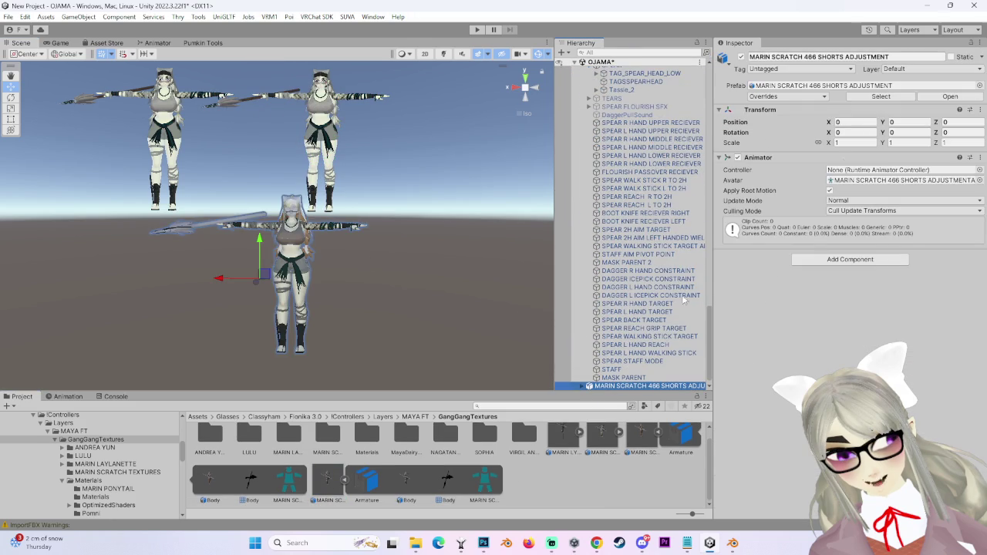
scroll(365, 300, "down", 1)
scroll(532, 347, "down", 1)
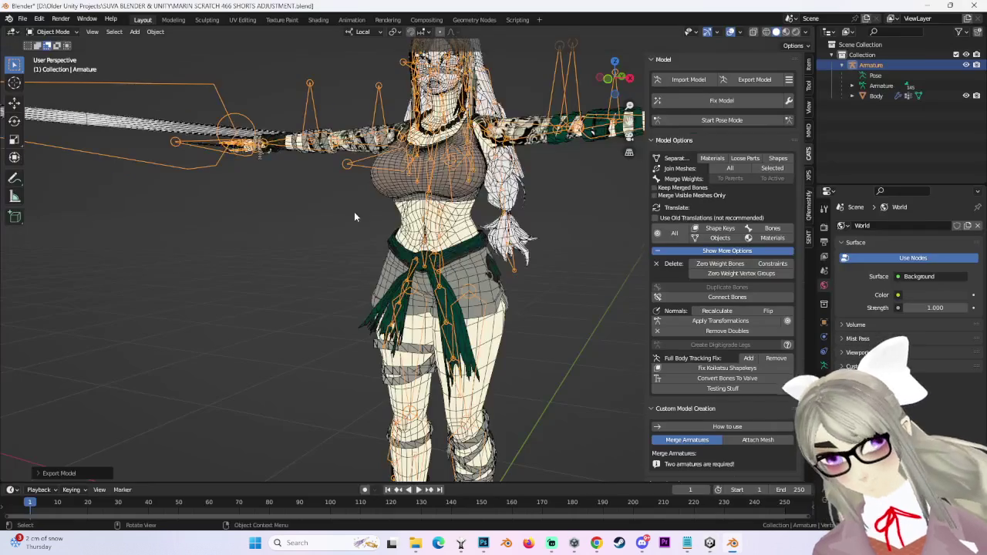
Toggle Cats Pose Mode on and off, then run Fix Model on the avatar.
left_click(654, 119)
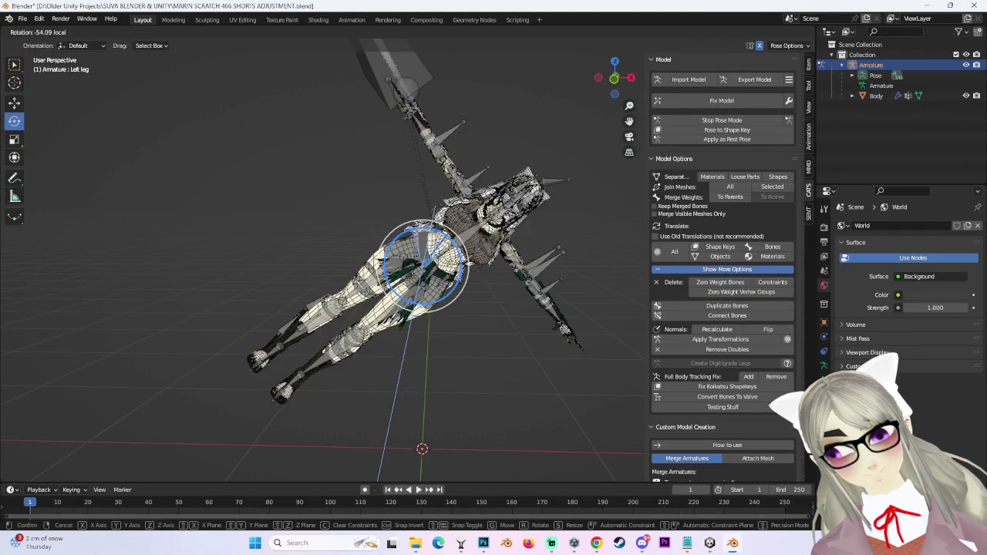
scroll(498, 254, "up", 2)
left_click(721, 119)
left_click(732, 101)
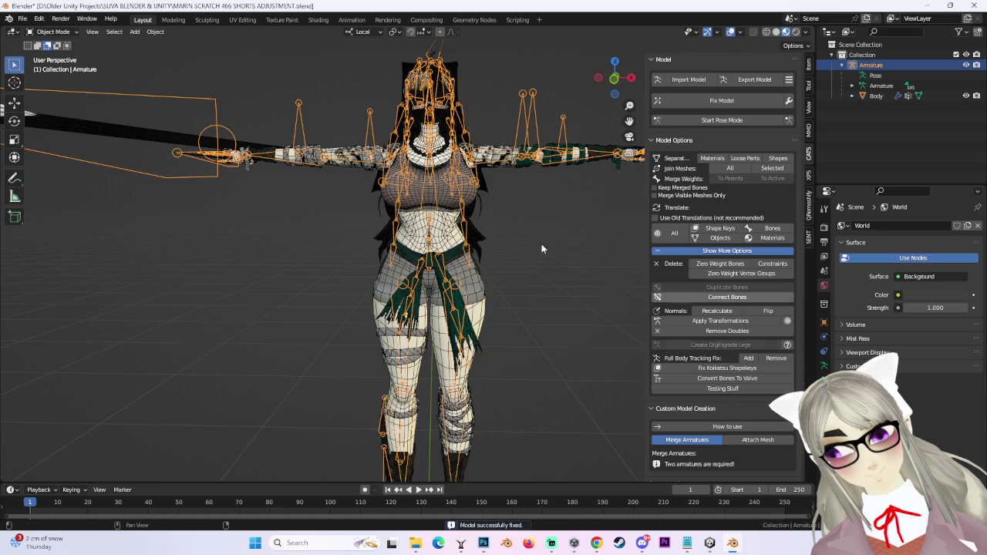
Switch to solid shading and make MARIN MASTER the Body mesh's active material.
left_click(776, 32)
scroll(492, 258, "up", 4)
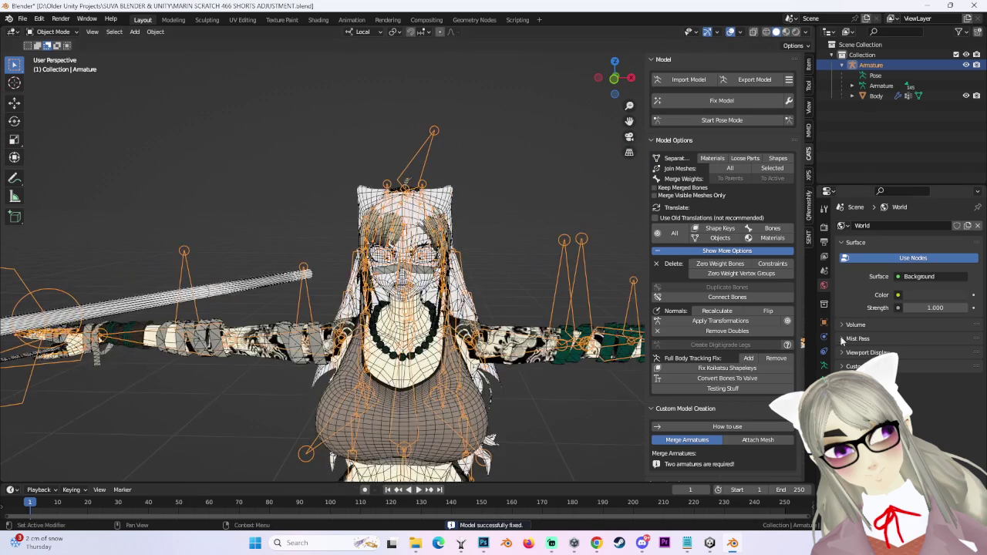
left_click(876, 95)
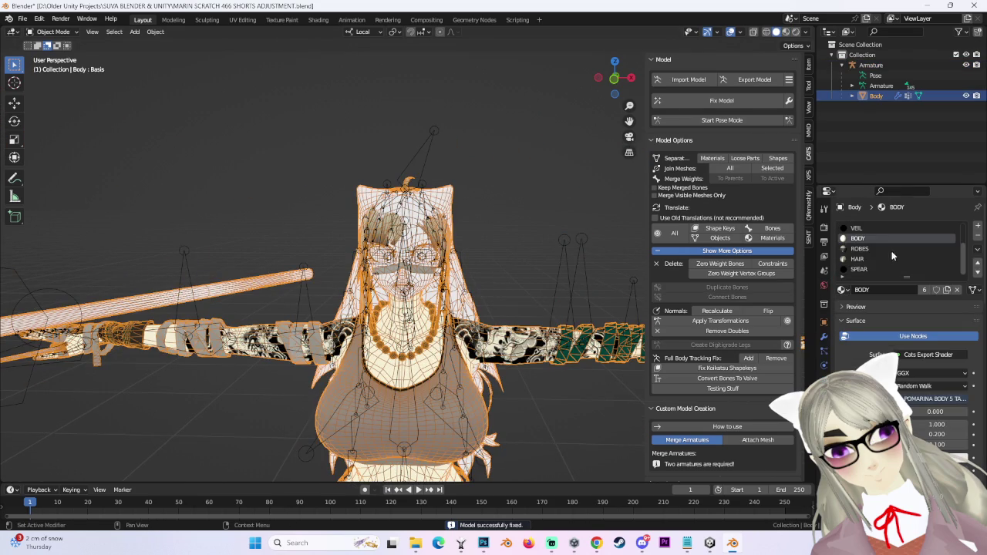
left_click(861, 248)
scroll(861, 245, "up", 3)
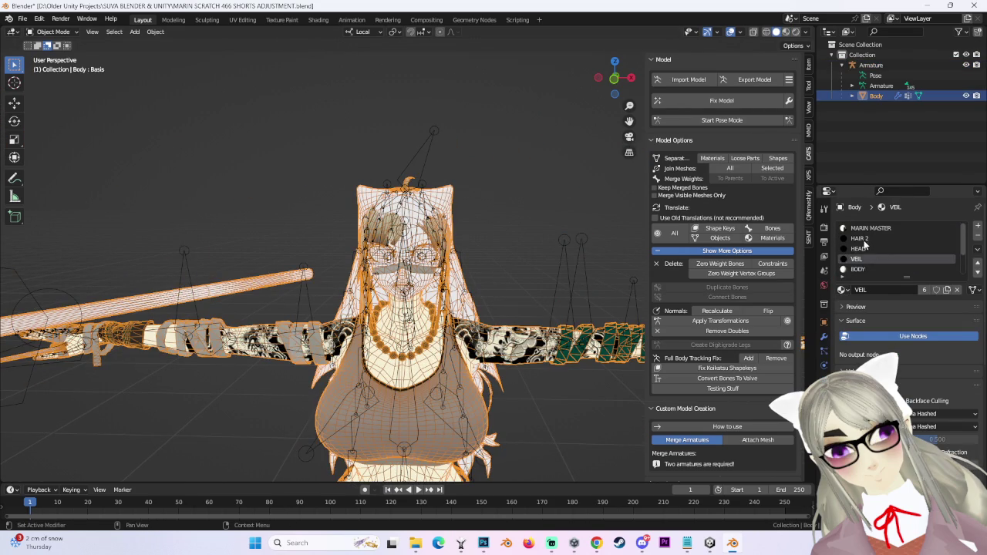
left_click(869, 228)
left_click(545, 152)
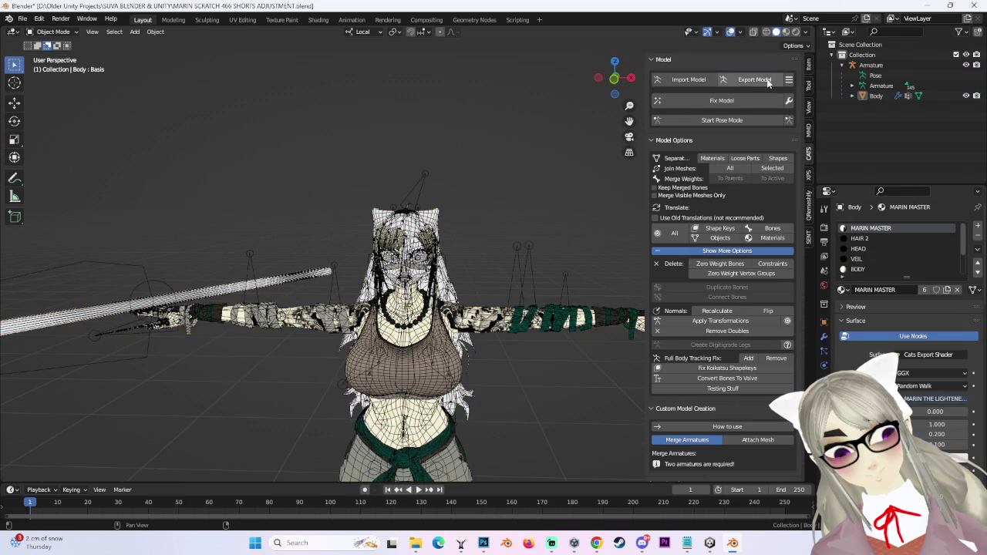
Export the avatar as MARIN SCRATCH 467 SHORTS ADJUSTMENT.fbx.
left_click(769, 80)
left_click(756, 144)
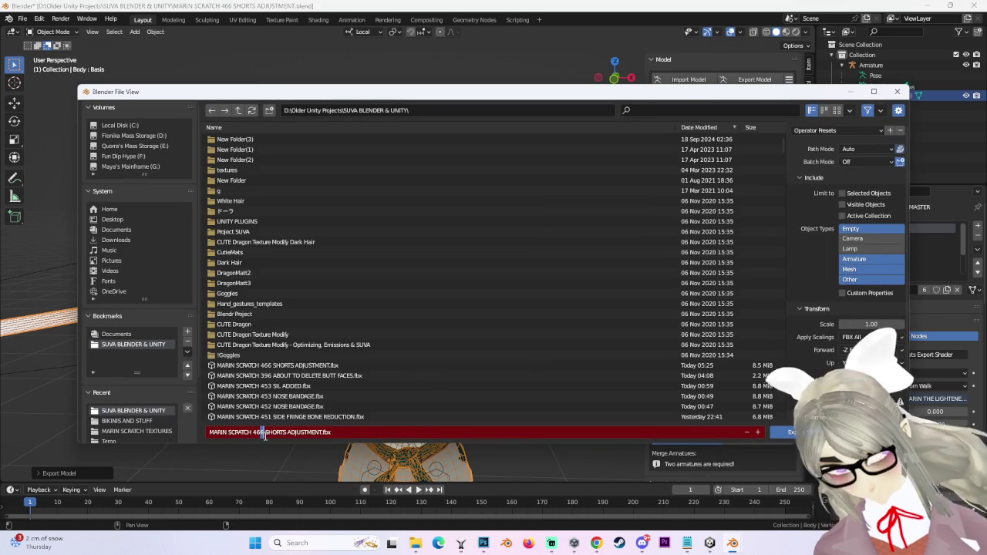
key("BackSpace")
type("7")
key("Return")
left_click(780, 432)
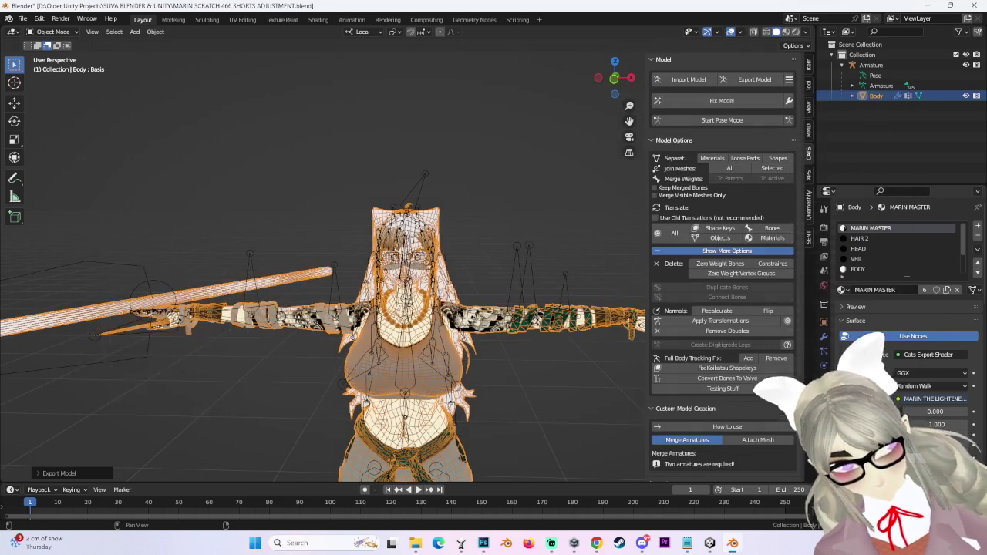
left_click(709, 543)
Place the 467 model into the Unity scene, then remove it and reselect the 466 avatar.
key("f")
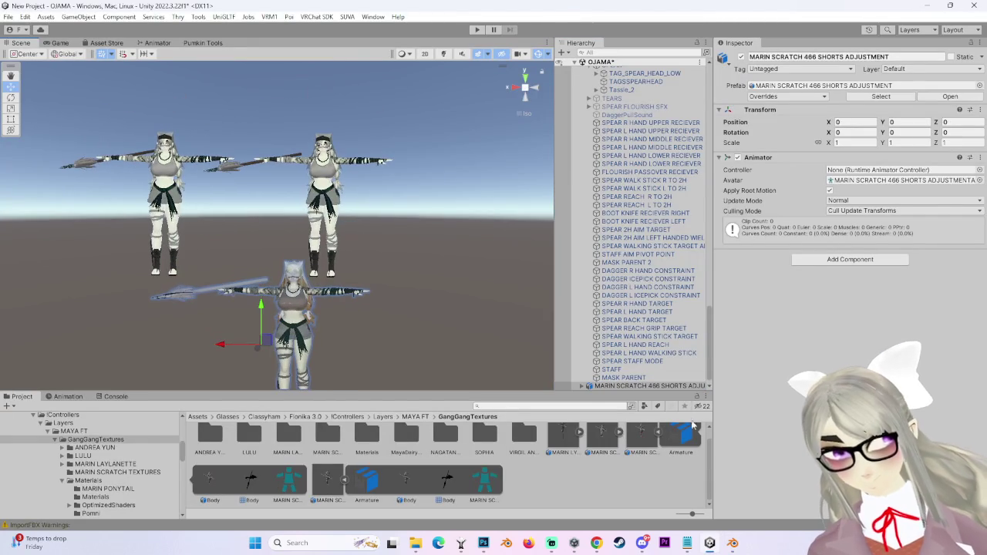
left_click(894, 180)
mouse_move(415, 543)
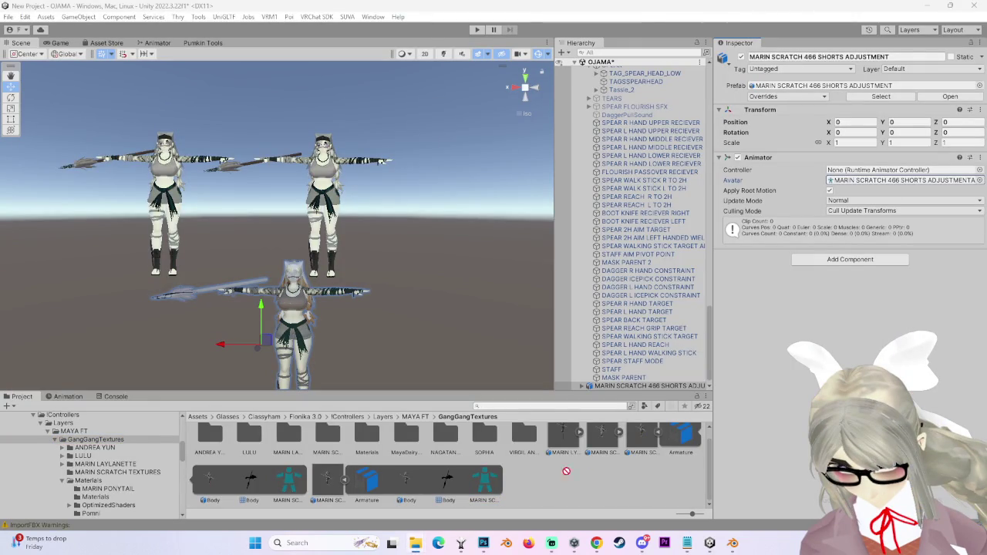
left_click_drag(565, 471, 522, 485)
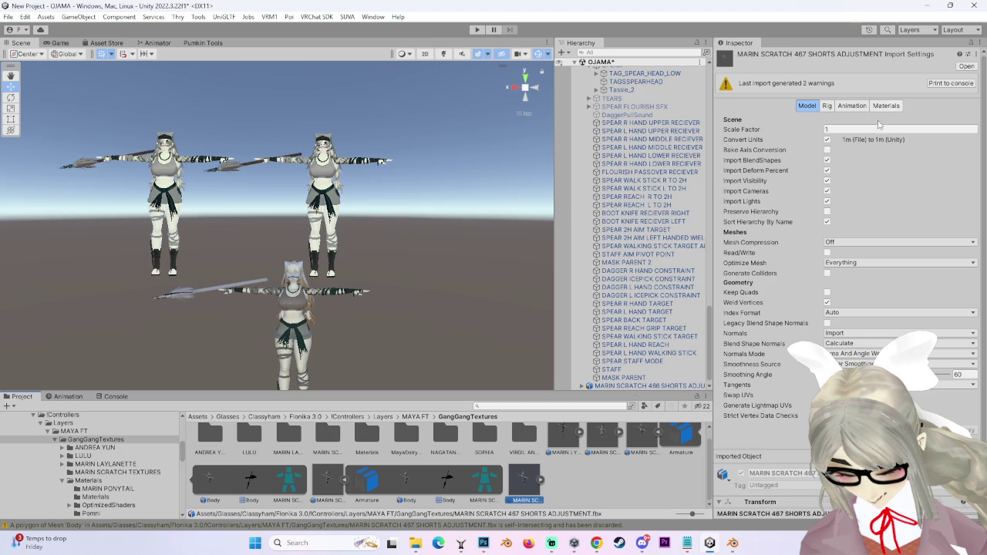
left_click_drag(528, 491, 632, 382)
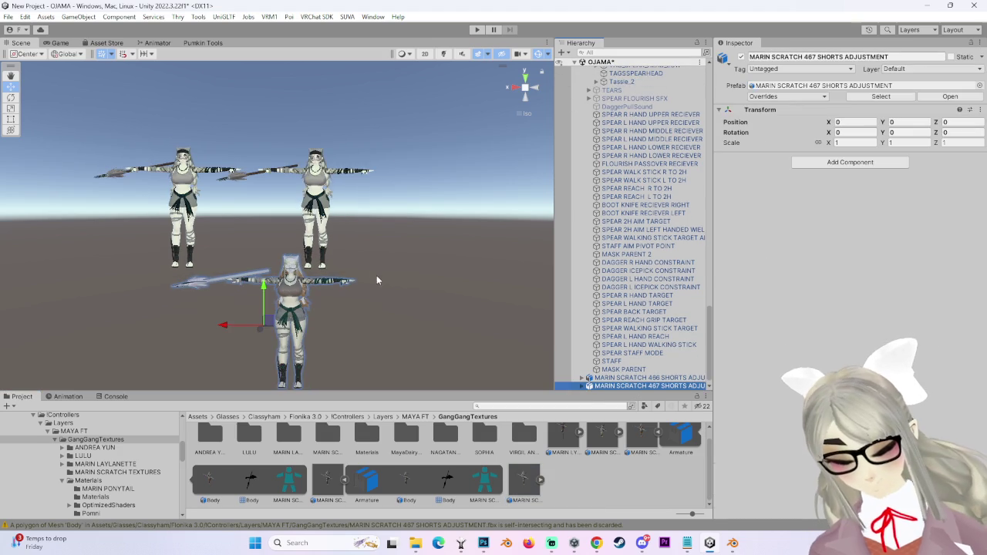
right_click_drag(363, 308, 373, 306)
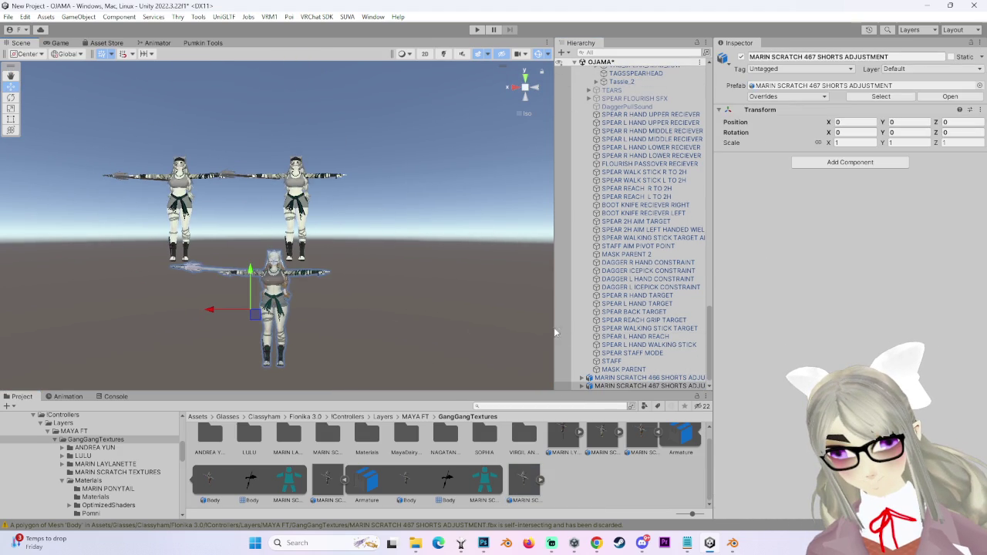
key("ctrl+z")
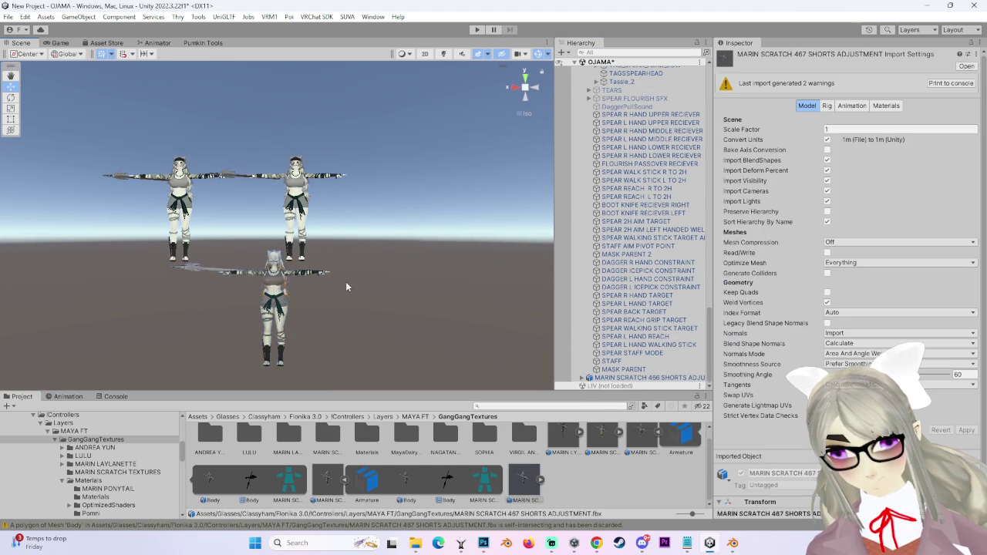
left_click(609, 378)
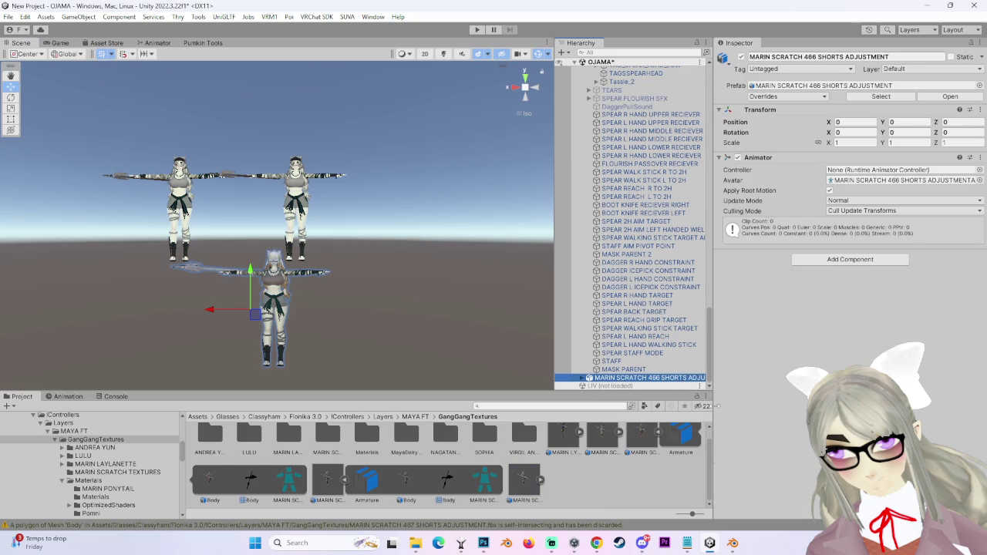
In Blender, select the armature to check its transform values from a front orthographic view.
left_click(732, 542)
scroll(485, 289, "down", 3)
middle_click_drag(511, 308, 444, 314)
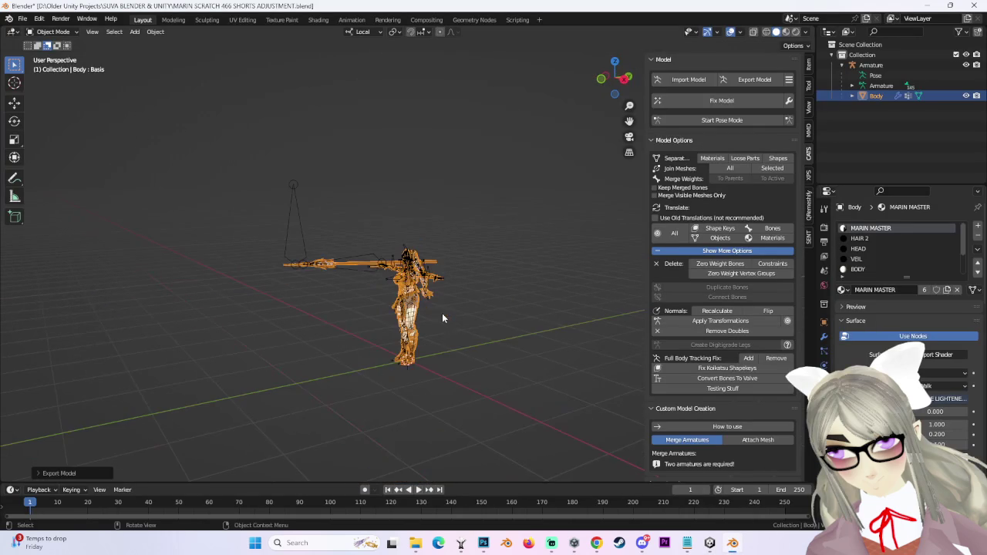
scroll(453, 320, "up", 2)
left_click(870, 64)
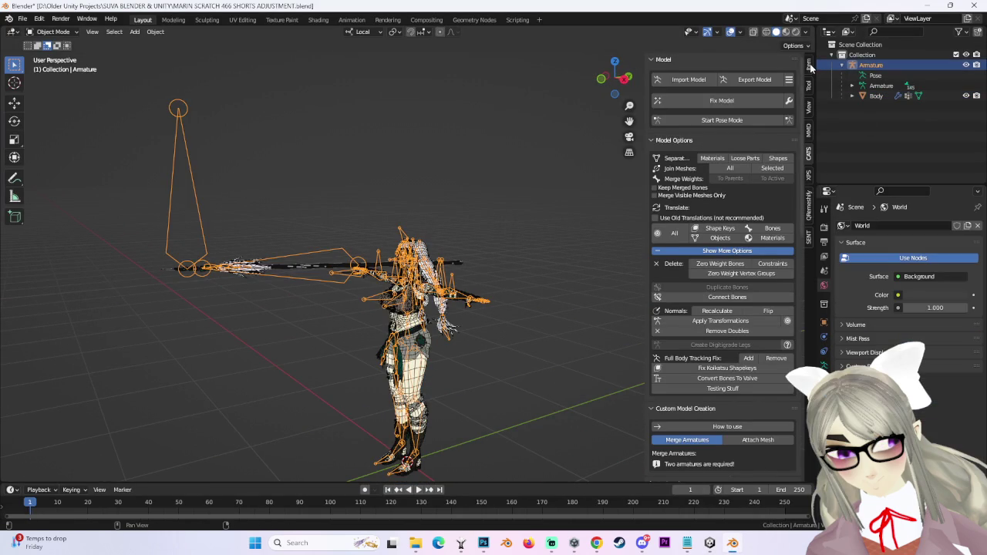
left_click(808, 64)
middle_click_drag(474, 223, 538, 242)
left_click(614, 78)
left_click(709, 543)
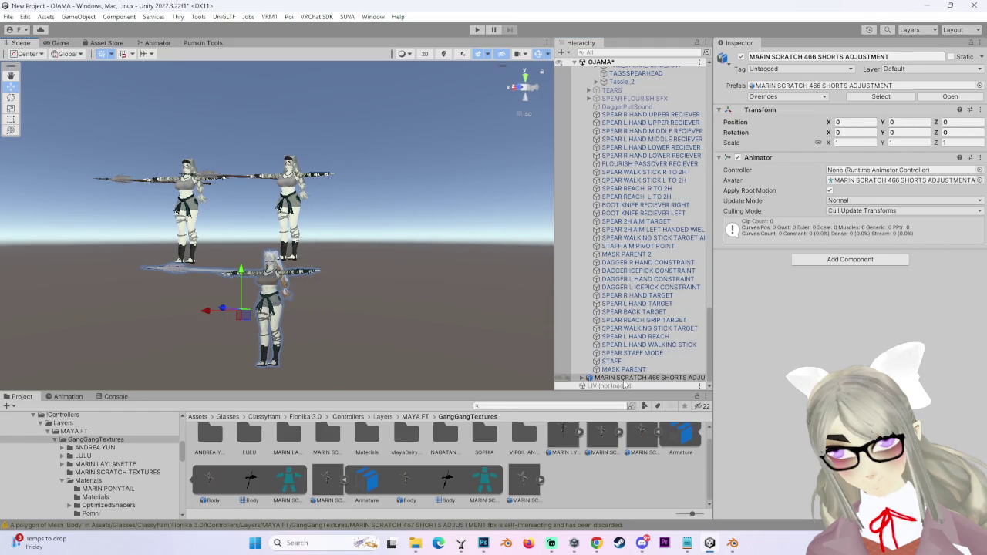
Inspect the 467 fbx import settings and scroll through the Console warnings.
left_click(510, 486)
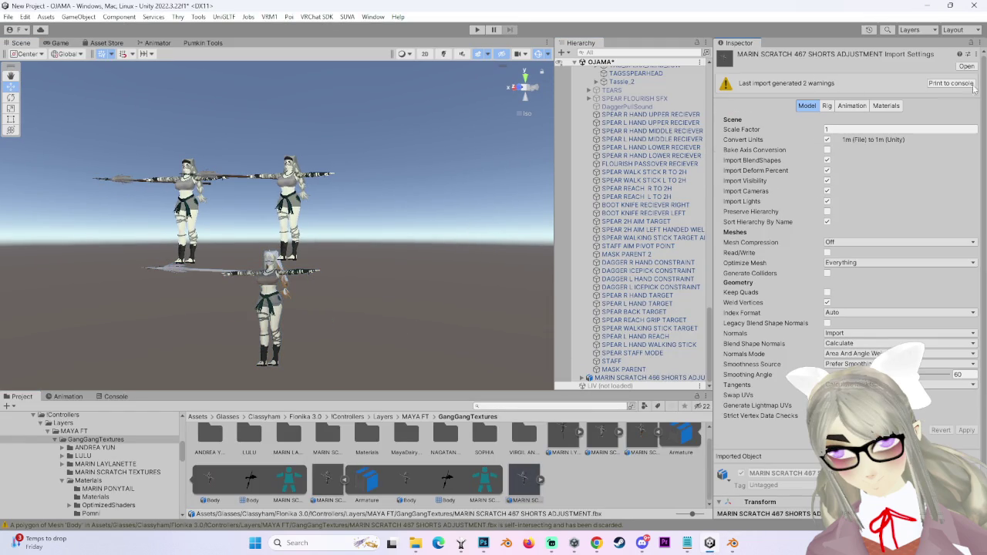
left_click(125, 399)
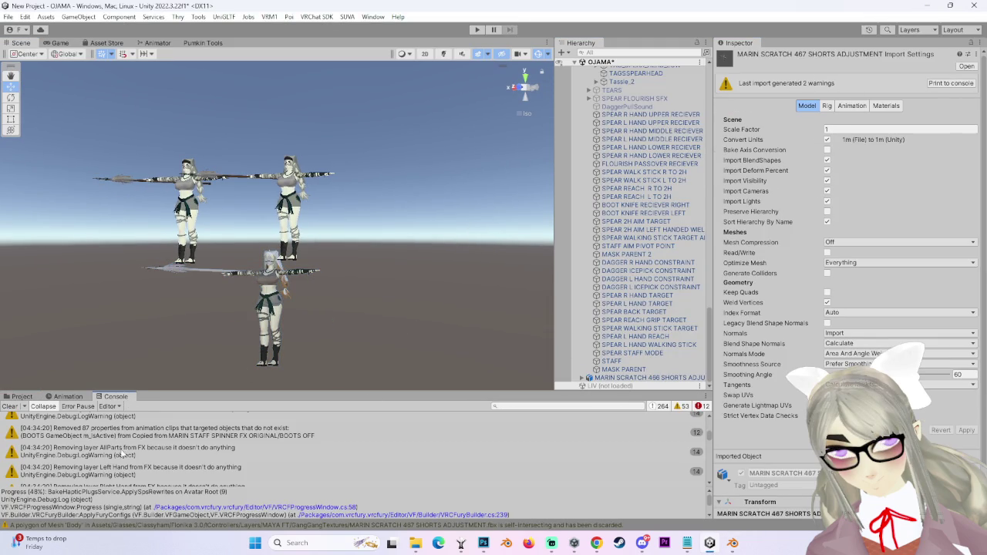
scroll(249, 457, "up", 2)
scroll(249, 458, "up", 3)
scroll(249, 458, "up", 3)
scroll(249, 458, "up", 3)
scroll(249, 461, "up", 3)
scroll(249, 460, "up", 3)
scroll(249, 460, "up", 3)
scroll(249, 460, "up", 3)
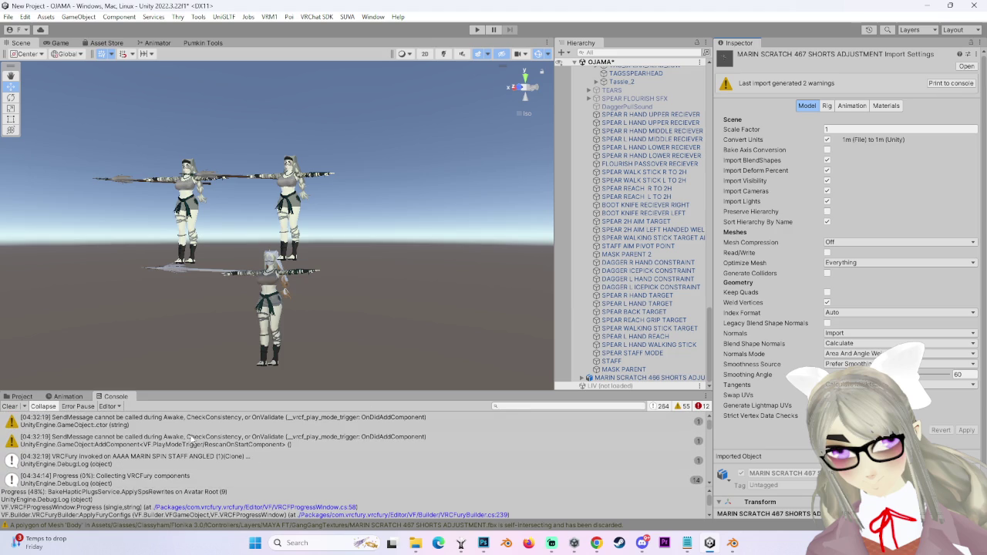
left_click(732, 542)
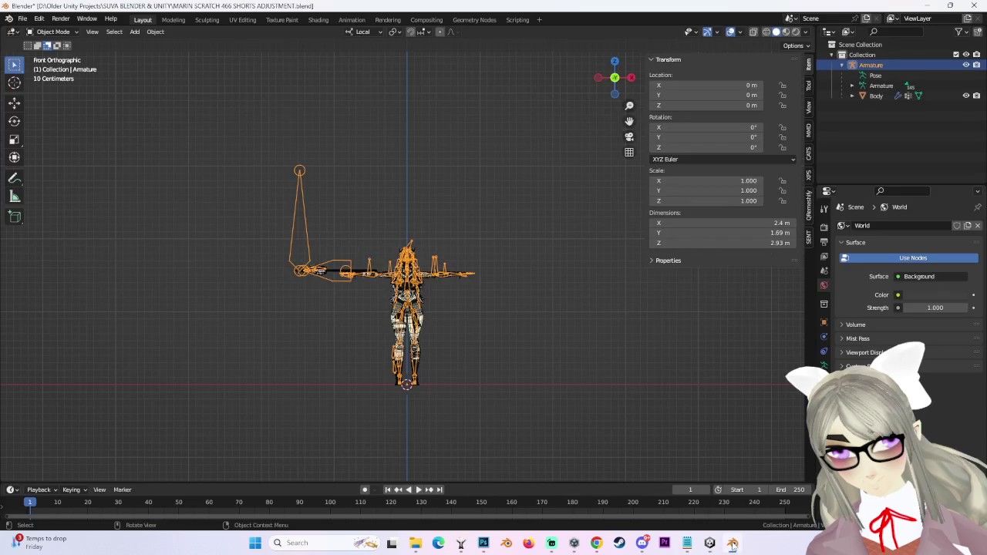
Select the Body mesh, enter Edit Mode, and select the whole sash with Ctrl+L.
scroll(442, 330, "up", 3)
left_click(458, 364)
scroll(494, 281, "up", 3)
scroll(486, 285, "up", 2)
left_click(54, 31)
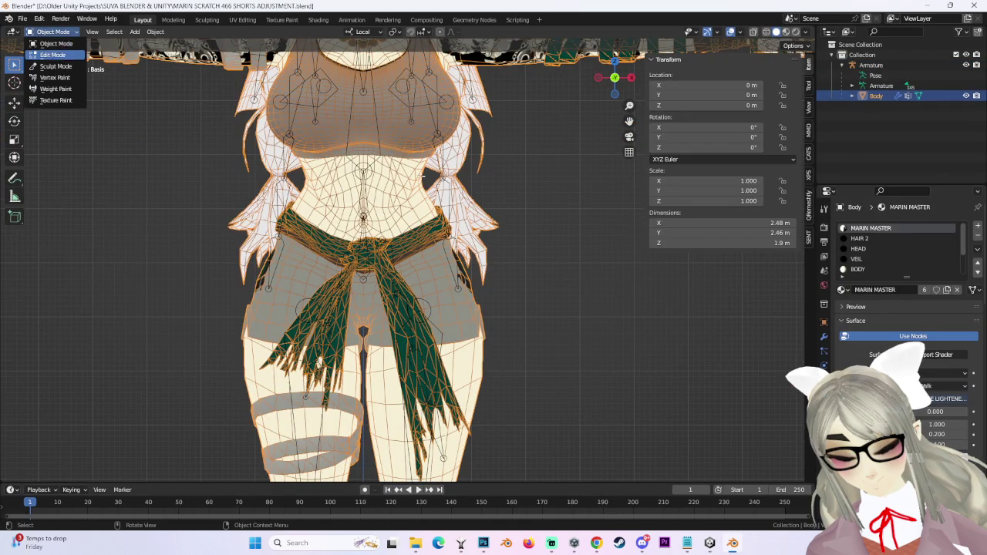
left_click(61, 54)
middle_click_drag(389, 279, 427, 273)
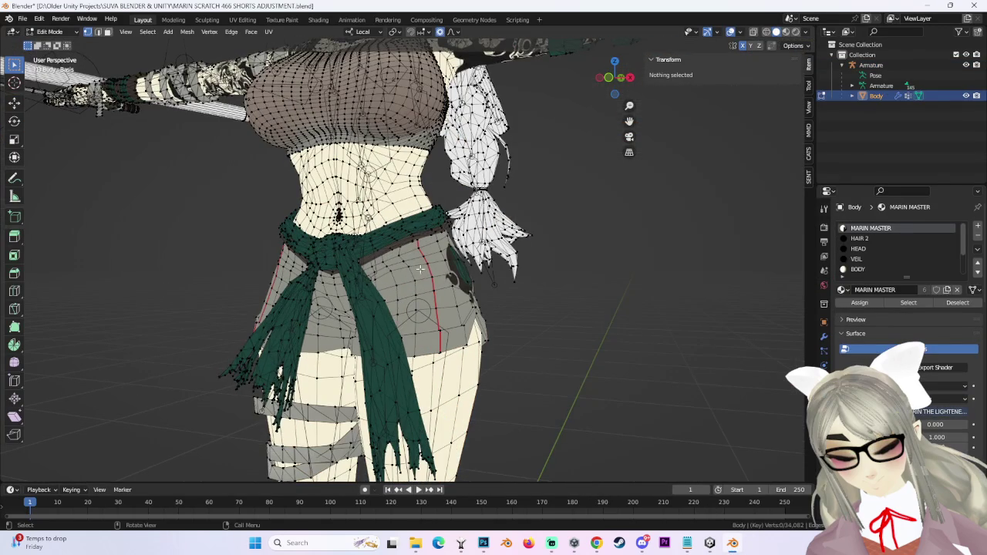
key("l")
key("ctrl+l")
Orbit and zoom out to inspect the full figure and its legs.
middle_click_drag(411, 302, 446, 282)
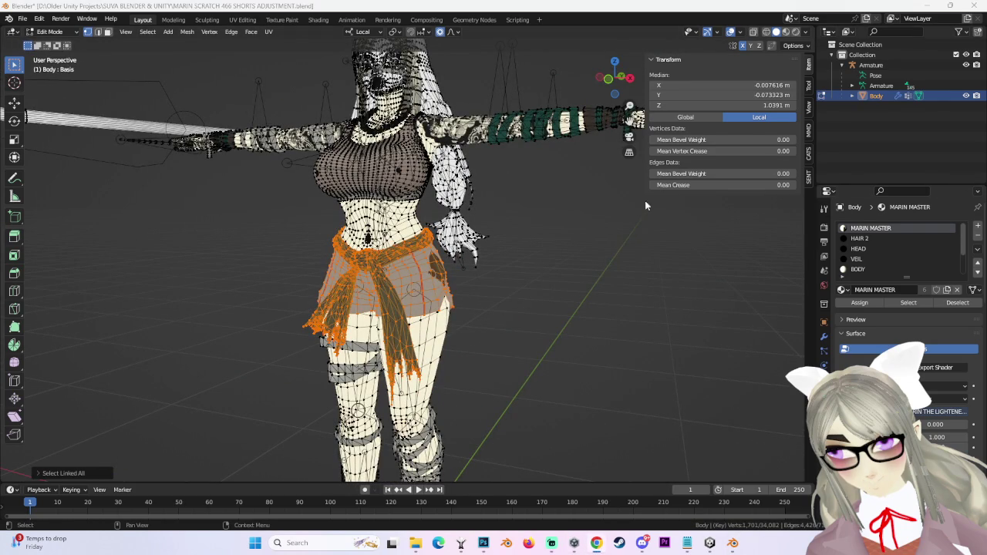
scroll(522, 249, "down", 3)
scroll(502, 313, "down", 2)
scroll(495, 326, "up", 3)
scroll(496, 326, "up", 4)
middle_click_drag(495, 326, 553, 228)
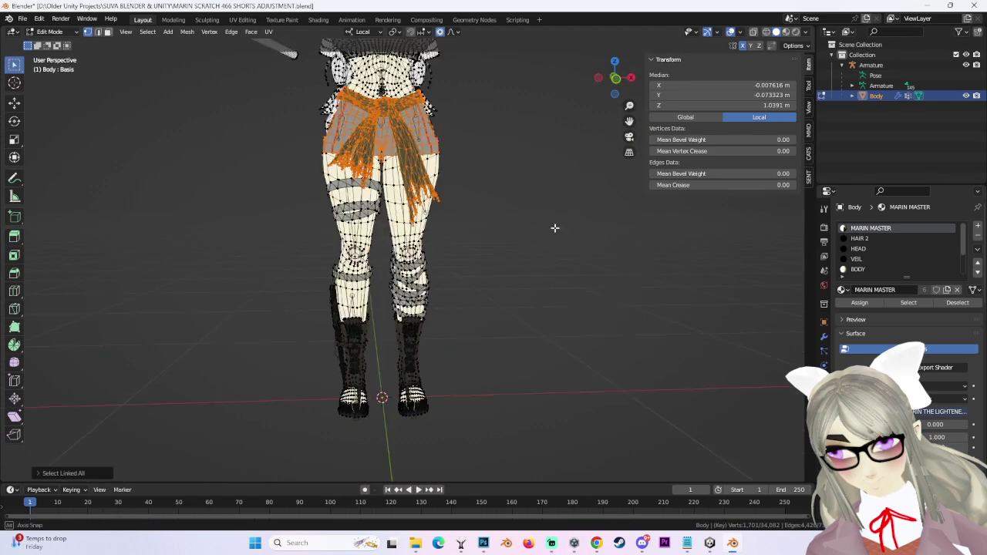
scroll(553, 227, "down", 3)
scroll(555, 341, "up", 1)
Re-check the sash selection from the side, then launch CATS Import Model.
middle_click_drag(558, 278, 579, 346)
left_click(625, 262)
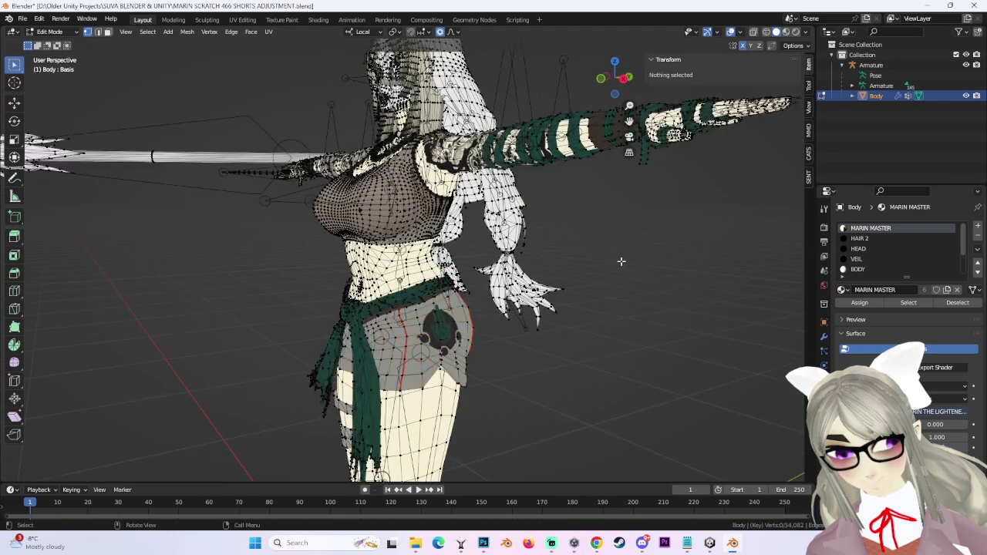
middle_click_drag(625, 262, 564, 316)
key("ctrl+z")
middle_click_drag(612, 269, 586, 324)
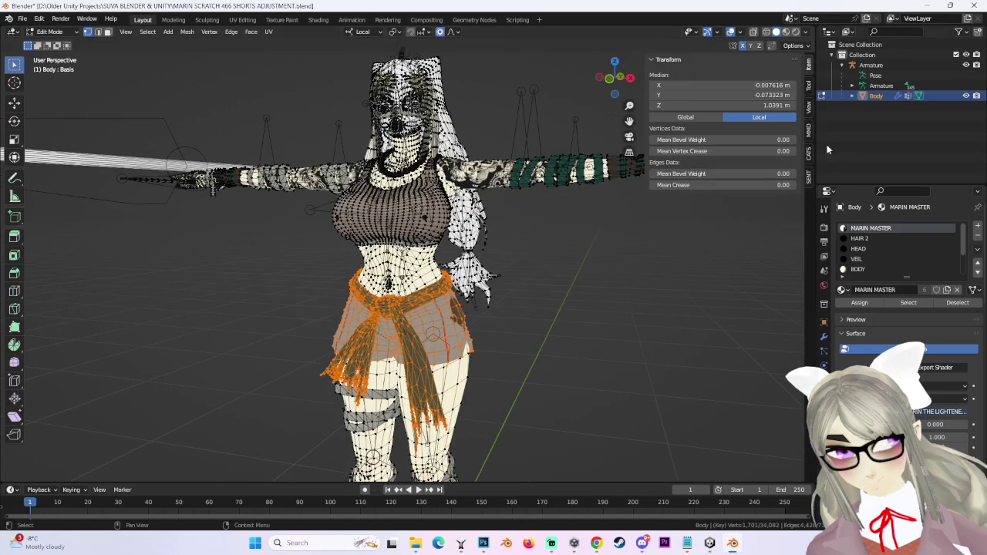
left_click(807, 152)
left_click(688, 79)
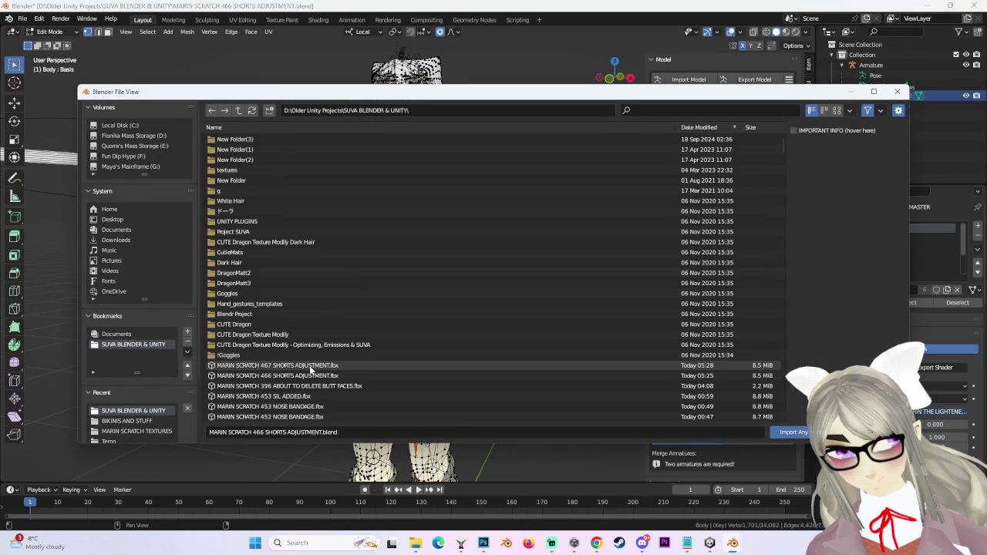
Import MARIN SCRATCH 453 SIL ADDED.fbx from the project folder.
left_click(340, 385)
left_click(340, 378)
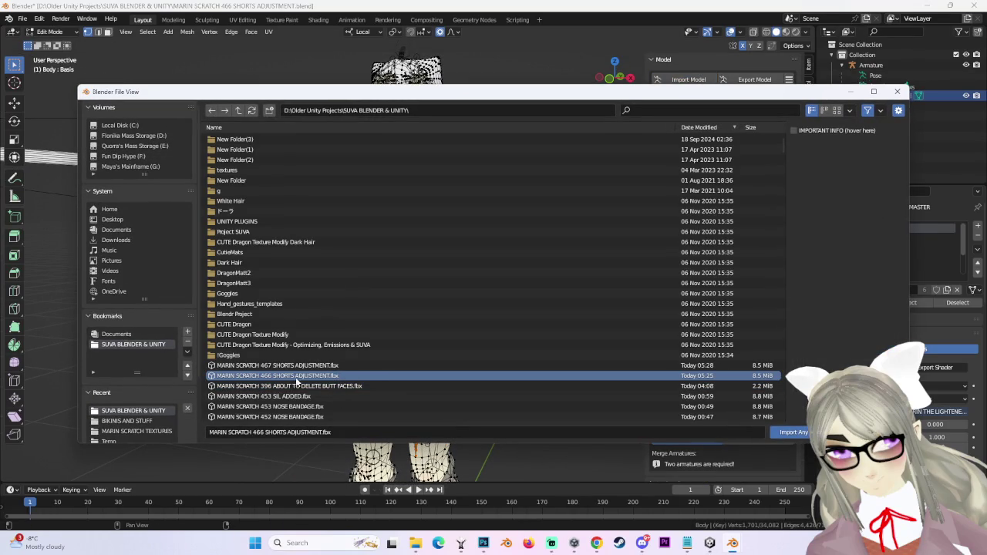
left_click(323, 385)
left_click(304, 396)
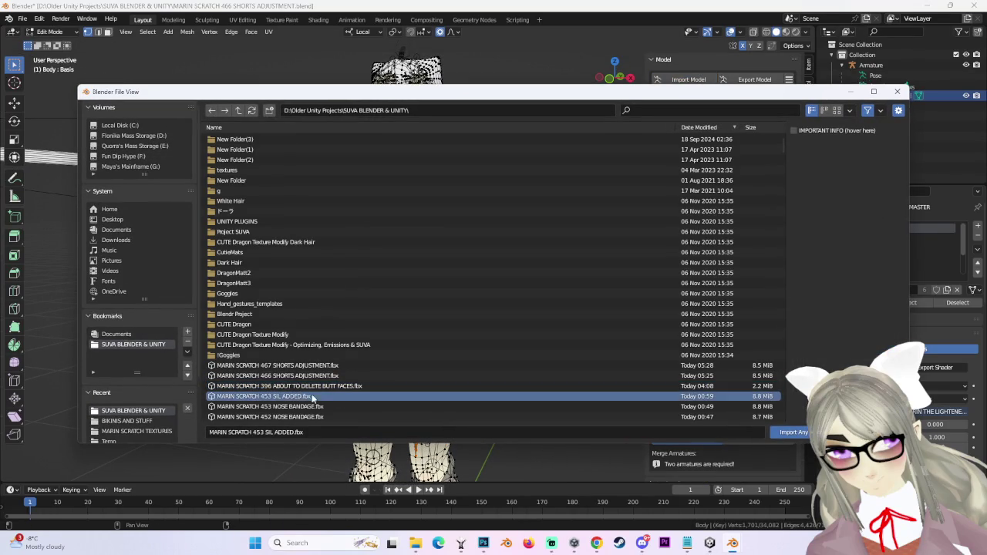
double_click(299, 397)
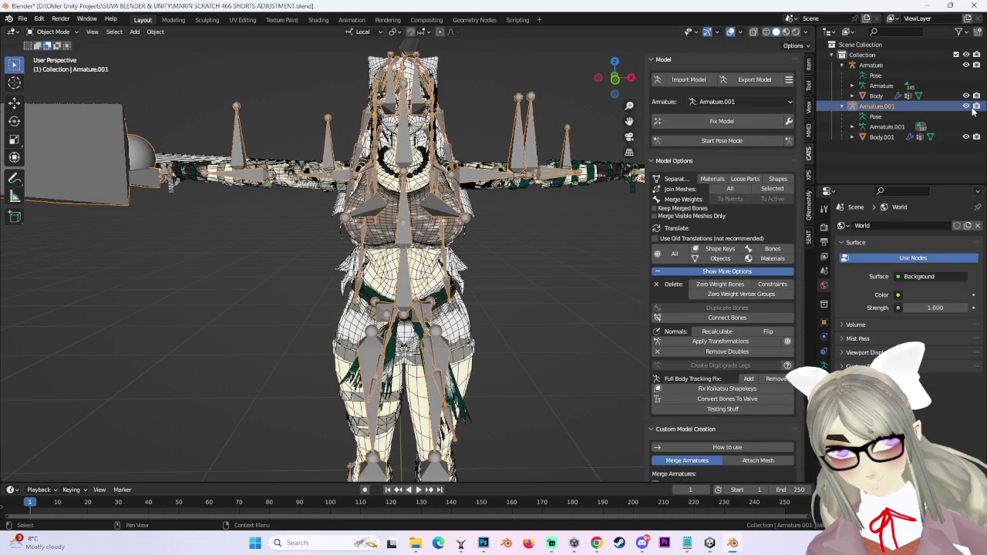
Hide Armature.001 and Body.001, then put the original Body into Edit Mode.
left_click(966, 106)
left_click(966, 136)
left_click(420, 330)
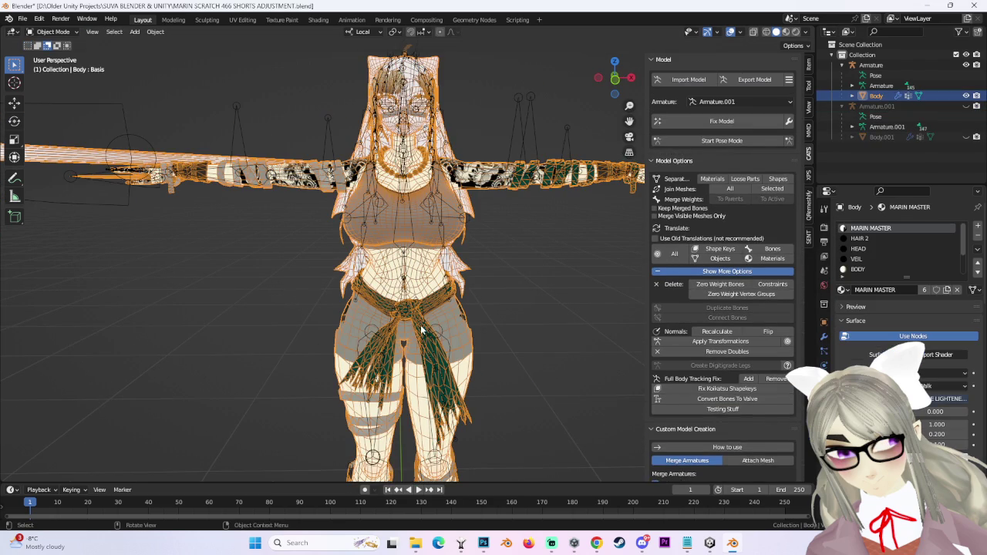
scroll(420, 329, "up", 5)
left_click(52, 32)
left_click(46, 41)
Select the linked shorts and sash with Ctrl+L and separate them by selection.
mouse_move(463, 278)
middle_mouse_down()
mouse_move(433, 283)
mouse_move(461, 287)
middle_mouse_up()
key("ctrl+l")
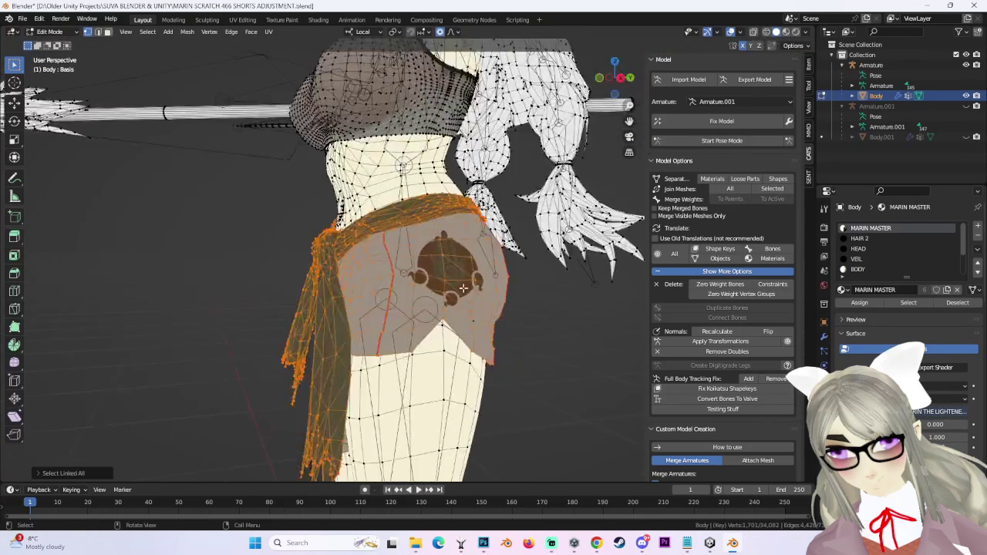
key("p")
left_click(460, 286)
Return to Object Mode, hide the remaining body, then unhide and select Body.
left_click(52, 31)
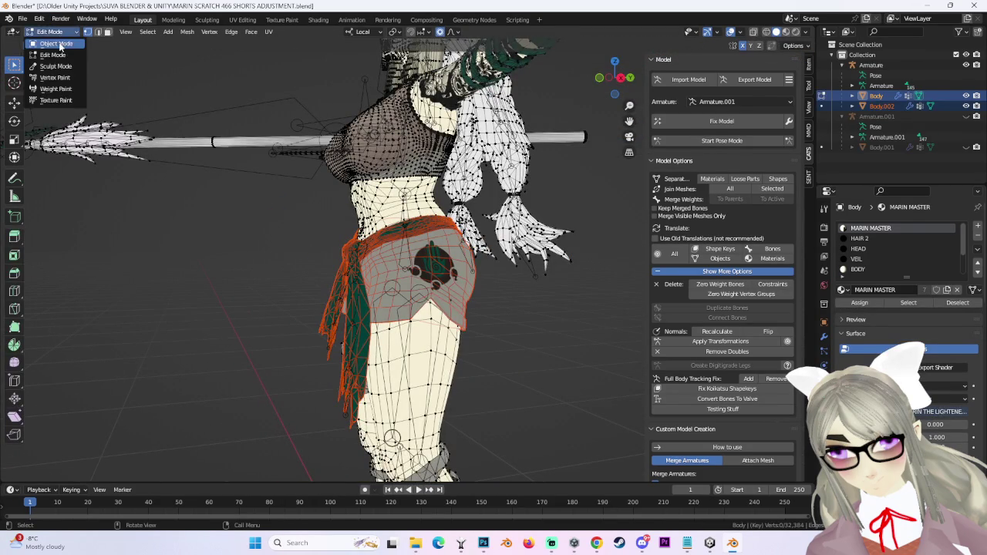
left_click(46, 42)
left_click(881, 105)
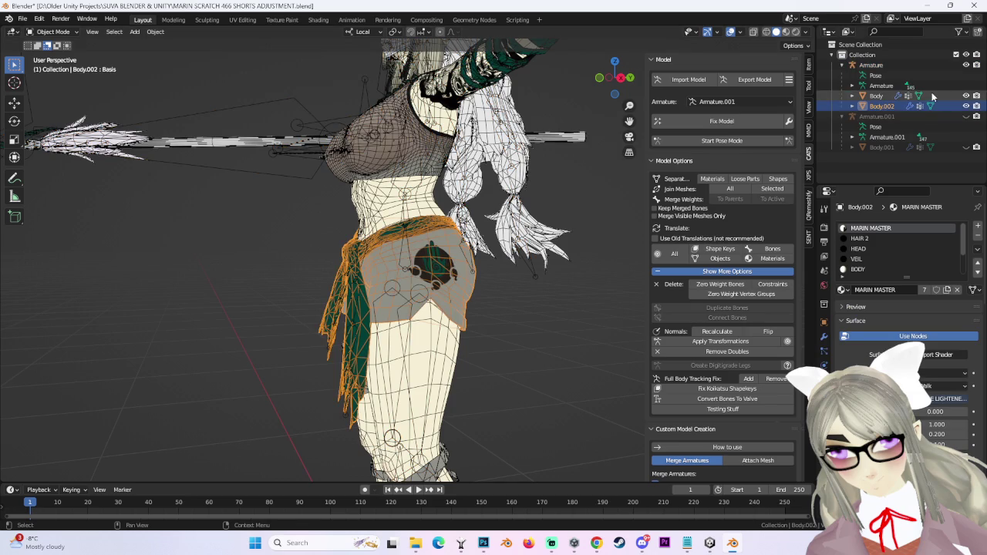
left_click(966, 95)
left_click(966, 95)
left_click(876, 96)
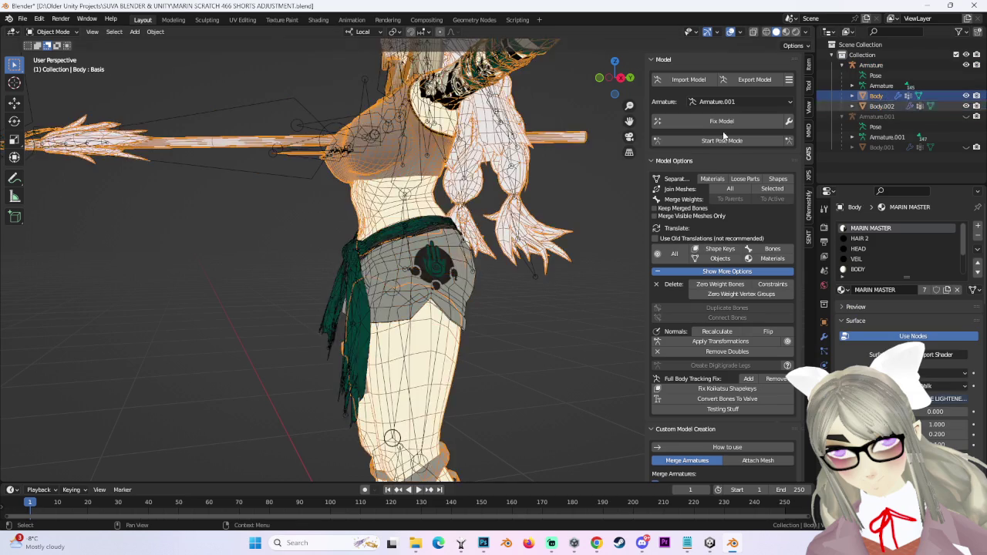
middle_click_drag(501, 231, 539, 231)
Delete the remaining Body mesh and split the shorts and sash with CATS Separate by Materials.
right_click(470, 151)
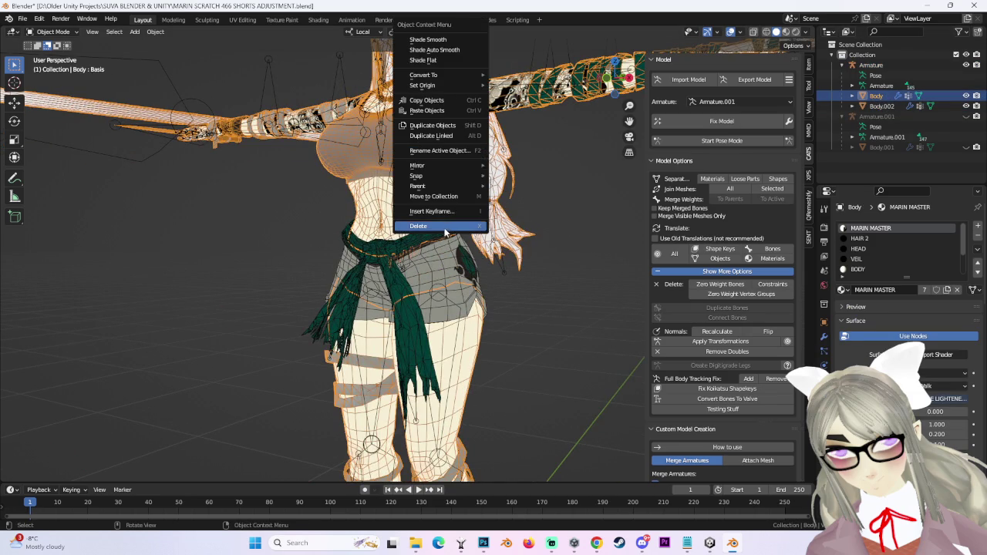
left_click(445, 229)
left_click(439, 233)
key("KP_Decimal")
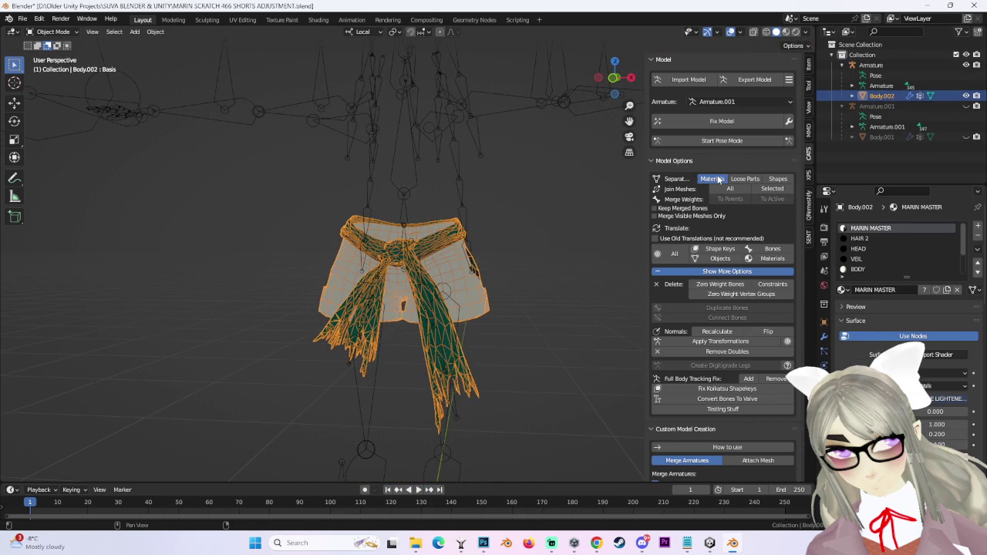
left_click(717, 179)
Assign the ROBES.001 material to the ROBES shorts.
left_click(880, 147)
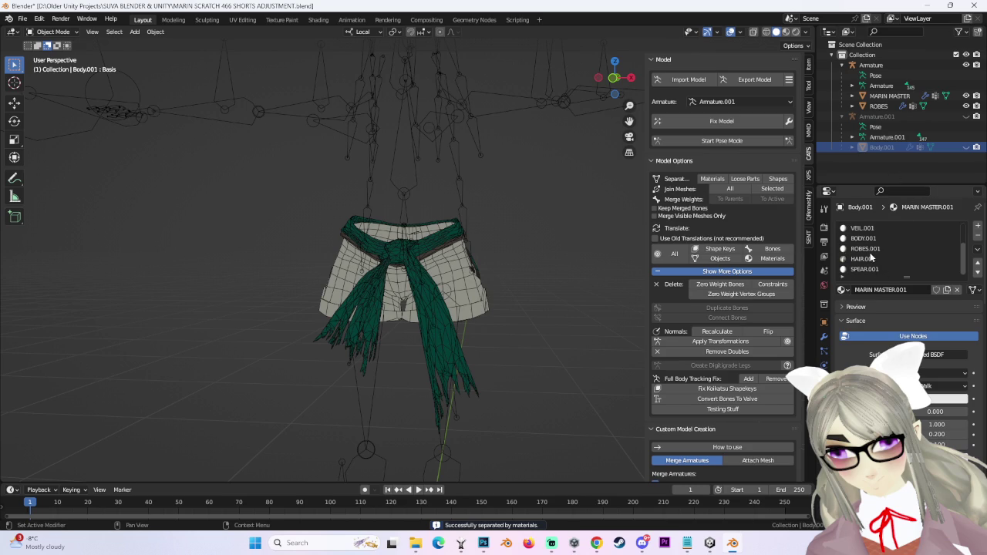
left_click(476, 259)
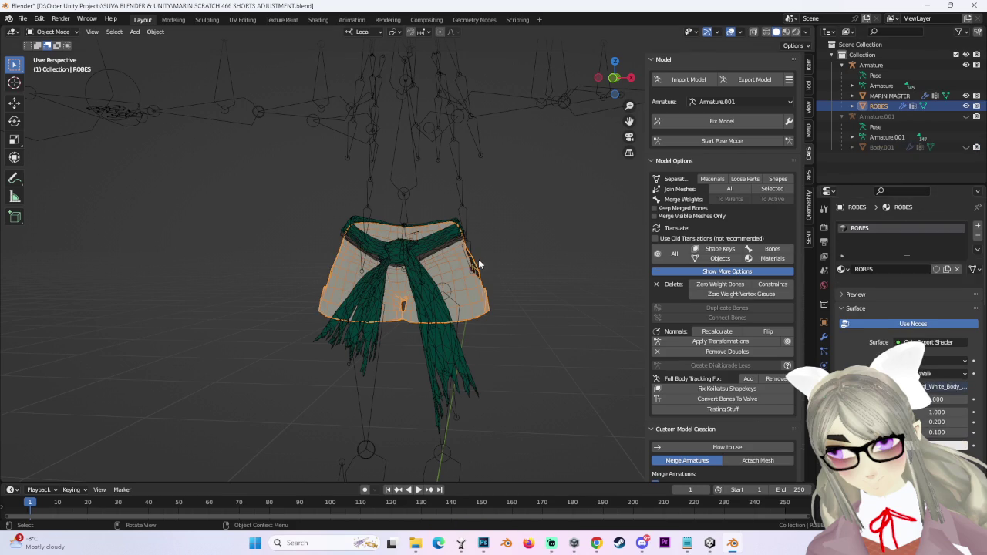
left_click(842, 269)
left_click(860, 339)
middle_click_drag(463, 277, 420, 251)
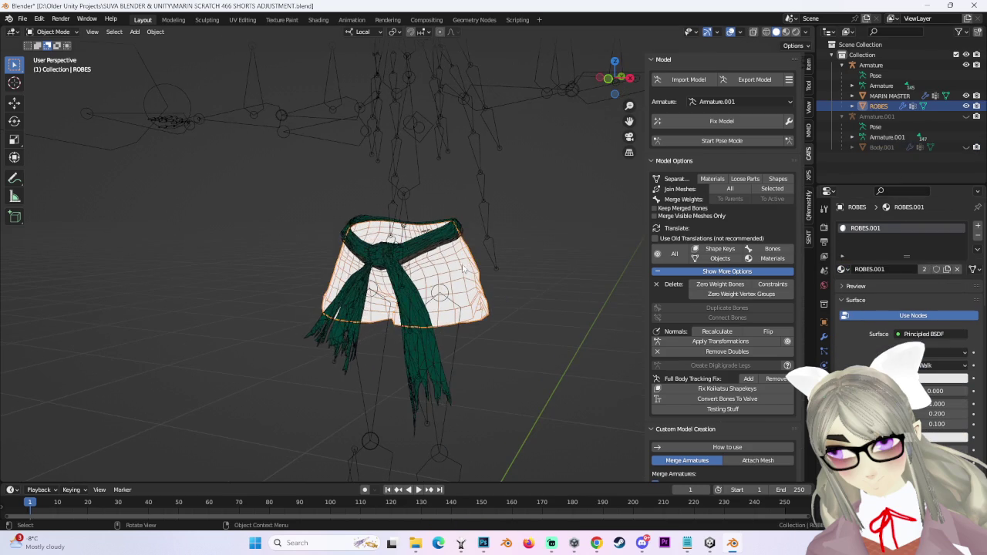
left_click(417, 248)
left_click(866, 146)
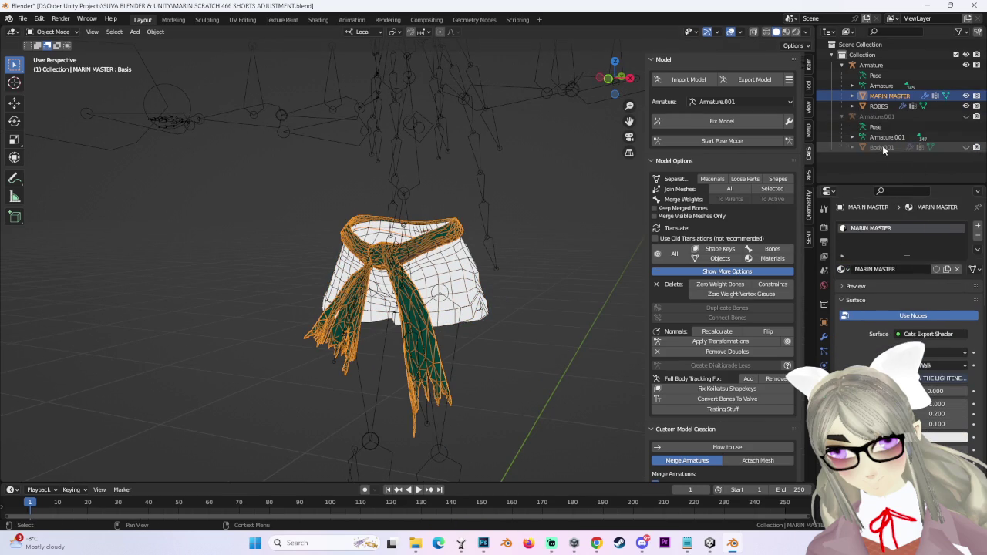
left_click(878, 106)
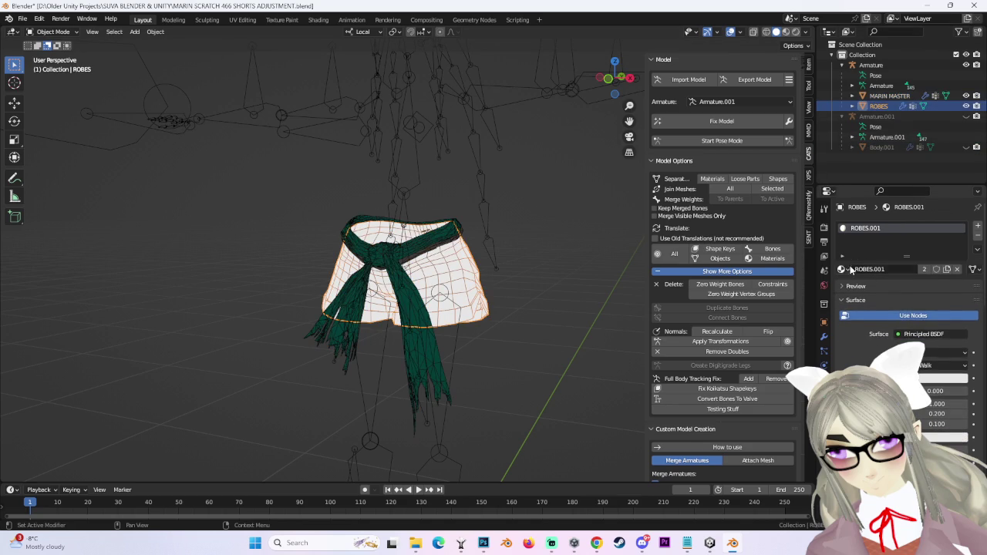
left_click(842, 269)
left_click(878, 314)
middle_click_drag(489, 253, 505, 252)
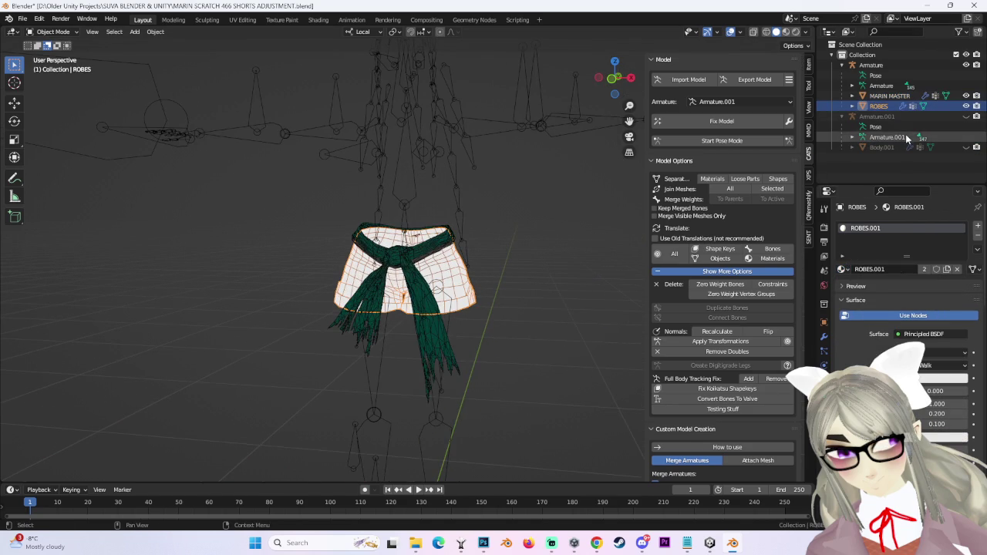
Switch MARIN MASTER to MARIN MASTER.001, then try CATS Delete Zero Weight Bones.
left_click(887, 95)
left_click(842, 269)
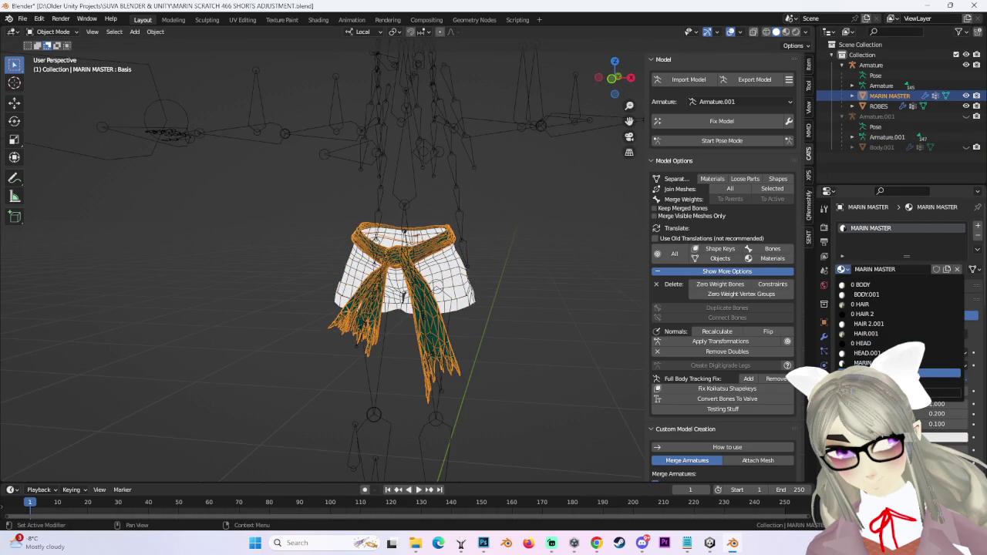
key("ctrl+z")
key("ctrl+z")
key("ctrl+z")
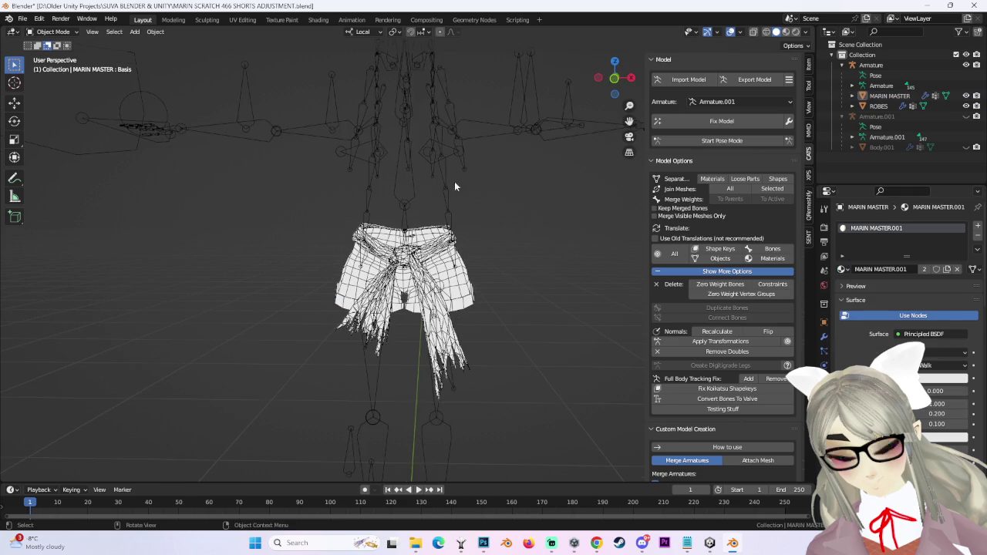
key("ctrl+z")
left_click(725, 288)
middle_click_drag(480, 240, 510, 237)
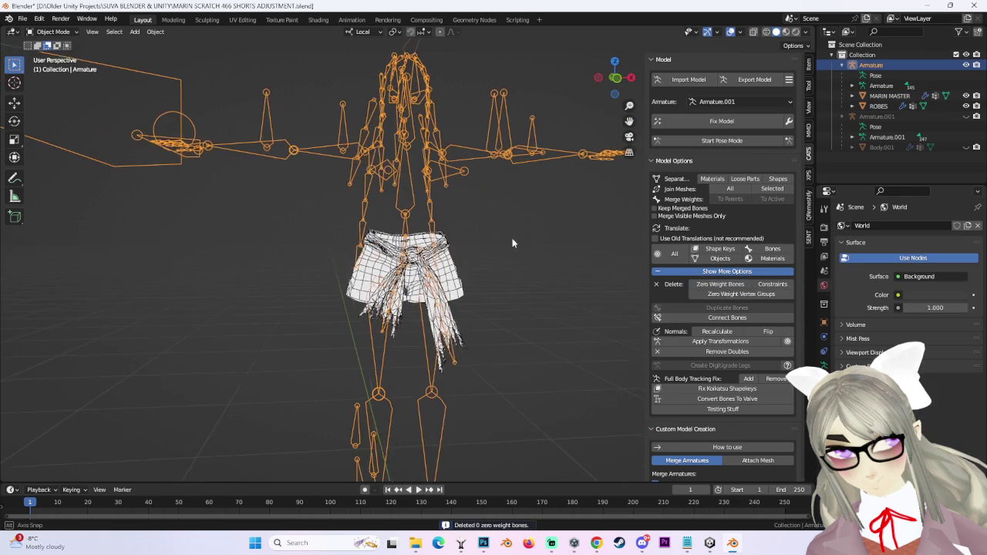
Delete Armature's 82 zero-weight bones, then set Armature.001 as merge base and Armature to merge.
left_click(741, 102)
left_click(747, 114)
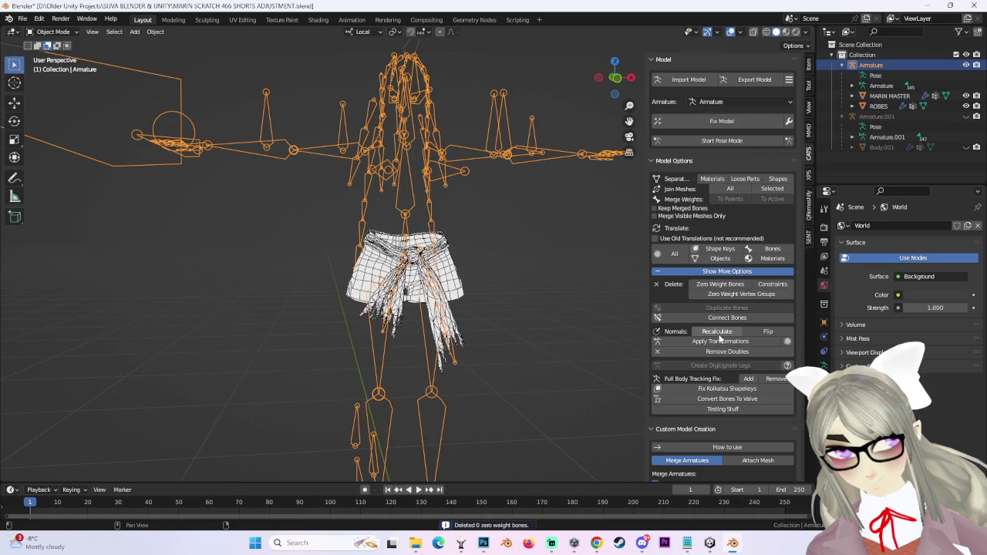
left_click(717, 285)
scroll(493, 236, "down", 3)
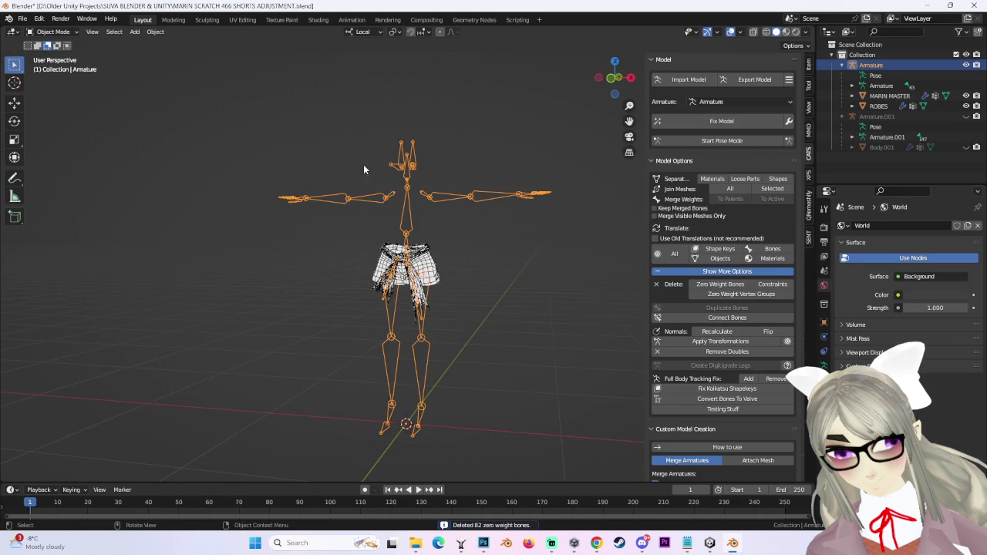
middle_click_drag(314, 148, 362, 154)
scroll(362, 154, "up", 2)
scroll(717, 422, "down", 4)
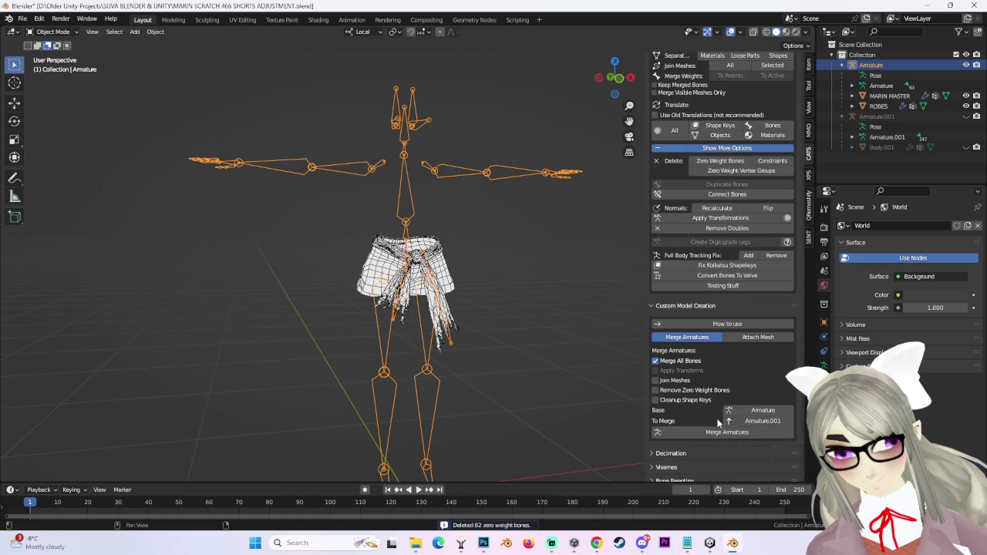
left_click(763, 410)
left_click(787, 436)
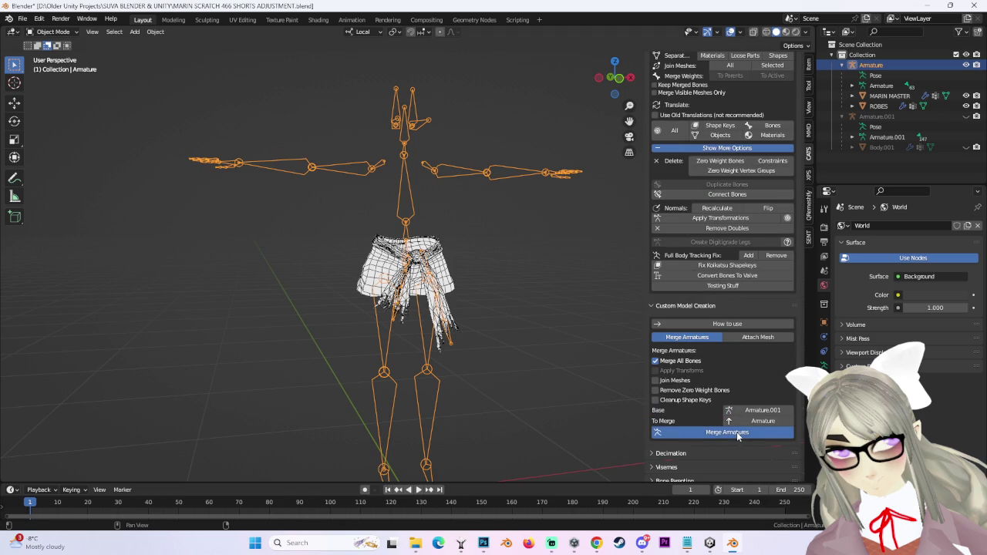
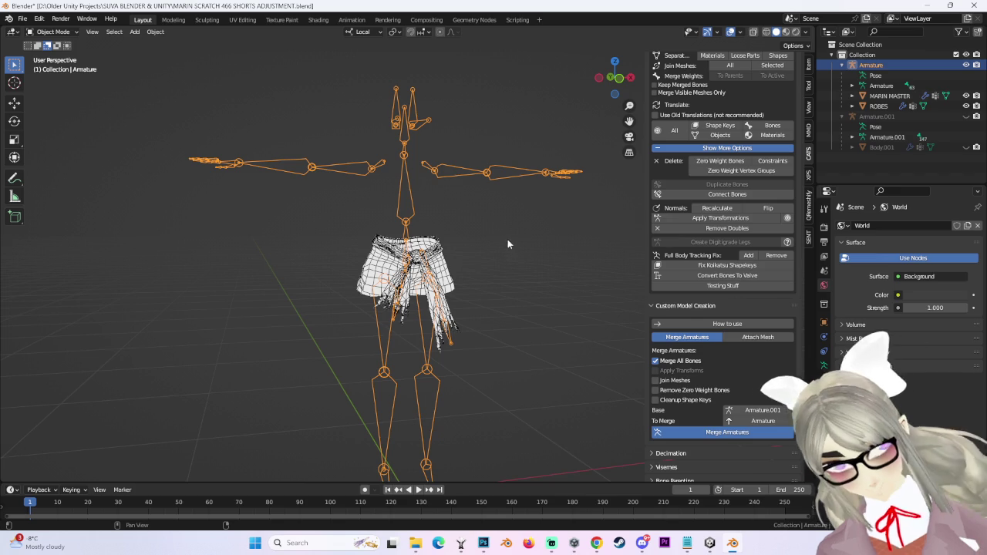
Hide the Armature in the Outliner and set the viewport shading to Solid.
left_click(966, 65)
left_click(965, 96)
scroll(474, 204, "up", 1)
scroll(474, 203, "up", 3)
left_click(807, 32)
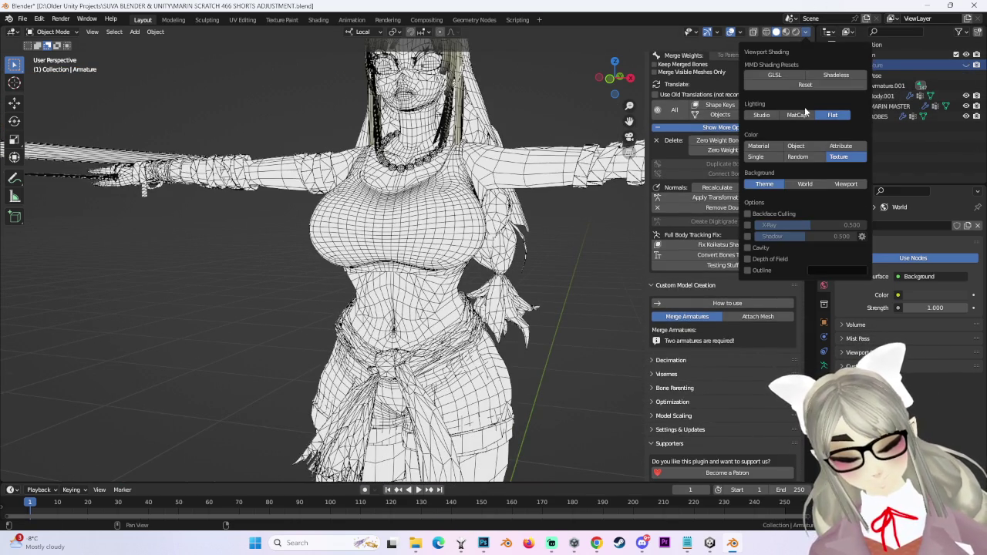
left_click(776, 32)
Select the Body.001 mesh and its BODY.001 material slot.
middle_click_drag(432, 231, 487, 232)
scroll(488, 233, "up", 3)
scroll(607, 259, "down", 3)
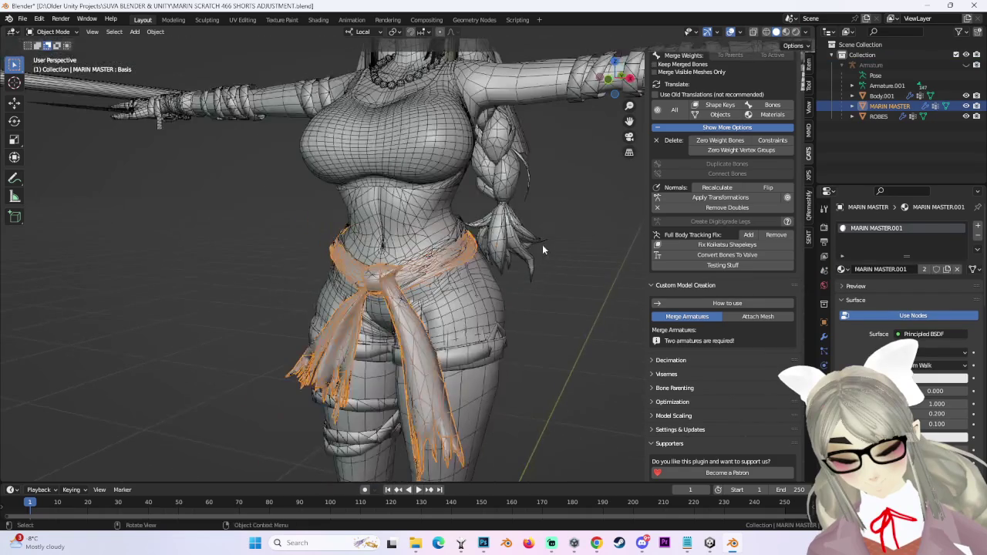
left_click(399, 205)
scroll(398, 205, "up", 2)
left_click(864, 270)
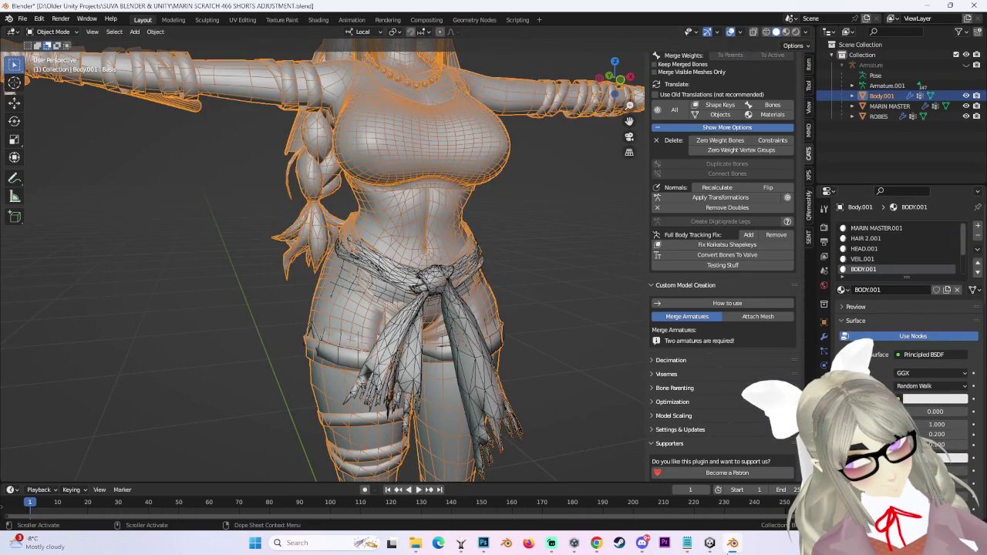
Switch over to the Unity editor and look through the avatar project.
left_click(709, 543)
scroll(381, 262, "up", 2)
scroll(482, 262, "up", 3)
scroll(452, 283, "up", 2)
scroll(273, 458, "down", 3)
scroll(273, 457, "down", 2)
scroll(293, 462, "down", 2)
scroll(349, 473, "down", 2)
left_click_drag(709, 437, 711, 472)
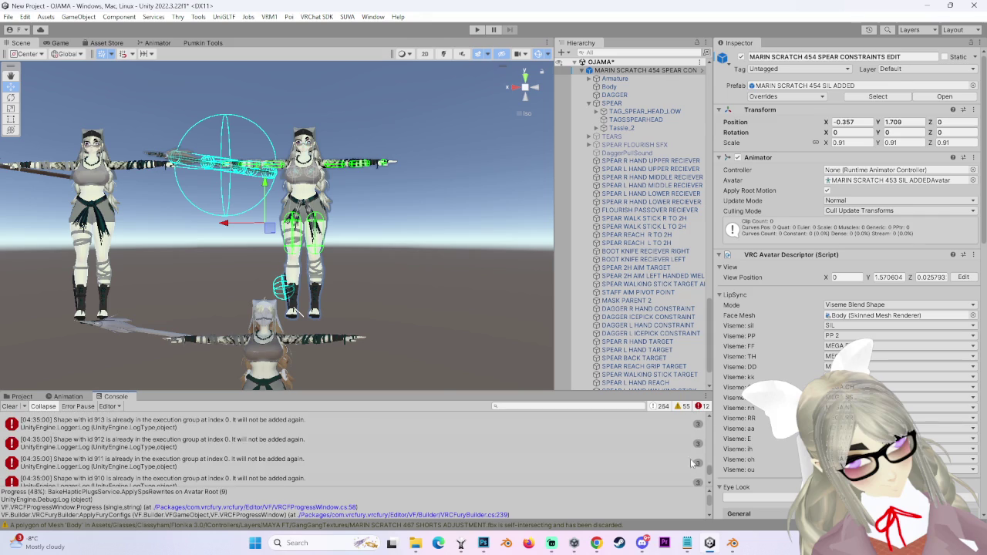
Select the avatar's Body in the Hierarchy and scroll the Inspector down to its Materials.
scroll(392, 254, "up", 2)
scroll(392, 254, "up", 2)
scroll(363, 268, "up", 3)
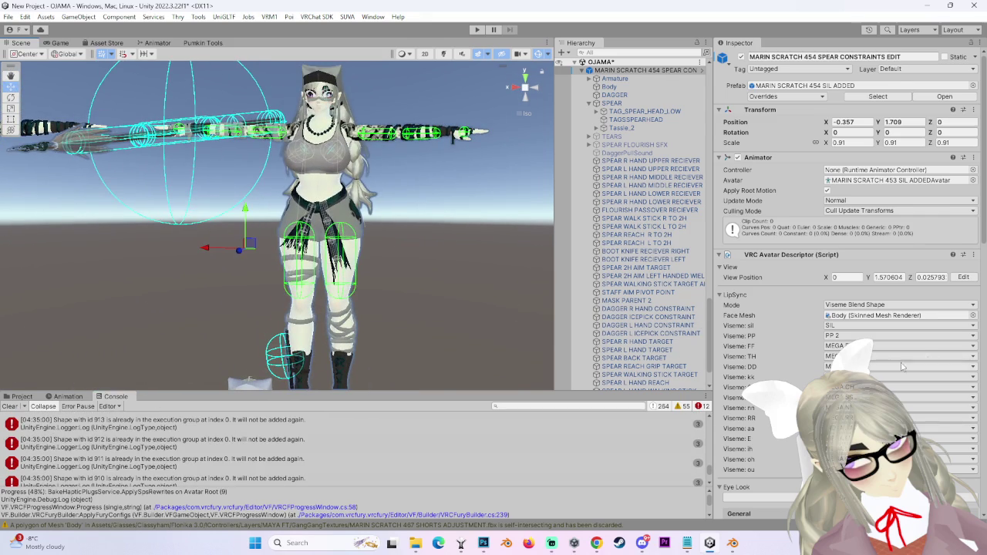
left_click(609, 86)
scroll(848, 278, "down", 5)
scroll(848, 277, "down", 5)
scroll(848, 277, "down", 5)
scroll(848, 278, "down", 5)
scroll(797, 357, "down", 3)
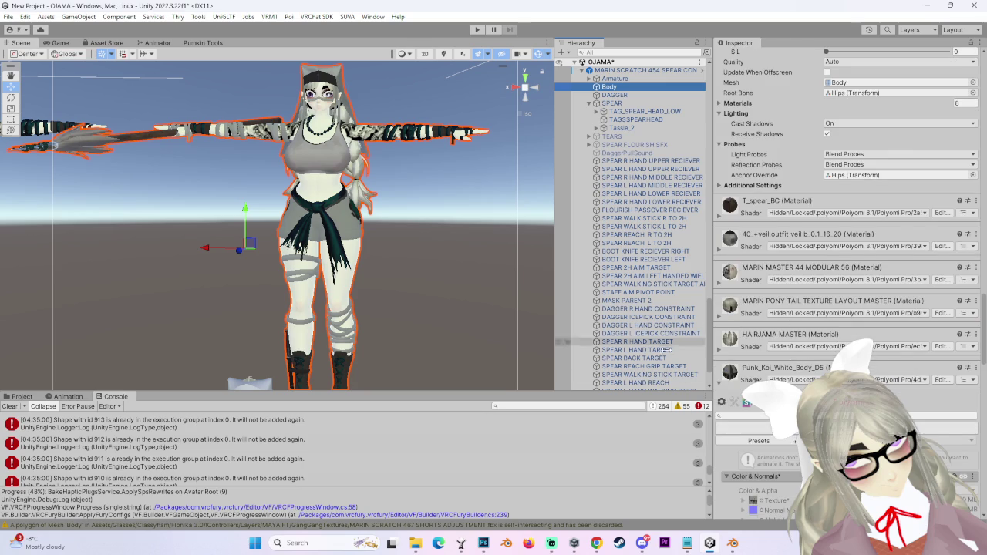
scroll(723, 389, "down", 1)
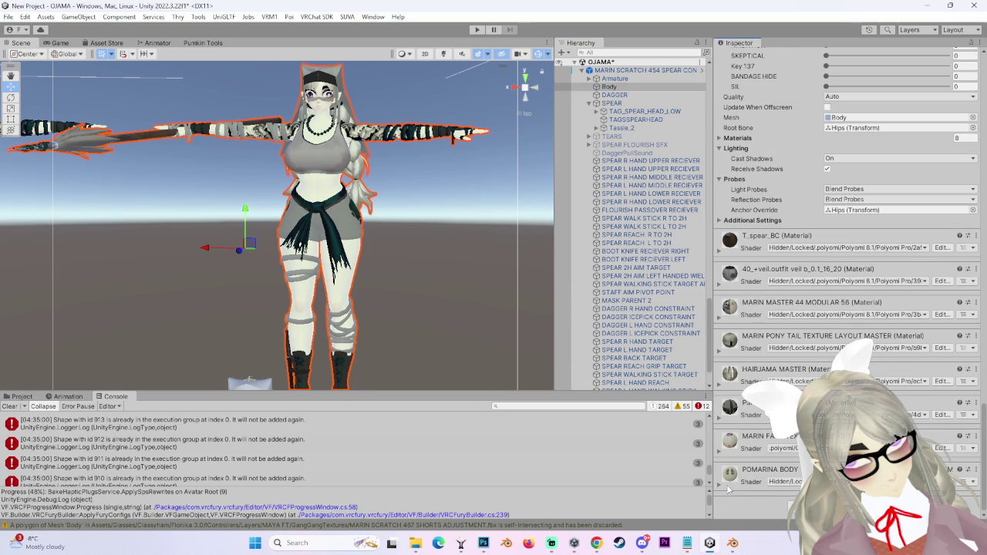
scroll(720, 491, "down", 3)
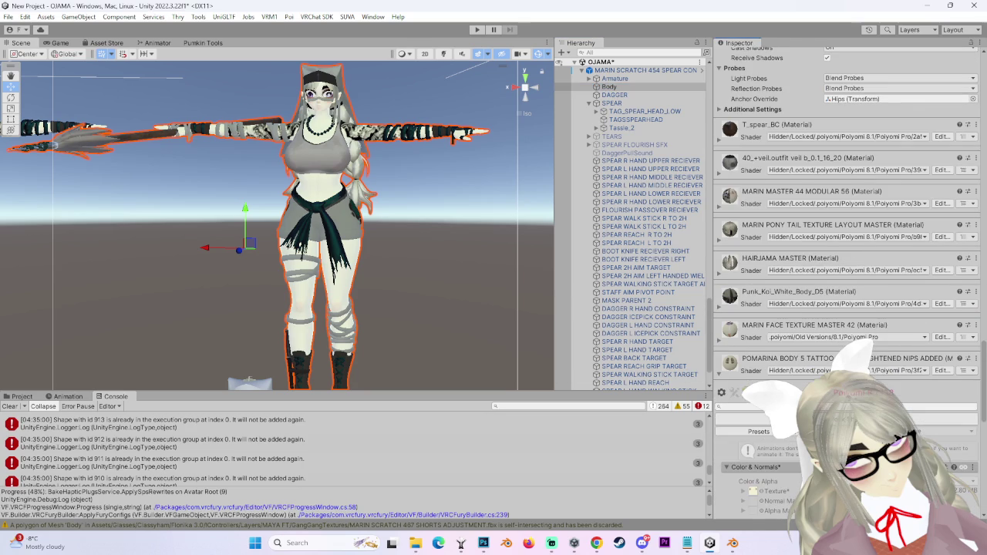
Locate the body texture in the MARIN SCRATCH TEXTURES folder, then return to Blender.
left_click(21, 397)
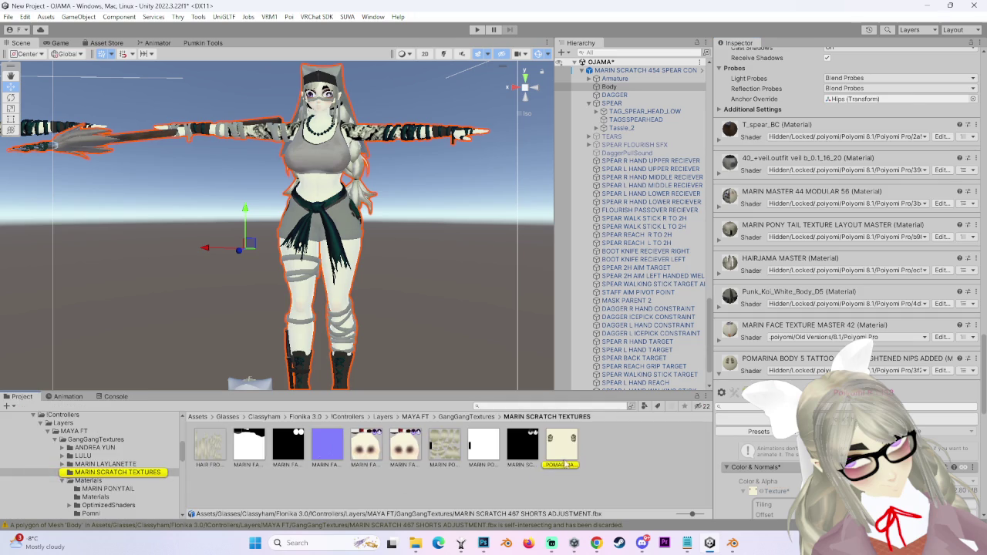
right_click(561, 446)
left_click(599, 87)
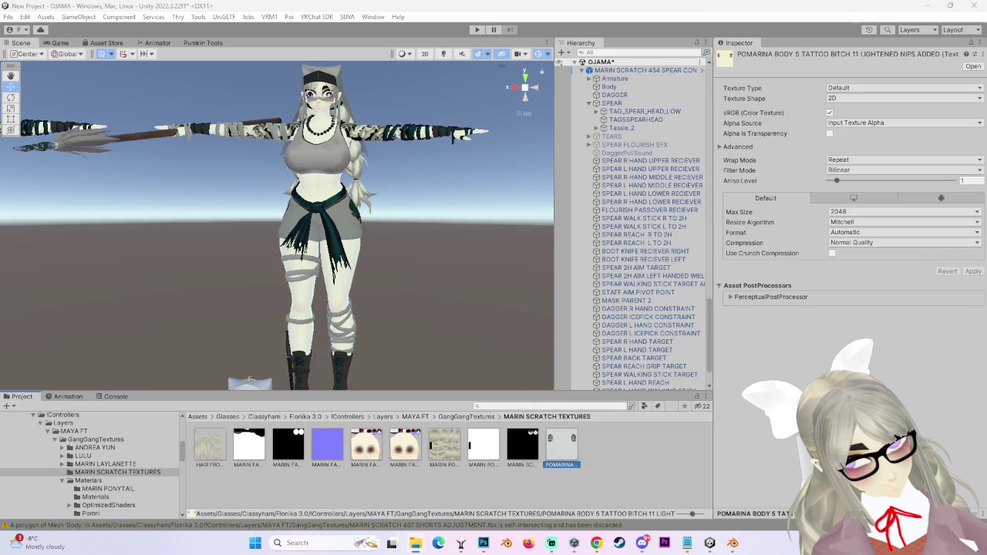
left_click(734, 545)
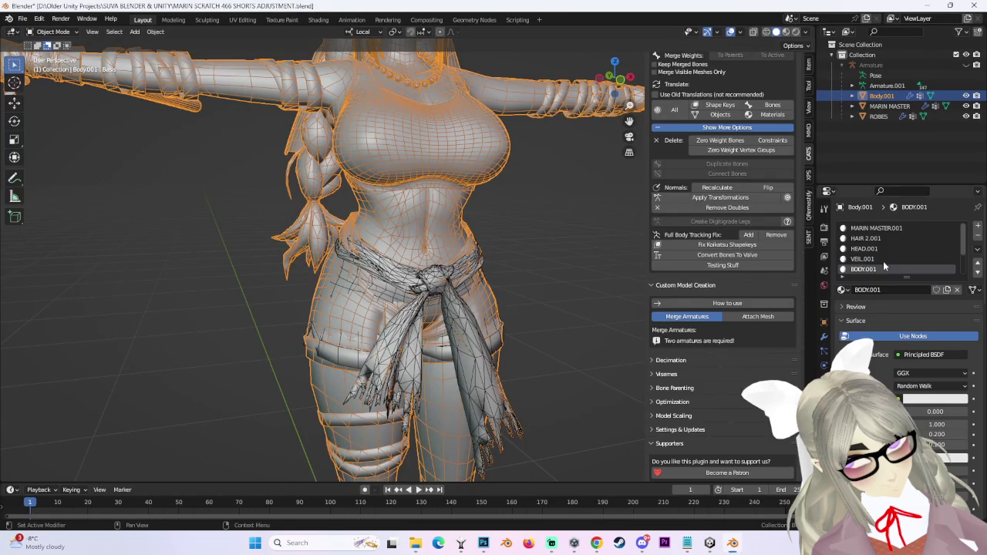
In the Shading workspace, show the node tree of Body.001's ROBES.001 material.
left_click(318, 19)
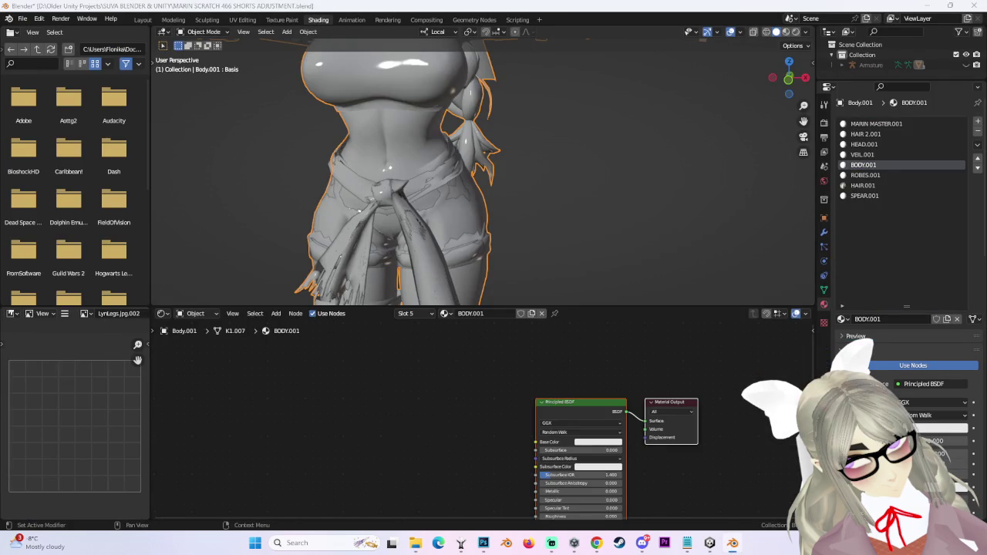
left_click(405, 222)
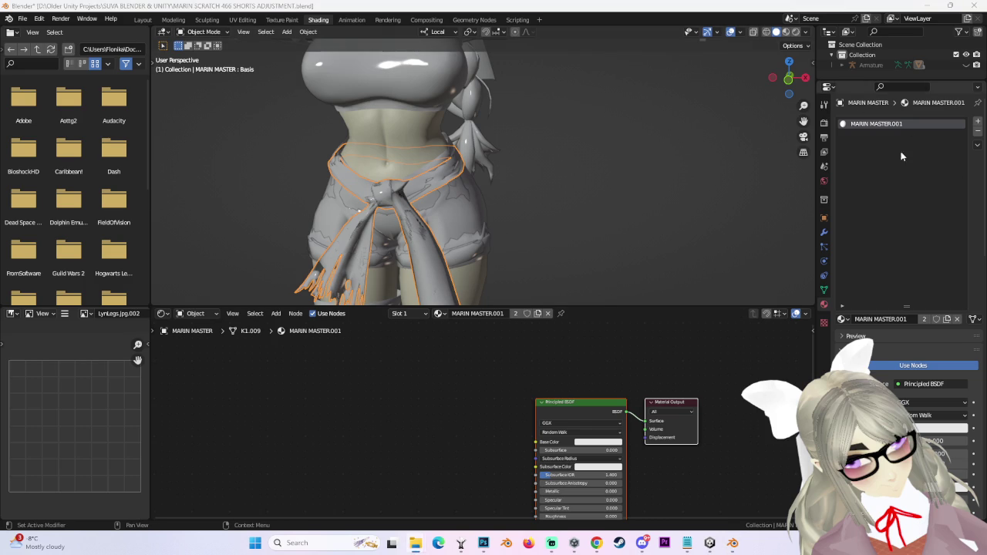
left_click(390, 138)
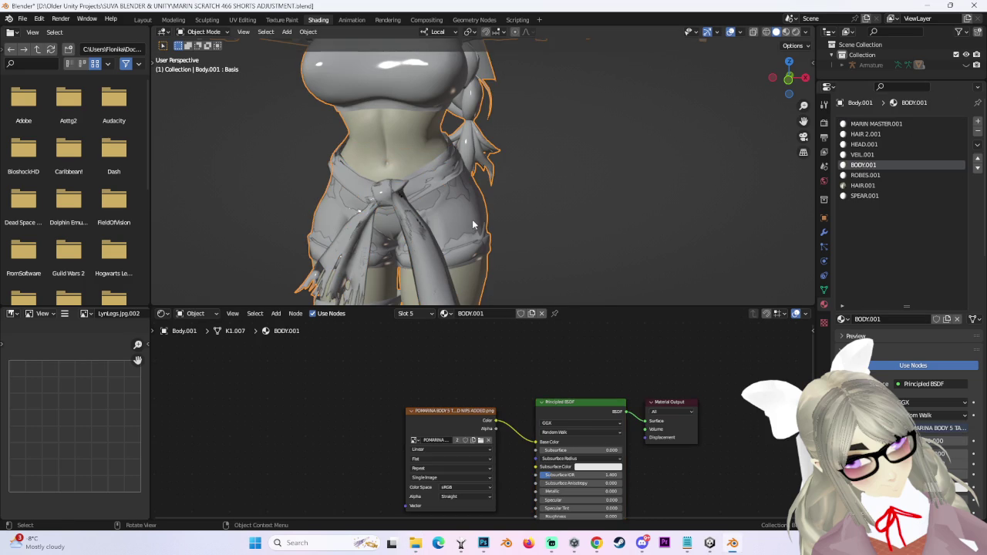
left_click(873, 175)
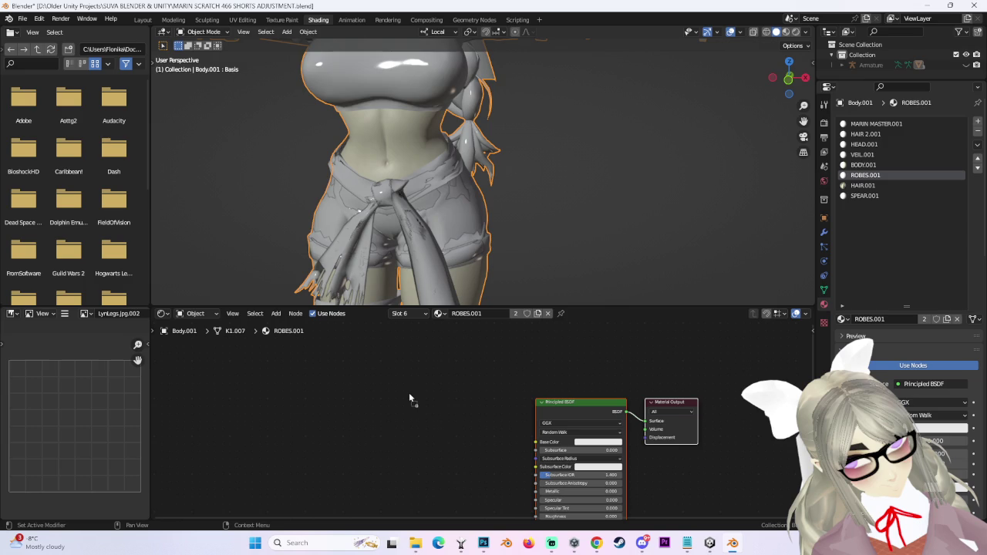
Paste an Image Texture node and link its Color to the Principled BSDF Base Color.
key("ctrl+v")
left_click_drag(539, 445, 484, 412)
mouse_move(508, 180)
middle_mouse_down()
mouse_move(517, 189)
mouse_move(198, 5)
middle_mouse_up()
left_click(505, 185)
In the Layout workspace, hide MARIN MASTER and ROBES and select Body.001.
left_click(143, 20)
middle_click_drag(511, 312, 540, 308)
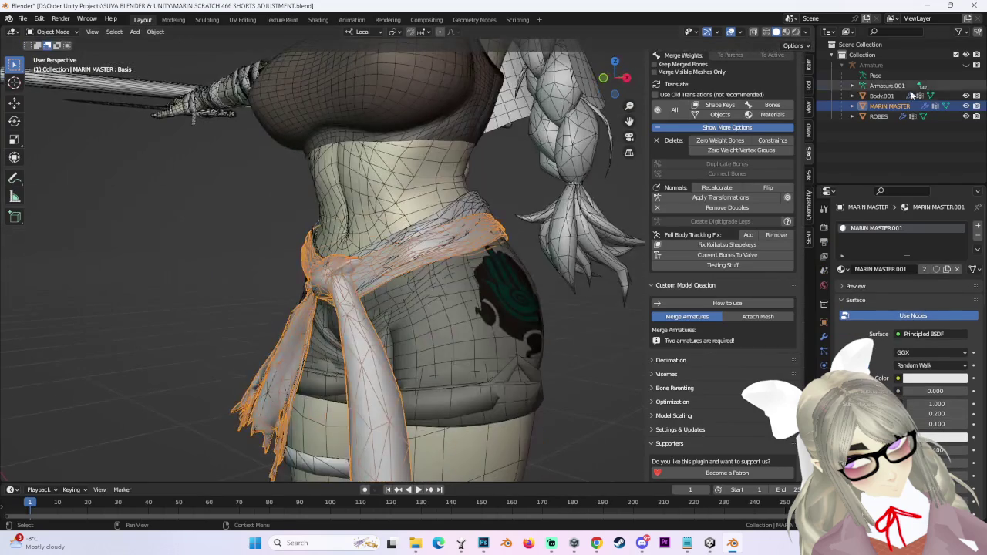
left_click(966, 106)
left_click(965, 96)
left_click(966, 115)
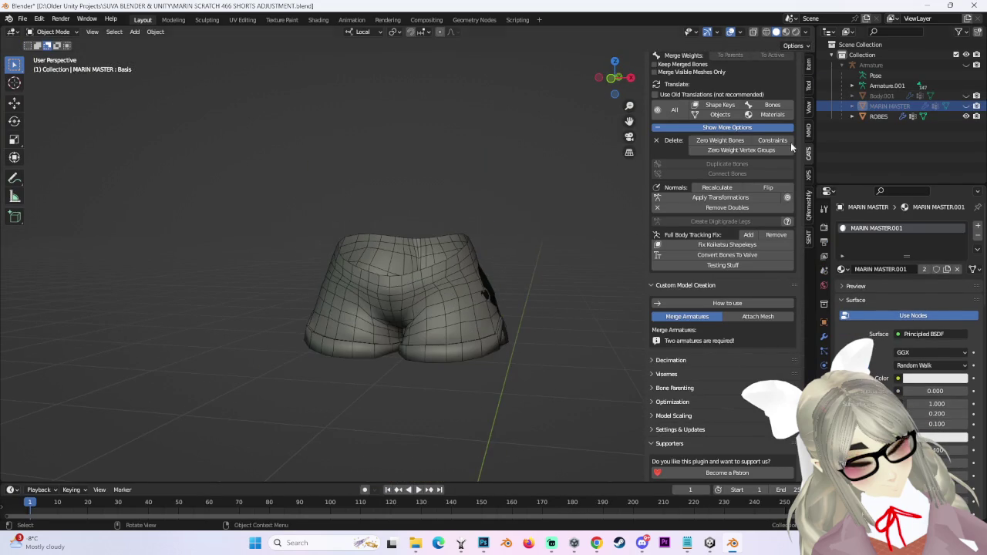
left_click(966, 96)
left_click(881, 95)
In Edit Mode on Body.001, deselect everything and select the ROBES.001 material faces.
left_click(53, 31)
left_click(46, 53)
key("alt+a")
scroll(480, 274, "up", 2)
middle_click_drag(480, 274, 463, 277)
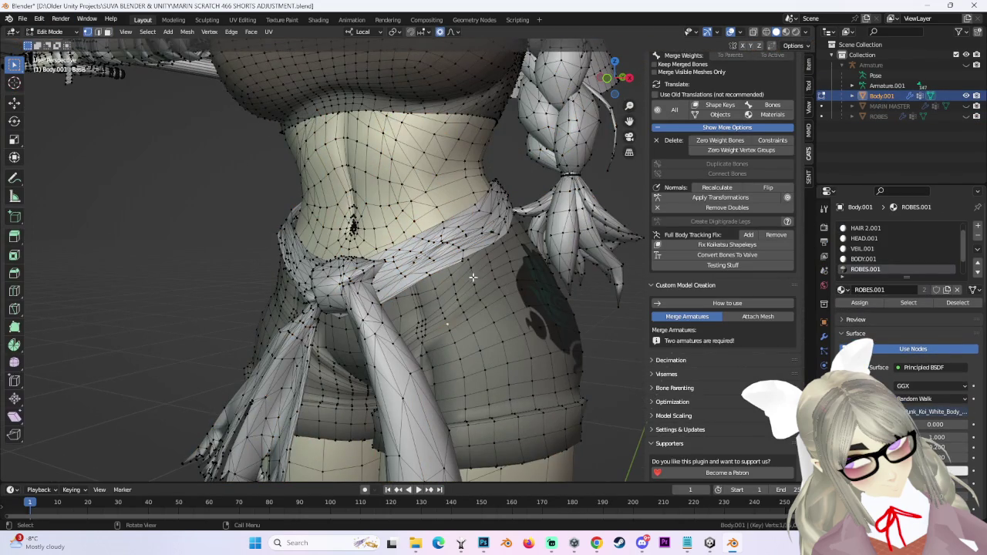
scroll(459, 279, "down", 2)
scroll(443, 301, "down", 2)
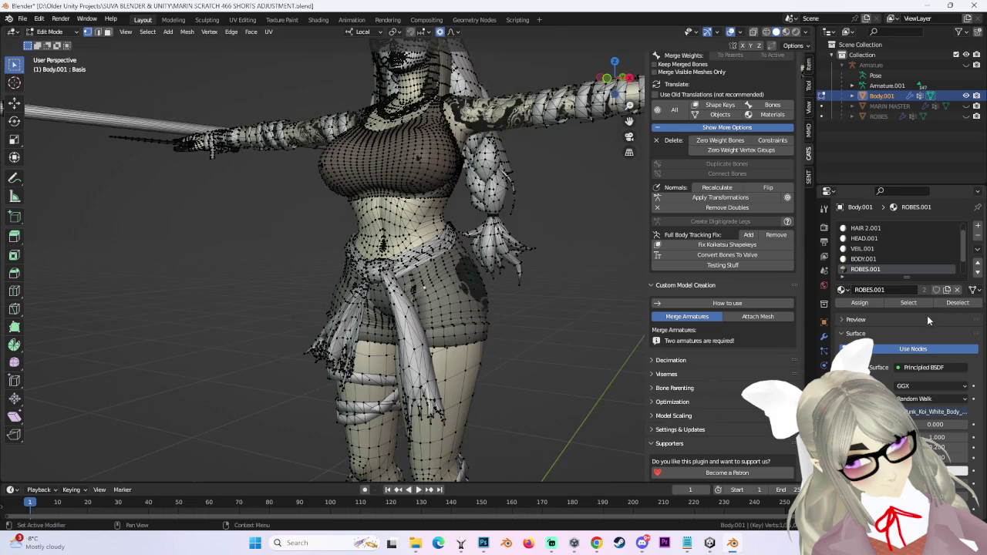
left_click(908, 302)
Add the linked sash ribbons with Ctrl+L, then box-deselect the top in wireframe to keep only the shorts.
middle_click_drag(381, 208, 319, 269)
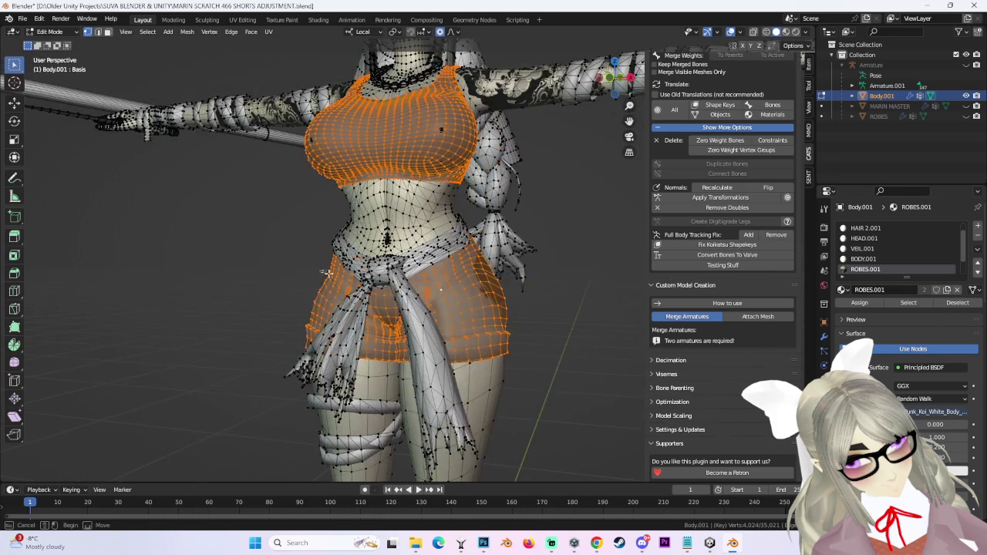
key("ctrl+l")
key("shift+z")
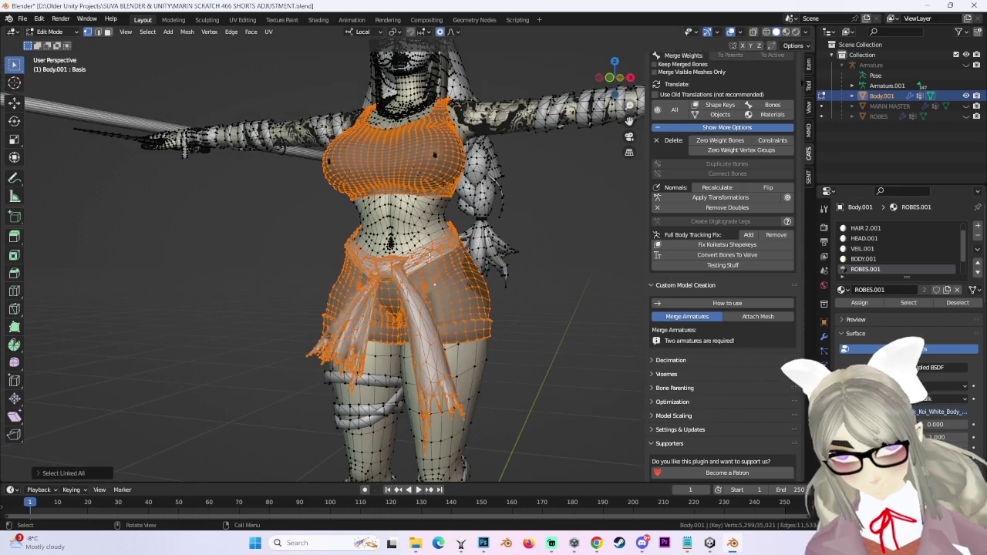
scroll(435, 285, "down", 2)
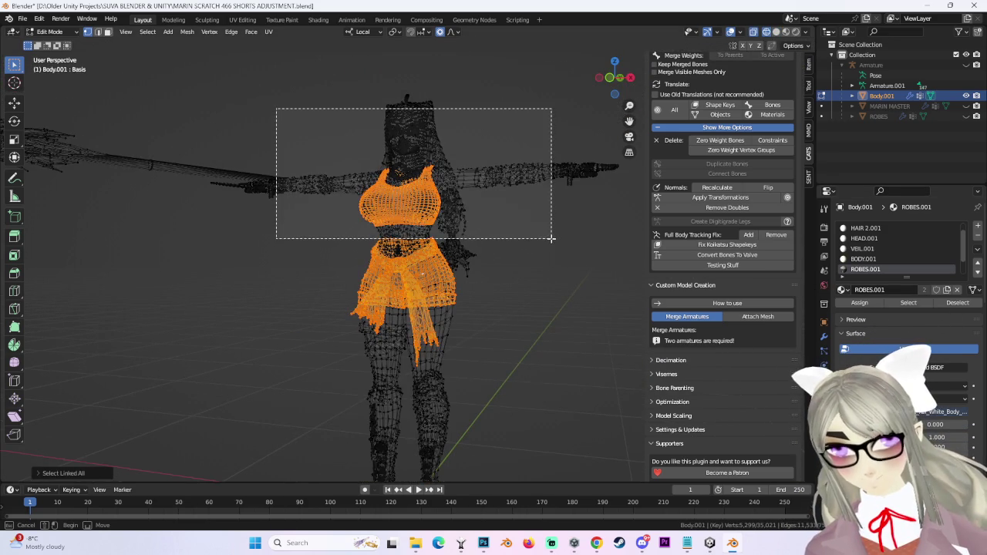
left_click_drag(282, 115, 555, 239, "ctrl")
scroll(478, 223, "up", 2)
scroll(415, 199, "up", 1)
Separate the shorts into their own object and delete it in Object Mode.
key("p")
left_click(420, 250)
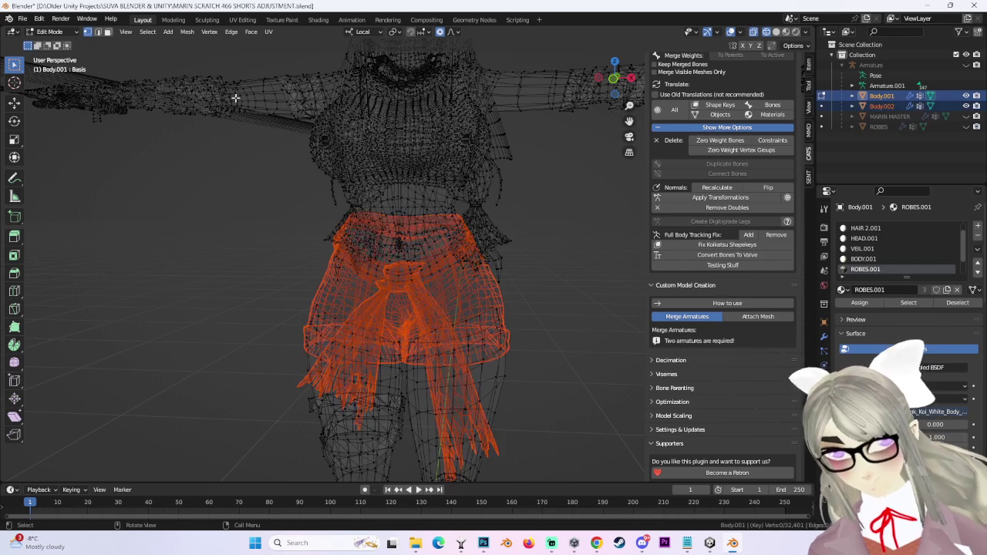
left_click(50, 32)
left_click(56, 43)
right_click(452, 322)
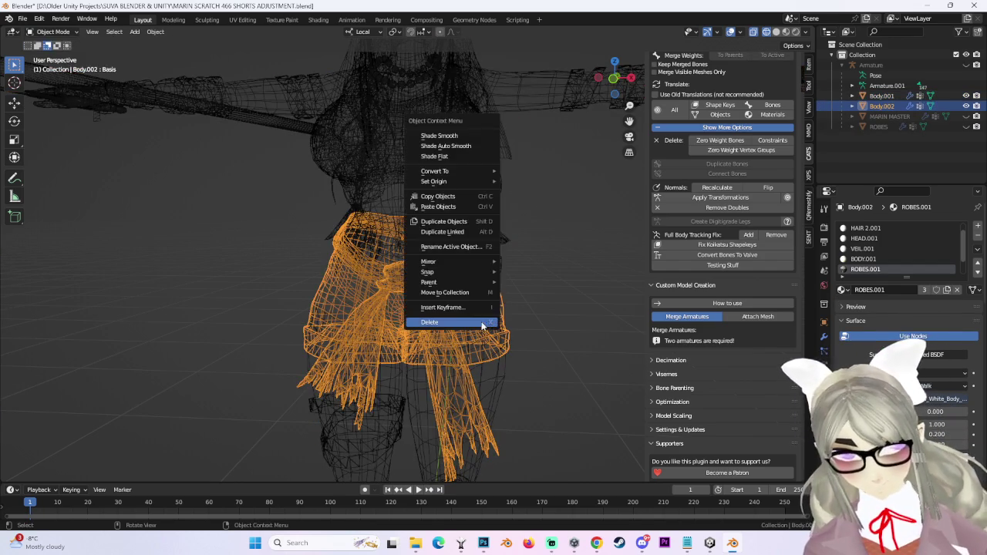
left_click(452, 322)
Unhide MARIN MASTER and ROBES, reselect Body.001 and check the model in solid and wireframe.
middle_click_drag(546, 303, 633, 241)
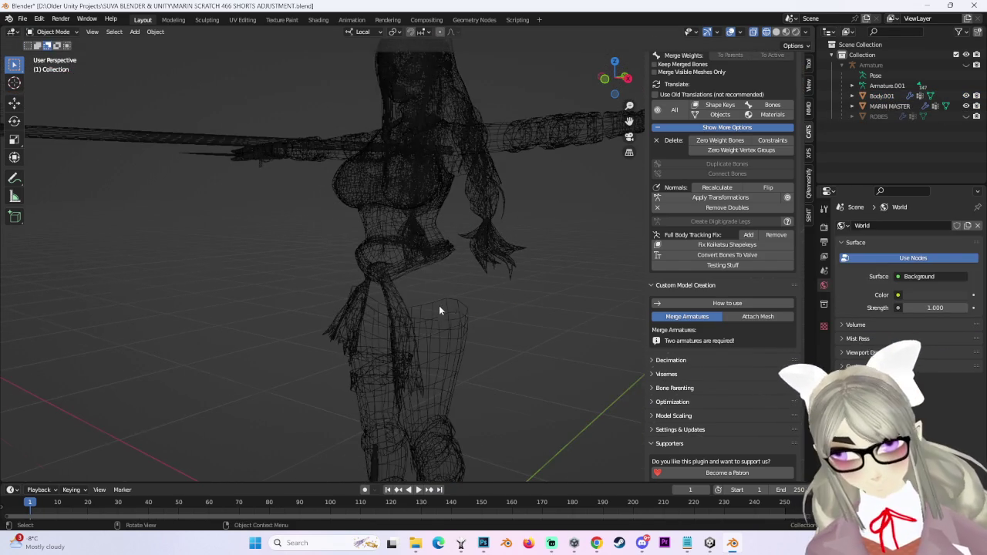
left_click(965, 106)
left_click(971, 117)
left_click(486, 229)
mouse_move(486, 229)
middle_mouse_down()
mouse_move(462, 241)
mouse_move(494, 245)
mouse_move(458, 151)
mouse_move(470, 363)
mouse_move(425, 345)
middle_mouse_up()
scroll(492, 245, "up", 3)
key("shift+z")
scroll(513, 271, "down", 2)
scroll(452, 233, "up", 3)
scroll(458, 151, "down", 3)
left_click(766, 32)
mouse_move(452, 275)
middle_mouse_down()
mouse_move(456, 302)
mouse_move(436, 229)
mouse_move(441, 238)
mouse_move(425, 238)
mouse_move(419, 205)
mouse_move(383, 241)
mouse_move(366, 221)
middle_mouse_up()
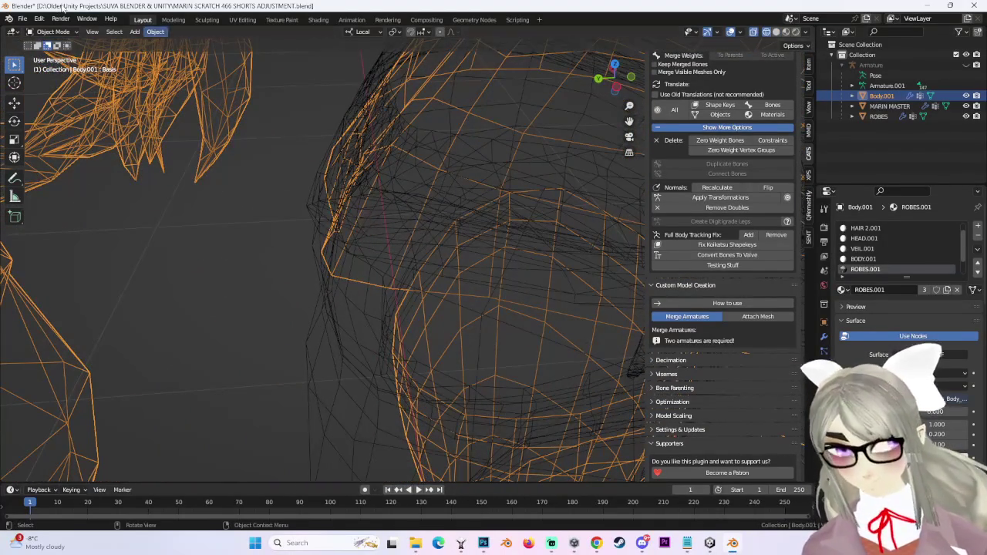
In Edit Mode, nudge the selected waist vertices along local Y.
left_click(54, 32)
left_click(79, 54)
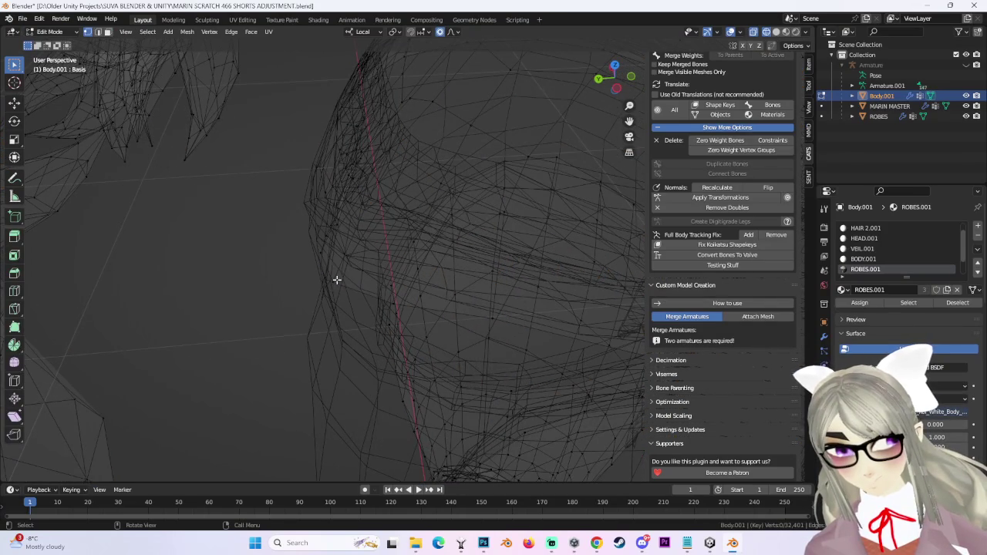
mouse_move(319, 266)
middle_mouse_down()
mouse_move(418, 232)
mouse_move(447, 238)
mouse_move(403, 304)
middle_mouse_up()
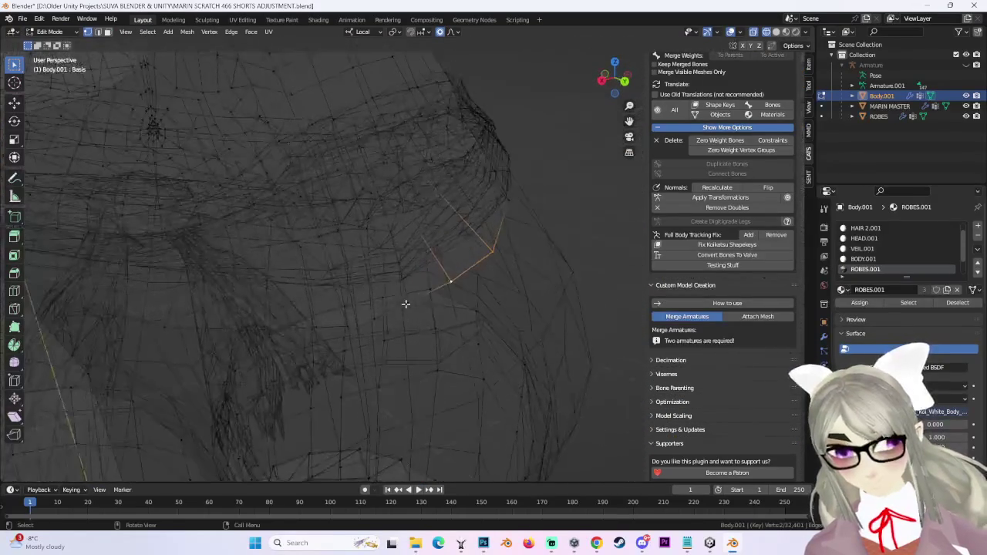
mouse_move(527, 269)
middle_mouse_down()
mouse_move(447, 201)
mouse_move(307, 242)
mouse_move(294, 275)
mouse_move(269, 273)
mouse_move(332, 316)
mouse_move(333, 266)
middle_mouse_up()
middle_click_drag(290, 327, 434, 253)
scroll(434, 252, "down", 2)
scroll(434, 252, "up", 2)
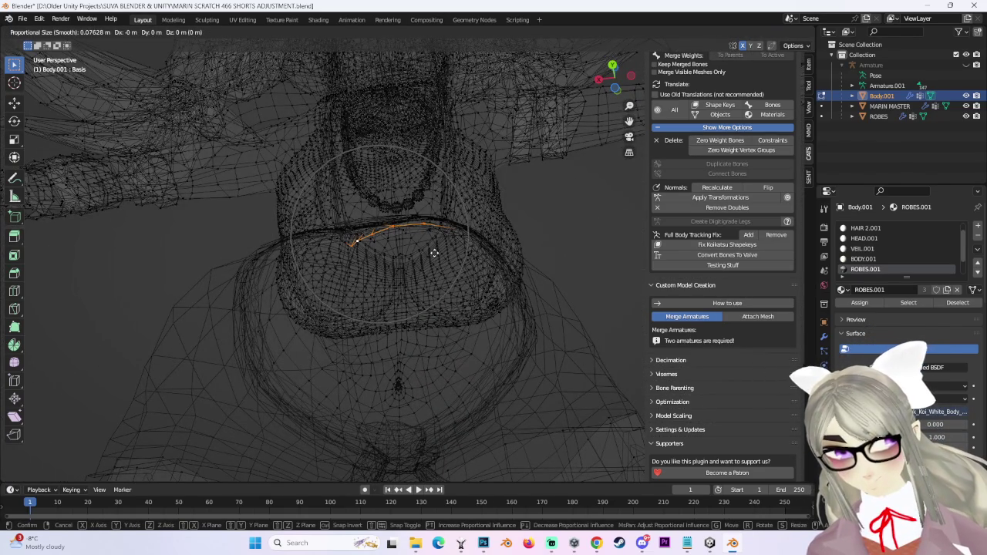
key("y")
key("y")
mouse_move(434, 254)
middle_mouse_down()
mouse_move(411, 267)
mouse_move(362, 254)
middle_mouse_up()
left_click(419, 267)
Turn on proportional falloff and push the waist vertices outward along Y twice.
left_click(456, 33)
mouse_move(445, 63)
middle_mouse_down()
mouse_move(425, 221)
mouse_move(435, 287)
mouse_move(406, 276)
middle_mouse_up()
key("g")
key("y")
left_click(431, 221)
key("g")
scroll(406, 278, "down", 2)
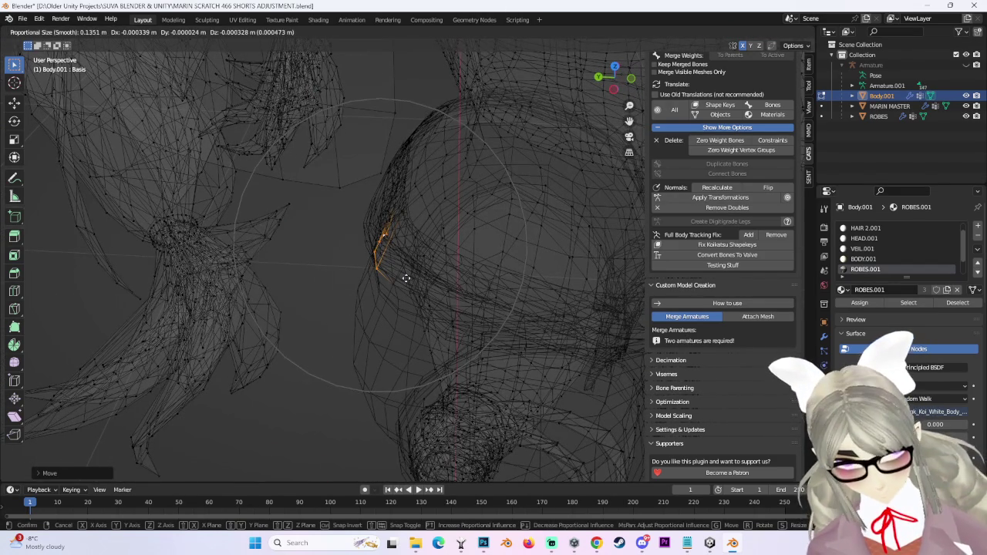
key("y")
scroll(415, 277, "up", 2)
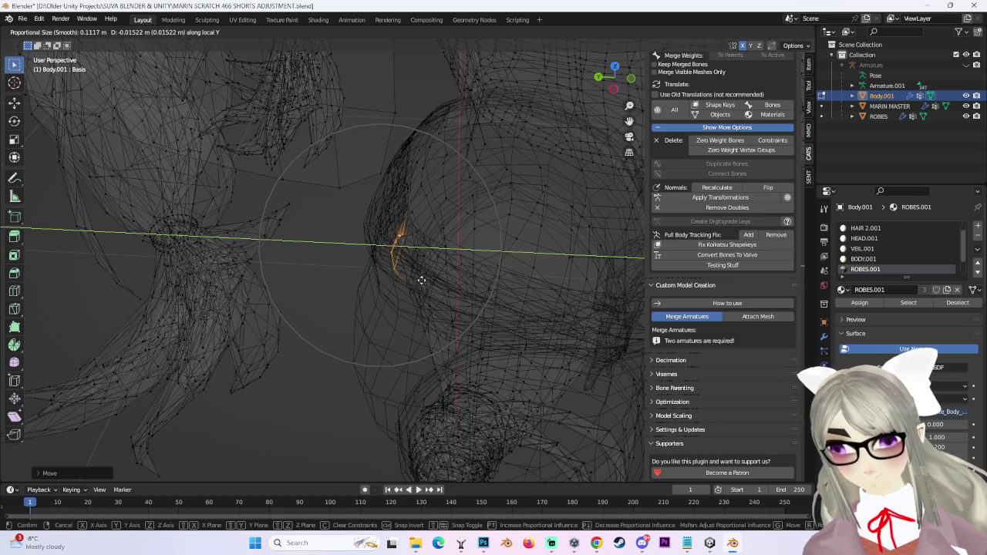
left_click(413, 280)
In solid shading, push the waist band outward with a proportional Y move.
left_click(775, 31)
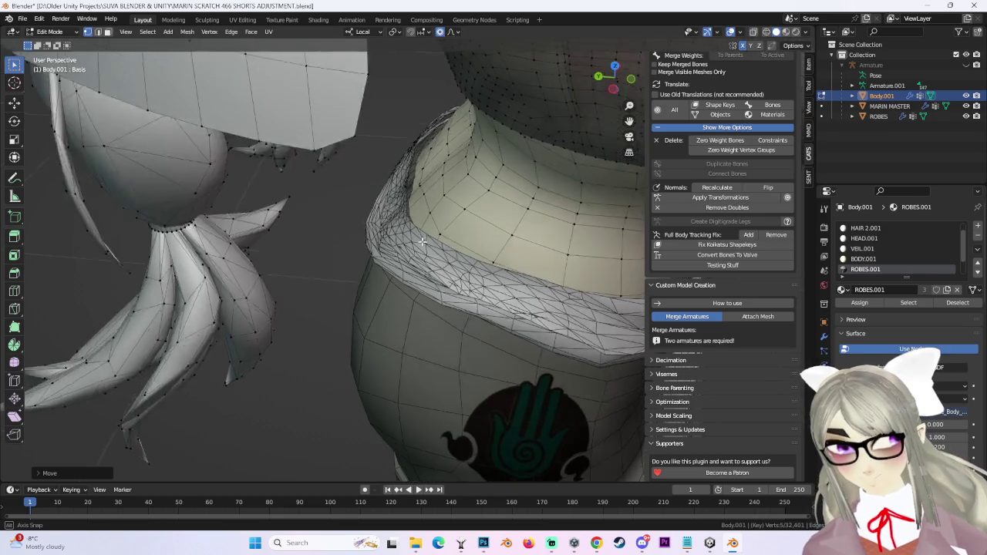
middle_click_drag(416, 270, 423, 250)
key("g")
key("y")
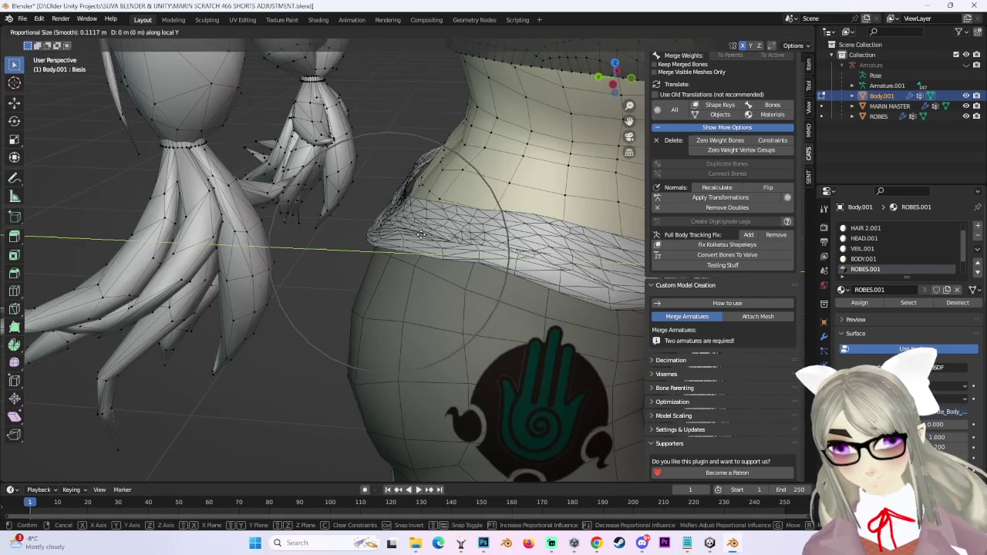
scroll(424, 234, "up", 2)
left_click(425, 235)
mouse_move(424, 234)
middle_mouse_down()
mouse_move(412, 229)
mouse_move(383, 247)
middle_mouse_up()
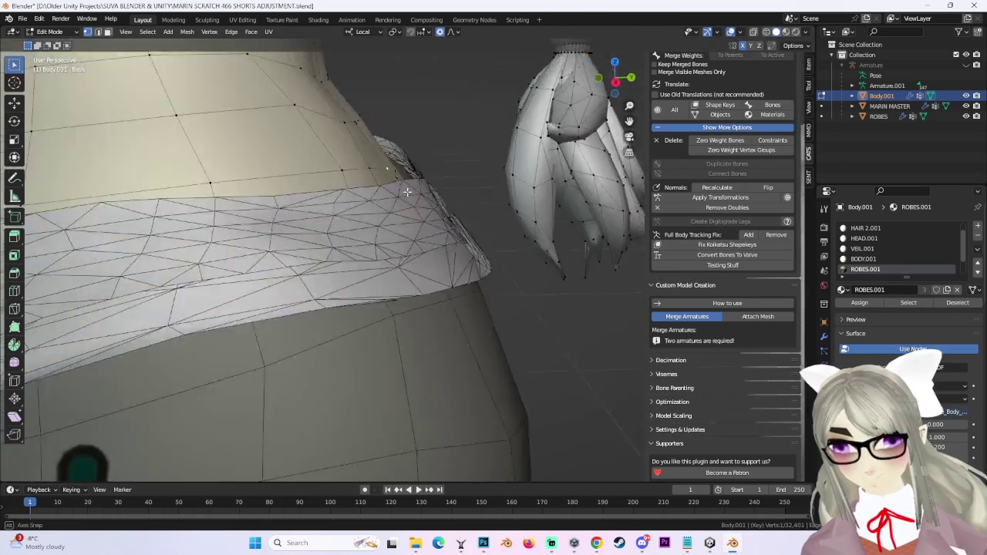
Refine the waist band with repeated proportional moves, checking it from several angles.
key("g")
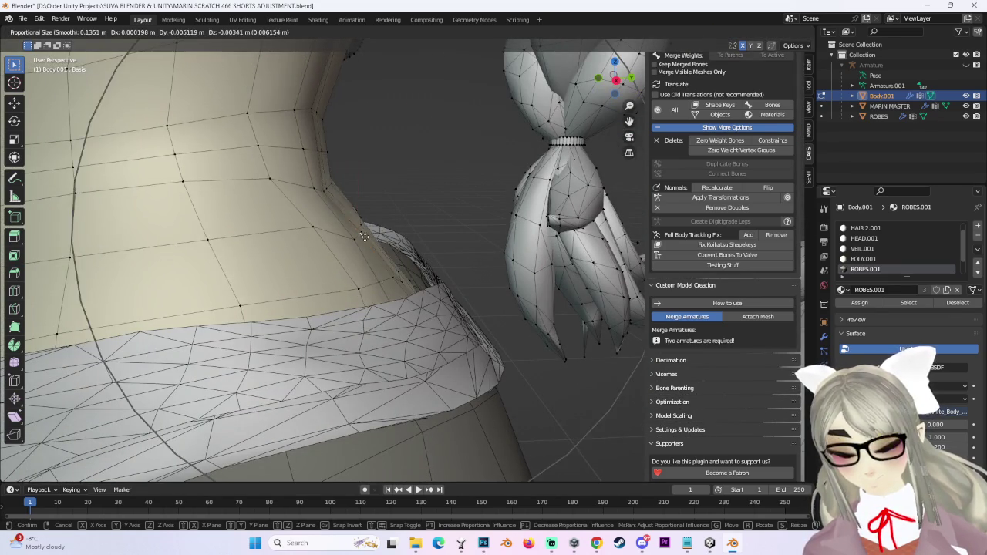
left_click(417, 211)
middle_click_drag(417, 210, 453, 261)
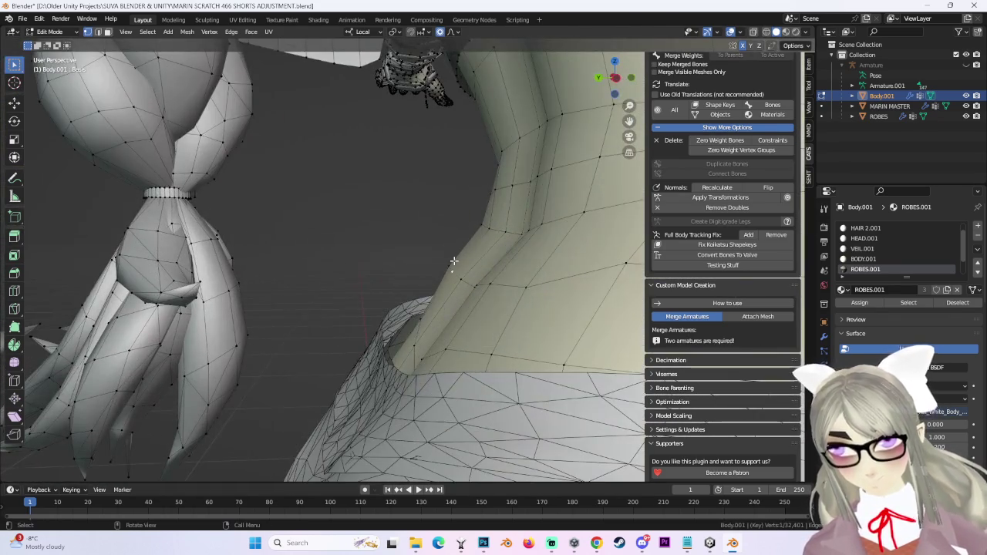
key("g")
left_click(473, 269)
mouse_move(473, 269)
middle_mouse_down()
mouse_move(414, 234)
mouse_move(437, 278)
mouse_move(488, 281)
middle_mouse_up()
key("g")
left_click(424, 236)
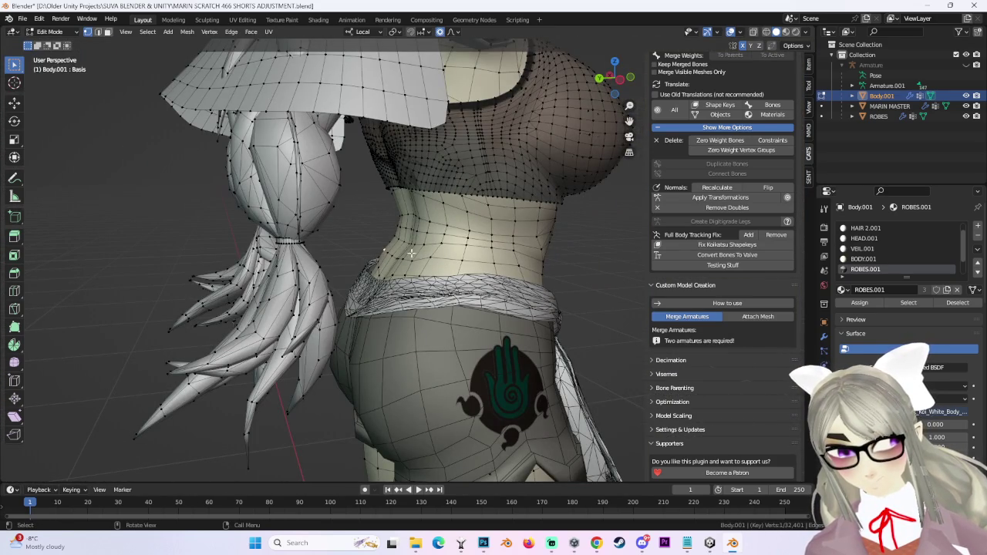
Return to Object Mode from a side view, clear the selection and select the MARIN MASTER sash.
left_click(622, 78)
scroll(510, 249, "down", 4)
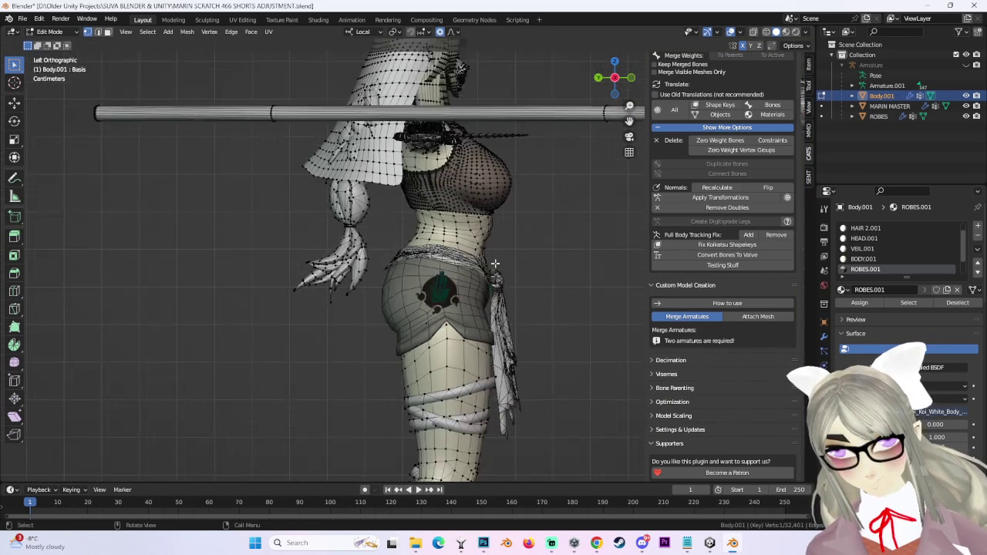
left_click(49, 31)
left_click(48, 41)
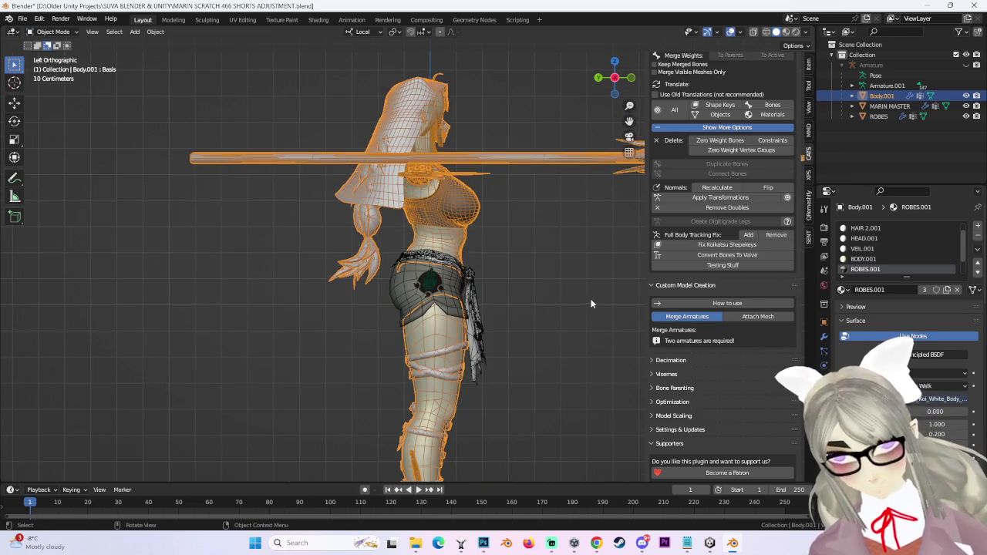
left_click(592, 300)
scroll(592, 300, "down", 2)
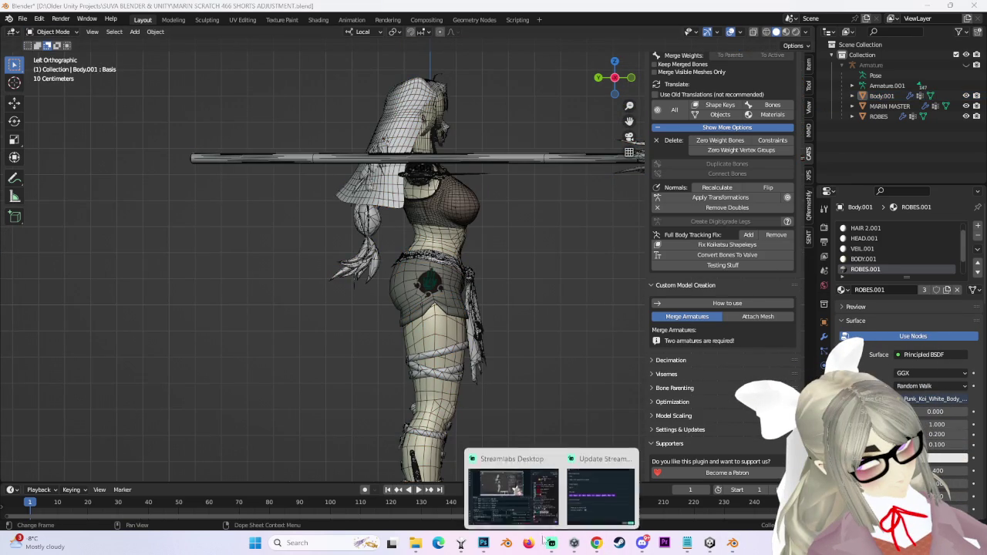
mouse_move(449, 303)
middle_mouse_down()
mouse_move(467, 284)
mouse_move(401, 301)
middle_mouse_up()
left_click(467, 299)
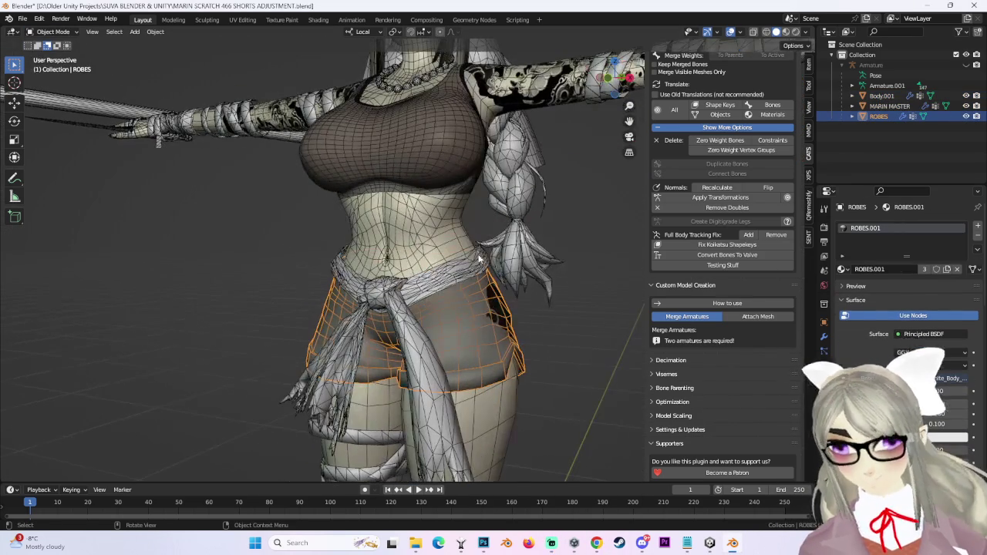
Join Body.001, MARIN MASTER and ROBES into one Body mesh with CATS Join Meshes > Selected.
left_click(881, 96)
left_click(879, 116, "shift")
scroll(772, 173, "up", 3)
scroll(772, 173, "up", 1)
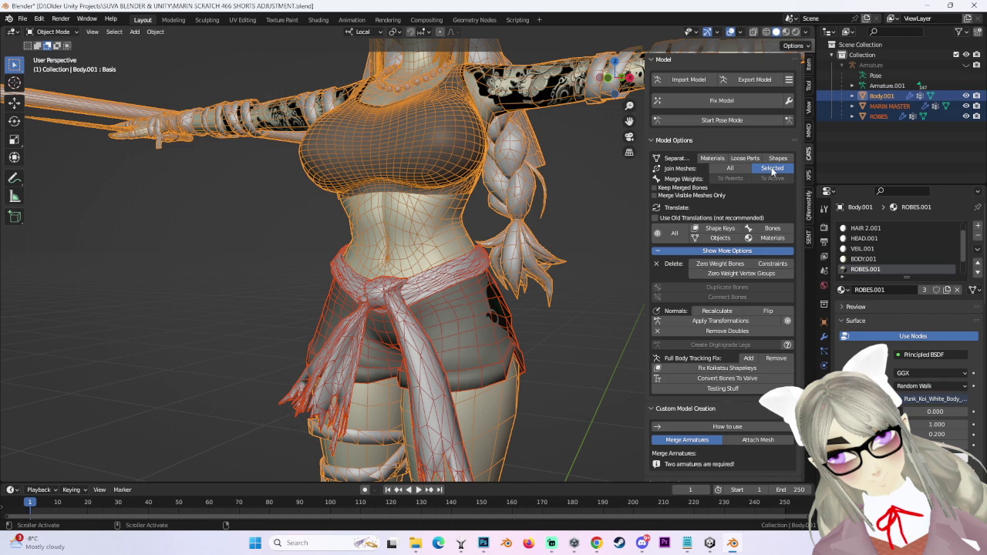
left_click(772, 168)
Rename Armature.001 to Armature.
left_click(886, 85)
double_click(887, 85)
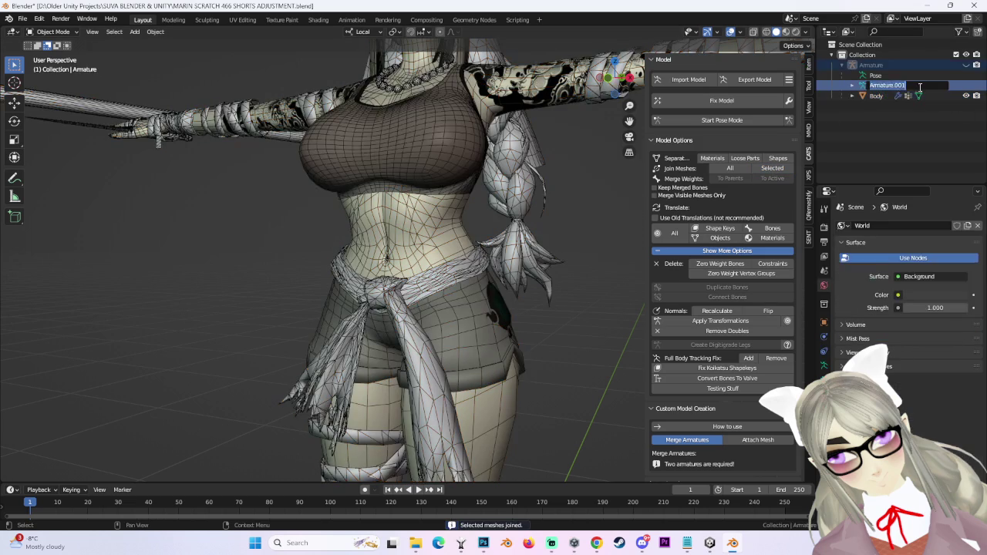
key("Return")
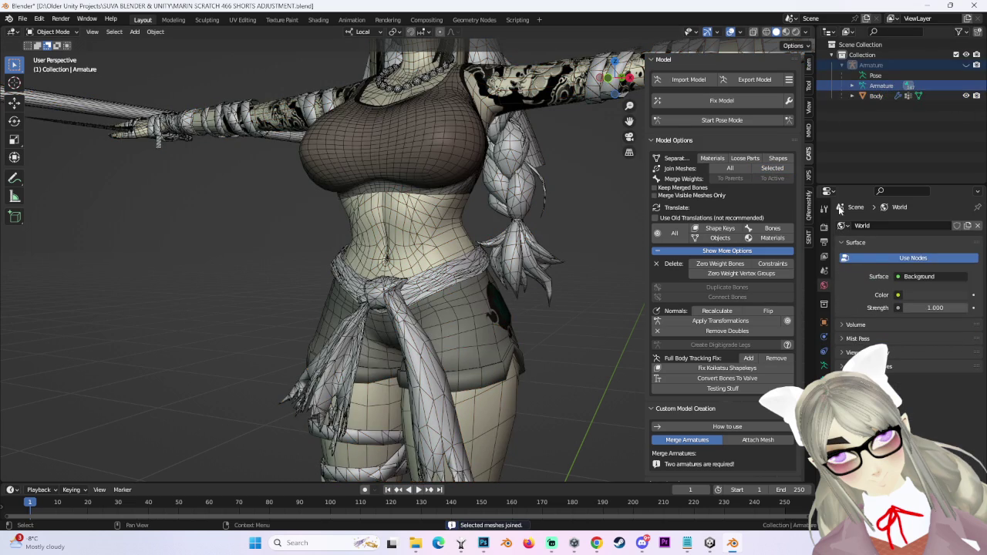
Select the Armature in a front view and put it in Pose Mode.
scroll(544, 232, "down", 3)
left_click(494, 246)
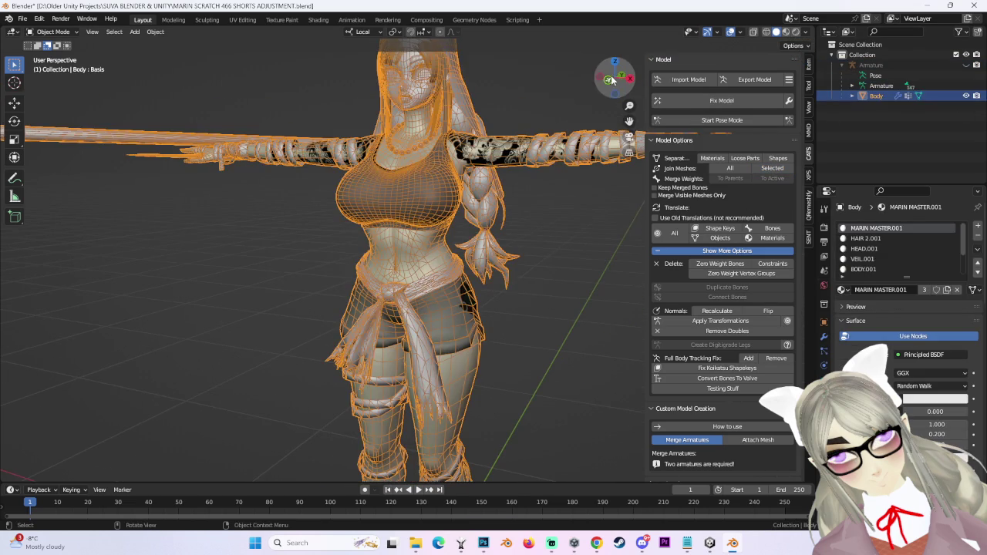
left_click(611, 79)
left_click(870, 65)
left_click(53, 32)
left_click(48, 59)
scroll(463, 389, "up", 3)
Swing the Left leg and Right leg bones outward to check the shorts and robes for clipping.
left_click(465, 385)
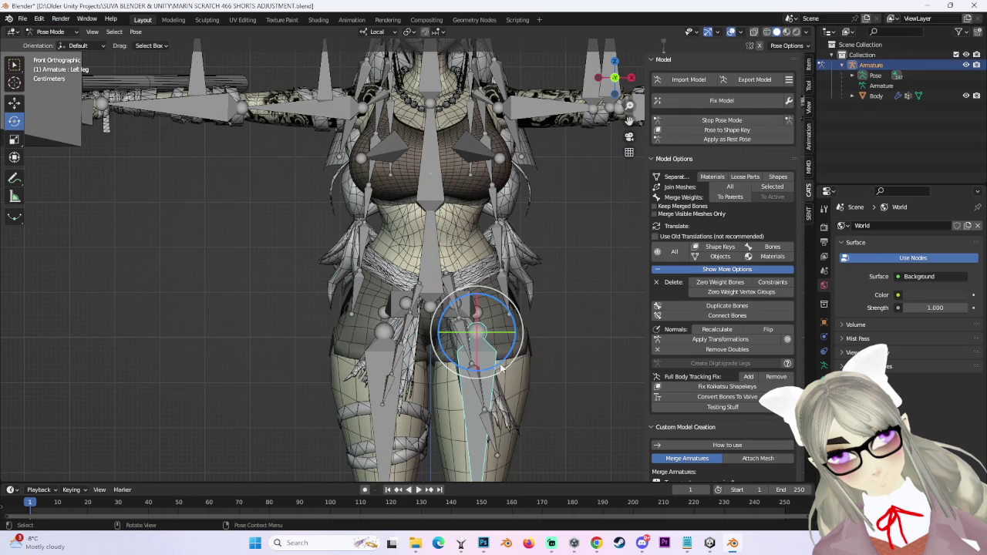
mouse_move(501, 368)
left_mouse_down()
mouse_move(417, 347)
mouse_move(405, 362)
left_mouse_up()
key("ctrl+z")
left_click(386, 389)
scroll(411, 351, "up", 2)
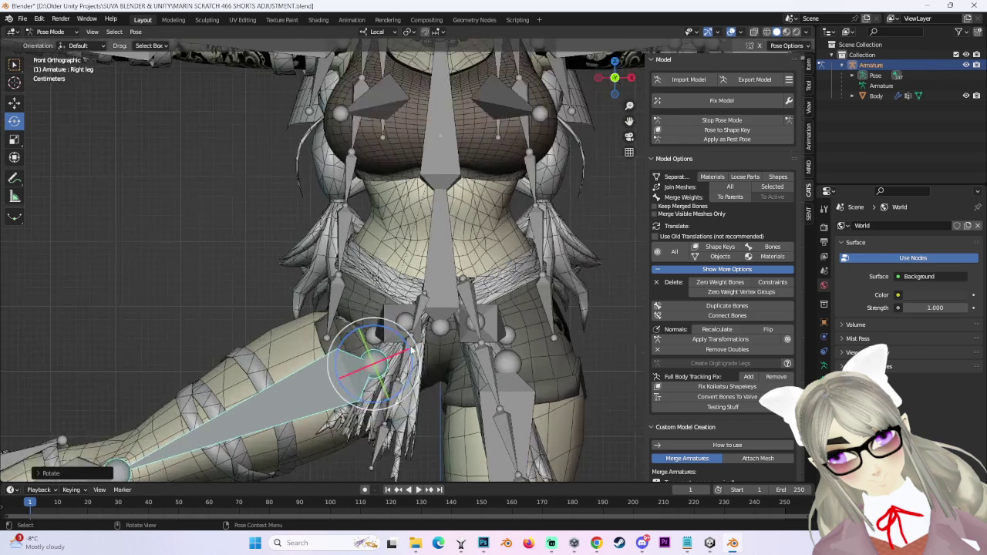
middle_click_drag(411, 351, 282, 293)
left_click_drag(280, 267, 282, 269)
middle_click_drag(281, 270, 465, 274)
scroll(464, 274, "up", 3)
scroll(465, 274, "up", 2)
Return the armature to Object Mode and reselect the Body mesh.
left_click(297, 267)
left_click(51, 32)
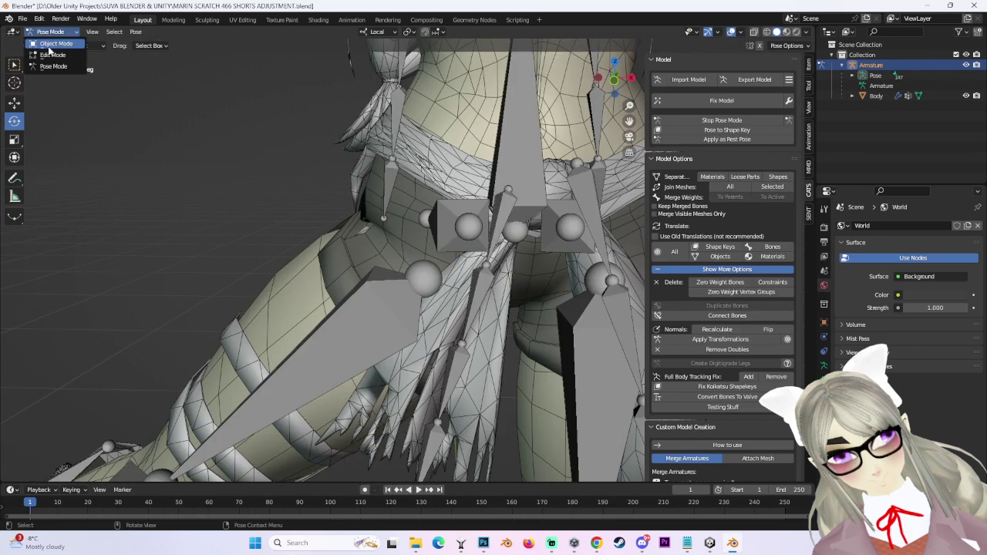
left_click(51, 44)
middle_click_drag(231, 232, 567, 255)
key("ctrl+Tab")
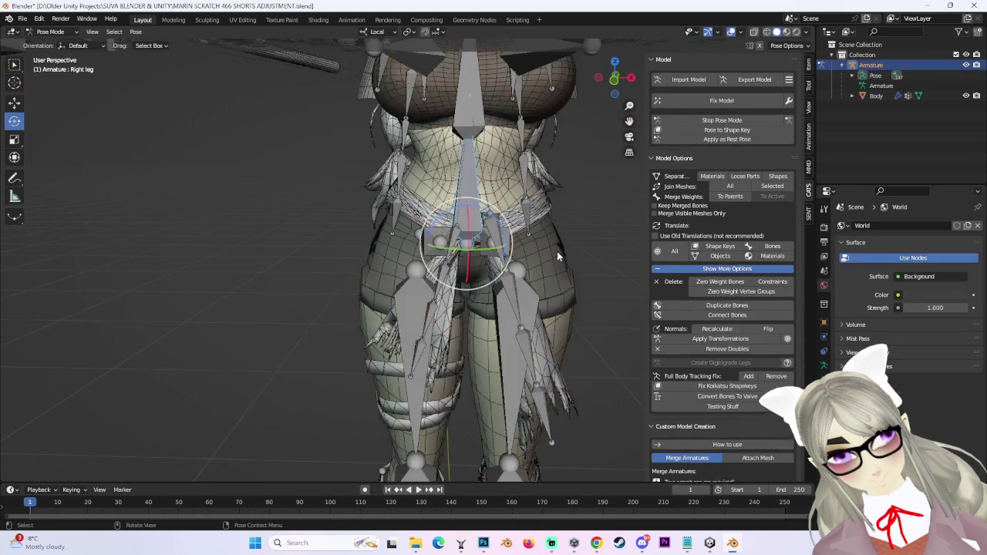
scroll(371, 283, "up", 2)
left_click(316, 307)
middle_click_drag(316, 307, 446, 314)
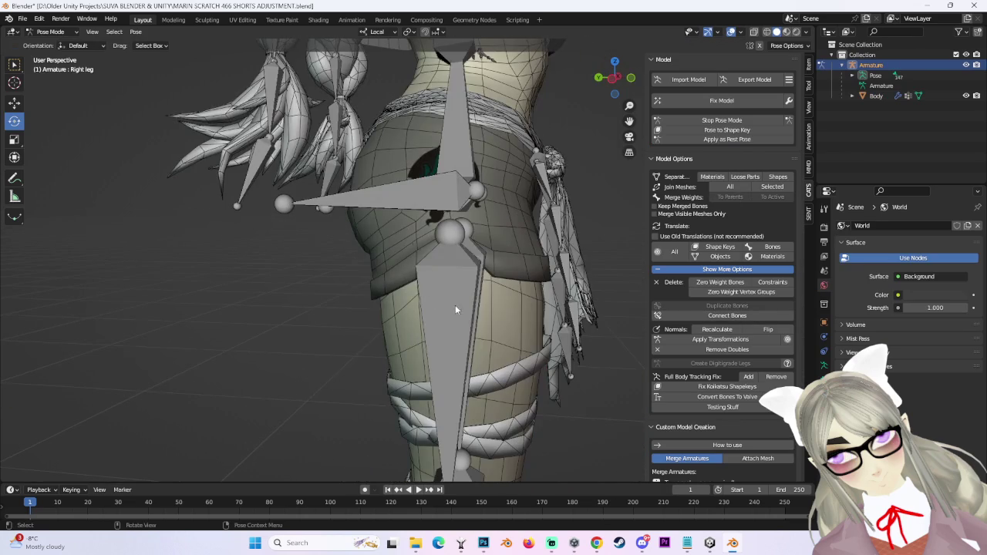
left_click(50, 31)
left_click(51, 44)
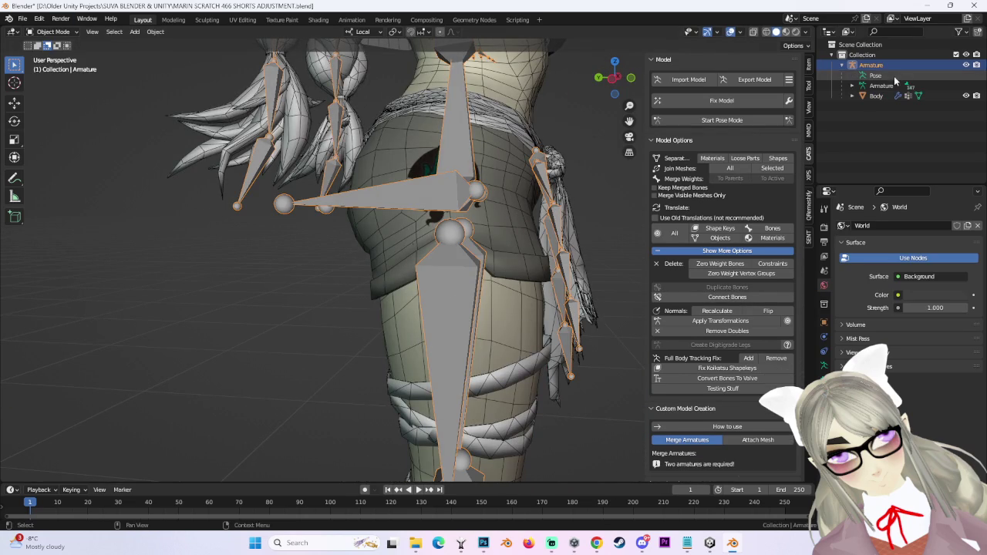
left_click(823, 323)
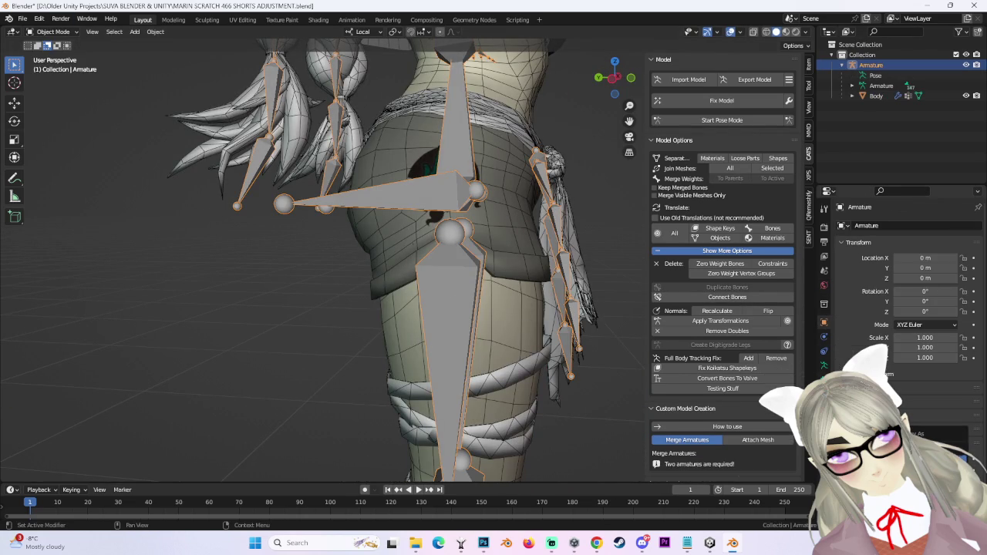
left_click(511, 295)
scroll(510, 295, "up", 1)
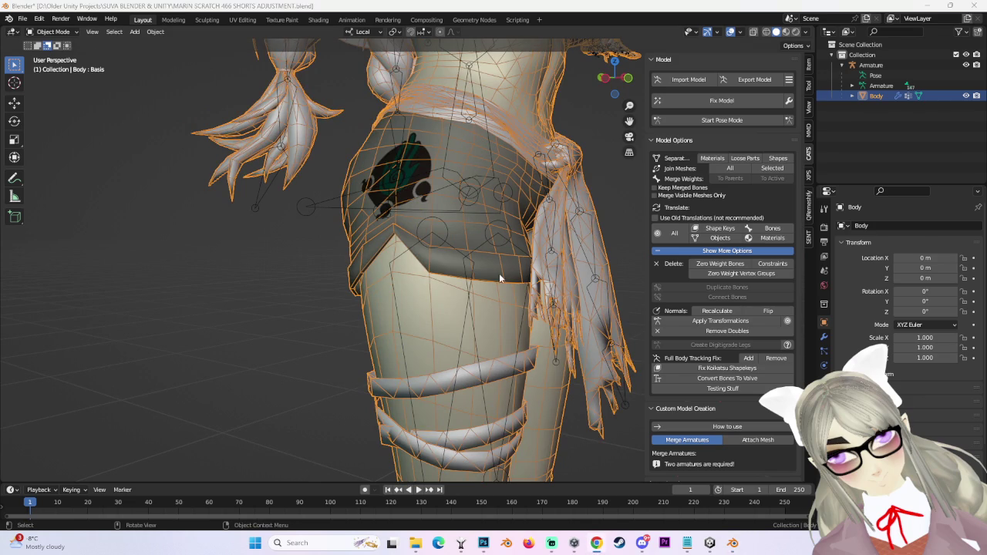
In Edit Mode, separate the body's linked leg geometry into its own object.
left_click(52, 32)
left_click(54, 54)
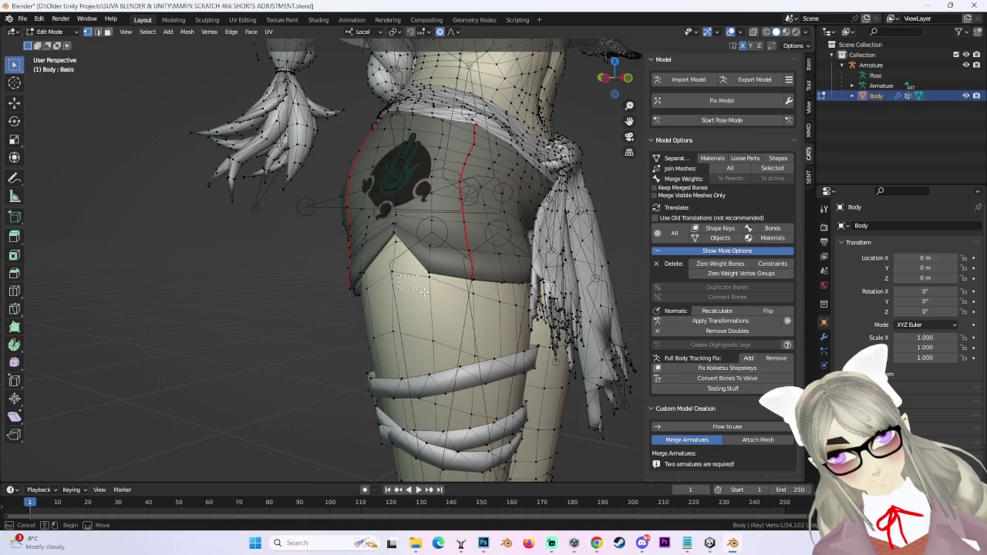
key("ctrl+l")
mouse_move(396, 286)
middle_mouse_down()
mouse_move(456, 292)
mouse_move(463, 272)
middle_mouse_up()
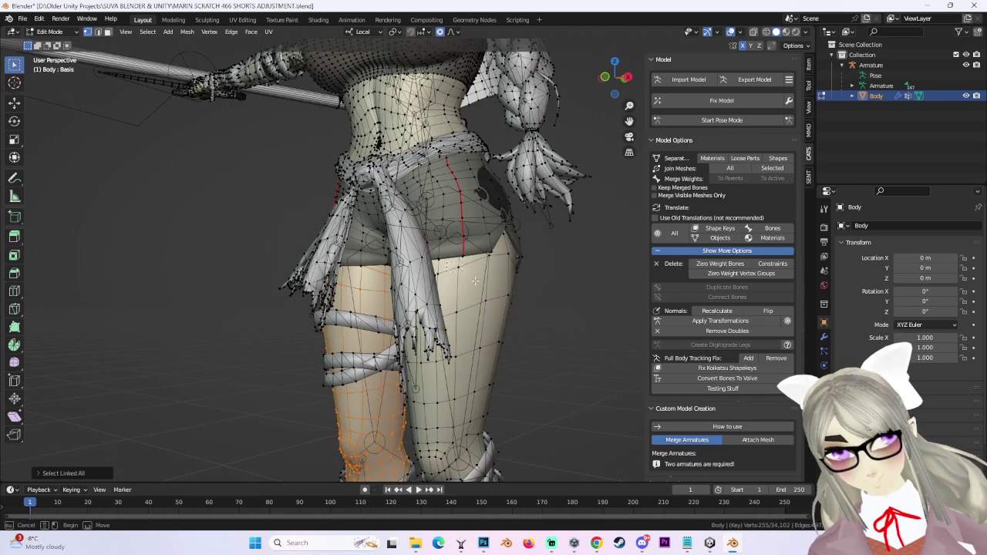
key("p")
left_click(478, 281)
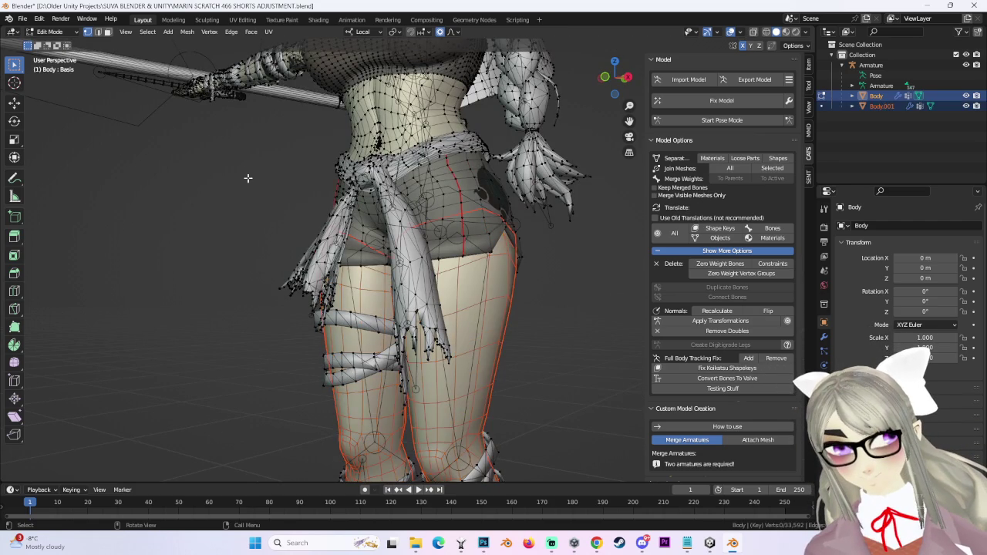
Put the armature in Pose Mode and rotate the Left leg bone outward.
left_click(49, 32)
left_click(46, 42)
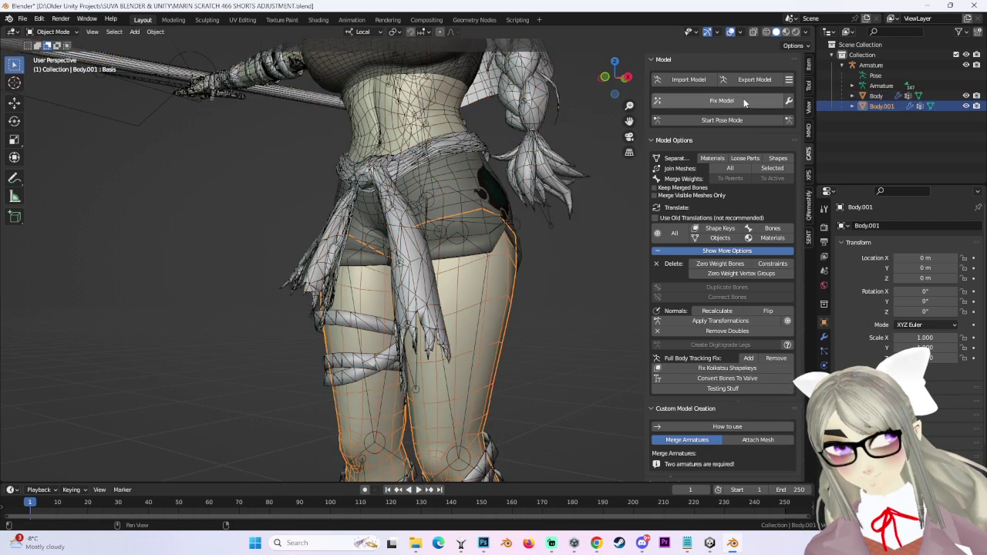
left_click(722, 120)
middle_click_drag(601, 191, 446, 305)
left_click(445, 305)
key("r")
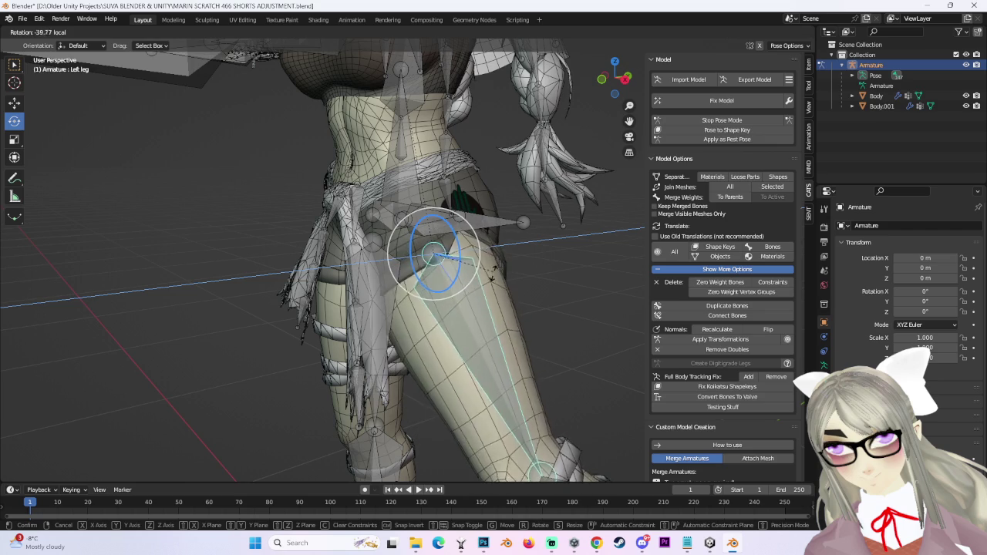
left_click(501, 264)
Select the shorts mesh Body.001, then reset the leg to its rest position.
key("ctrl+Tab")
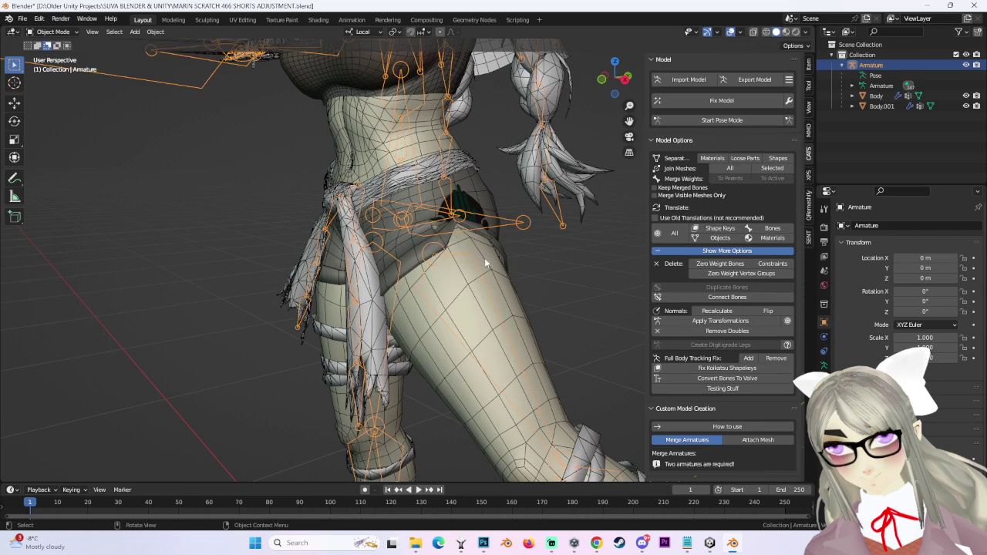
left_click(486, 260)
mouse_move(485, 261)
middle_mouse_down()
mouse_move(470, 290)
mouse_move(493, 293)
middle_mouse_up()
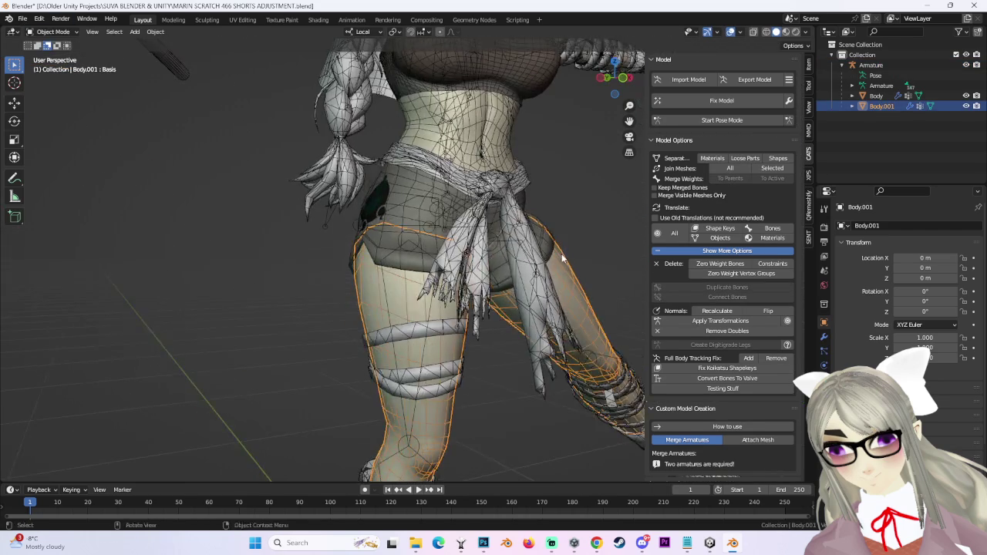
left_click(720, 120)
left_click(728, 121)
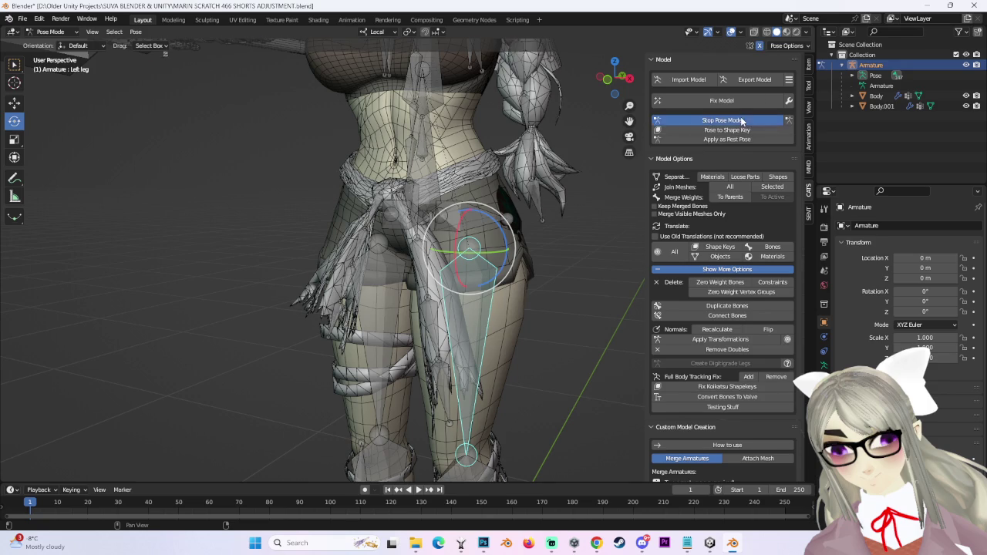
Swing the left leg outward around Z, undo it, and reselect Body.001.
key("r")
key("z")
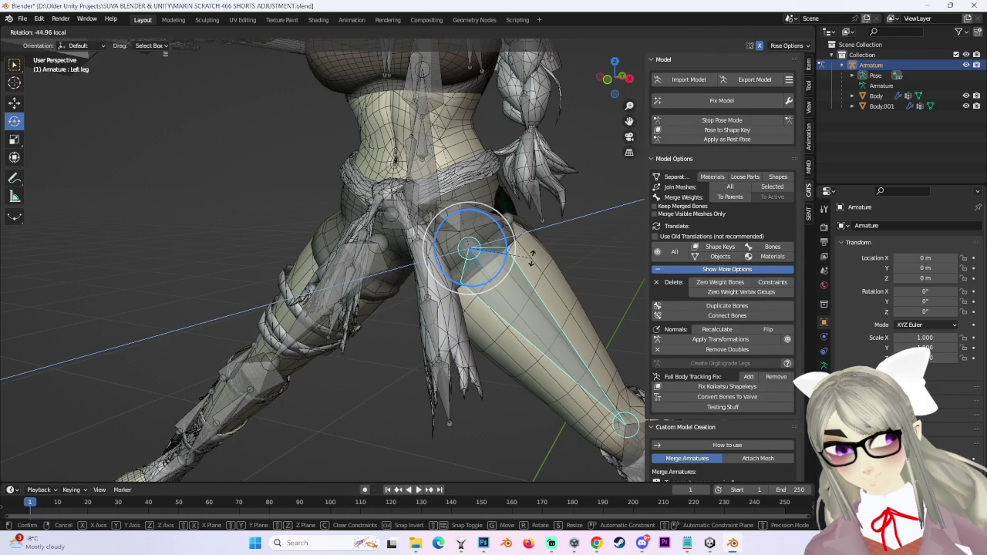
left_click(532, 258)
key("ctrl+z")
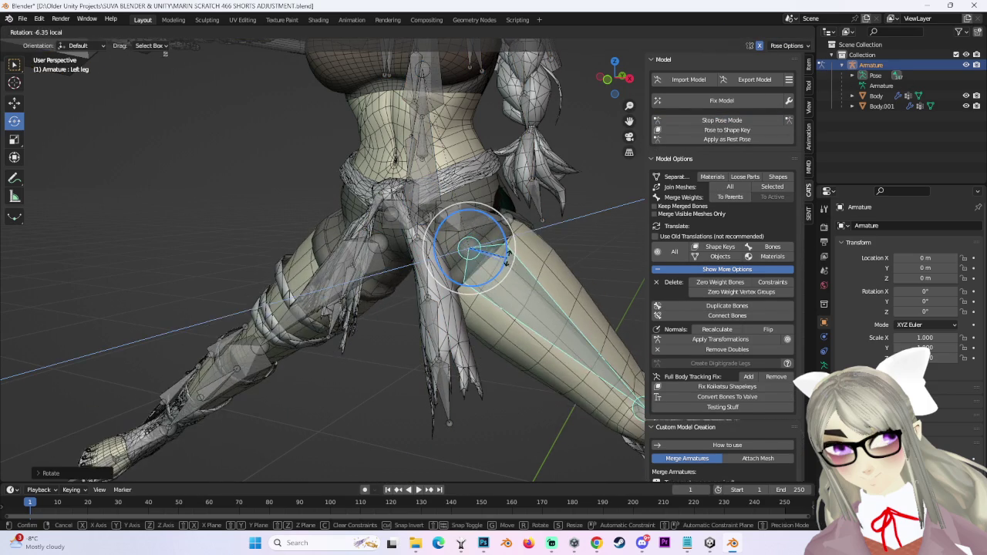
key("ctrl+z")
left_click(595, 285)
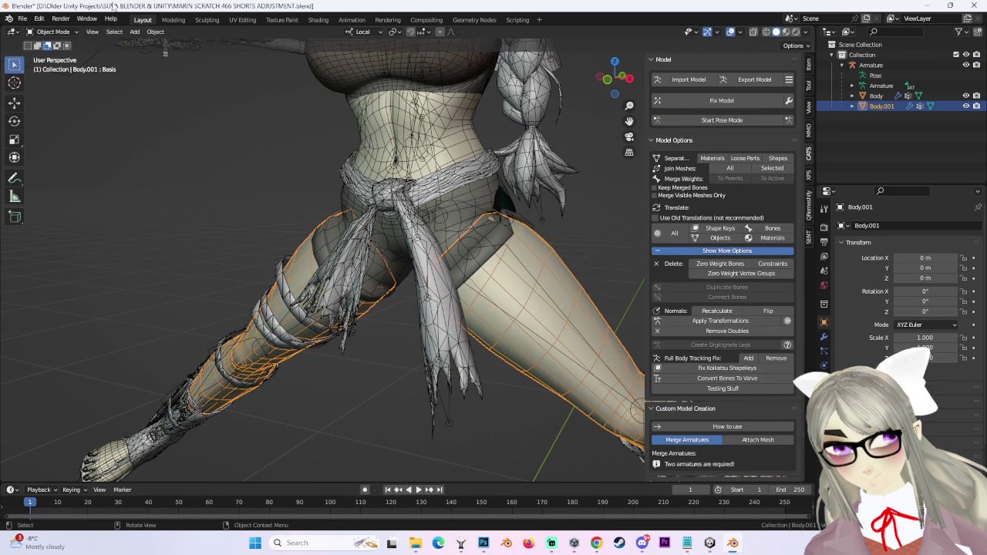
left_click(53, 32)
Sculpt Body.001's hip with the Grab brush, pulling geometry away from the flap.
left_click(50, 69)
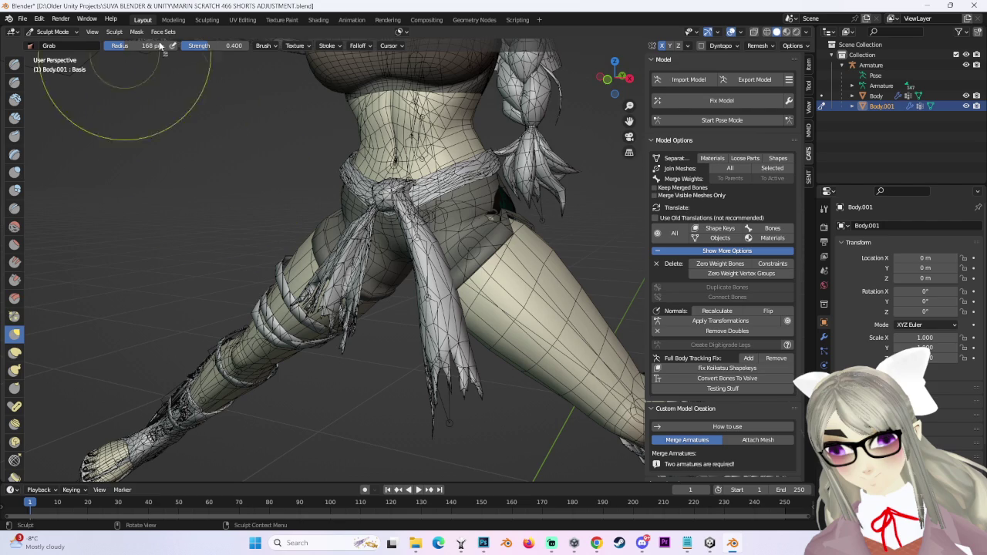
middle_click_drag(627, 155, 394, 211)
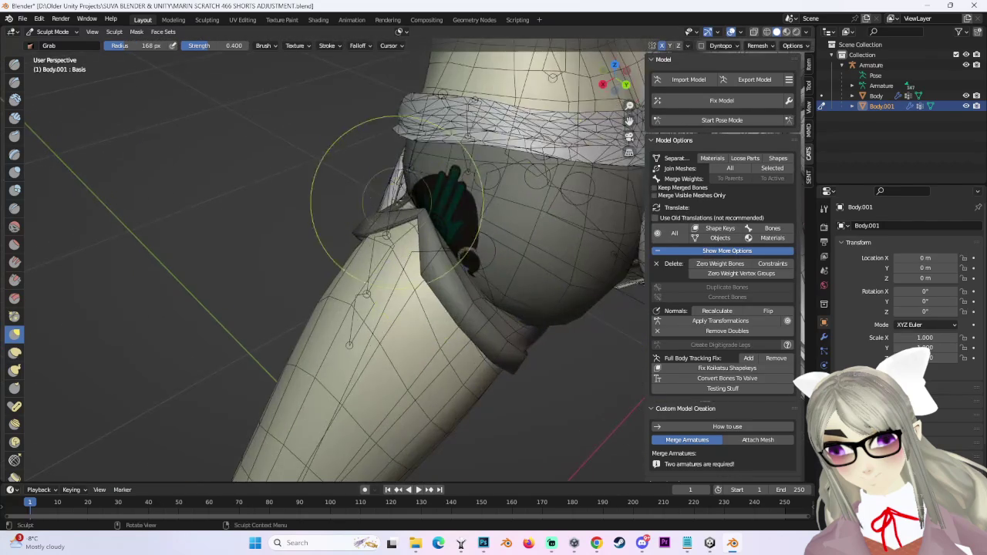
left_click_drag(394, 211, 396, 210)
mouse_move(429, 220)
middle_mouse_down()
mouse_move(451, 149)
mouse_move(509, 170)
middle_mouse_up()
scroll(524, 168, "up", 2)
scroll(445, 201, "up", 2)
Orbit around the hips and thigh to check the sculpted shorts from several angles.
mouse_move(445, 201)
middle_mouse_down()
mouse_move(419, 188)
mouse_move(518, 198)
middle_mouse_up()
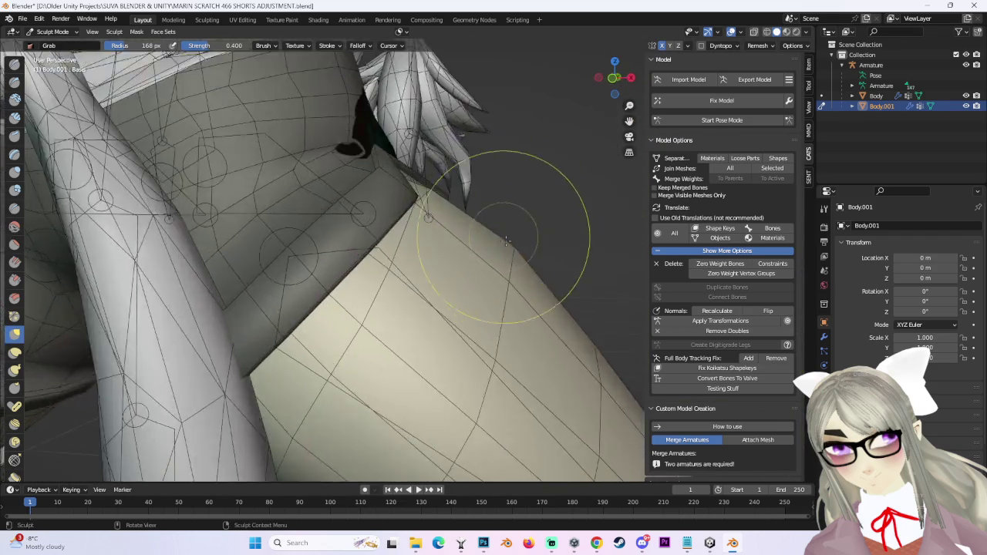
scroll(523, 239, "up", 2)
scroll(539, 201, "down", 3)
scroll(462, 254, "up", 2)
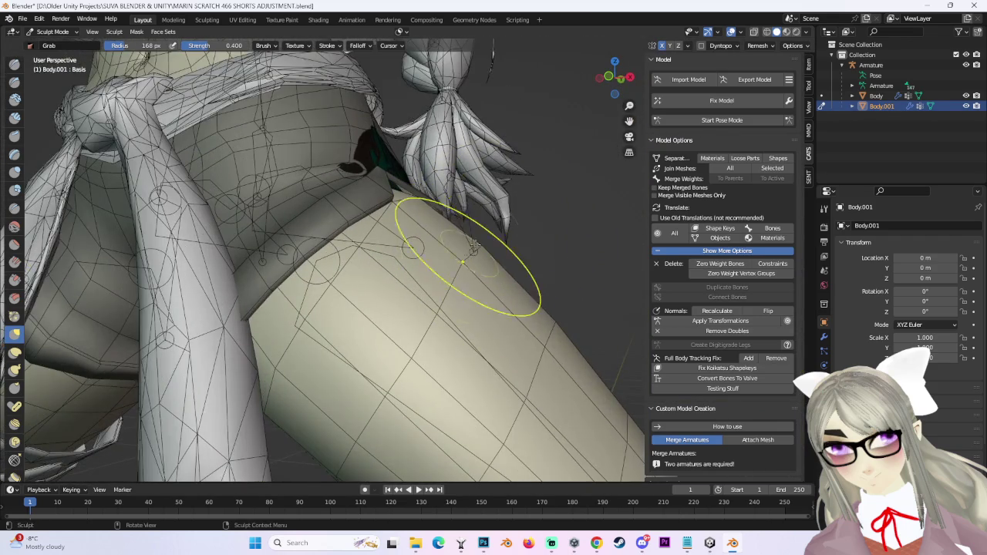
scroll(478, 243, "down", 3)
middle_click_drag(496, 233, 617, 177)
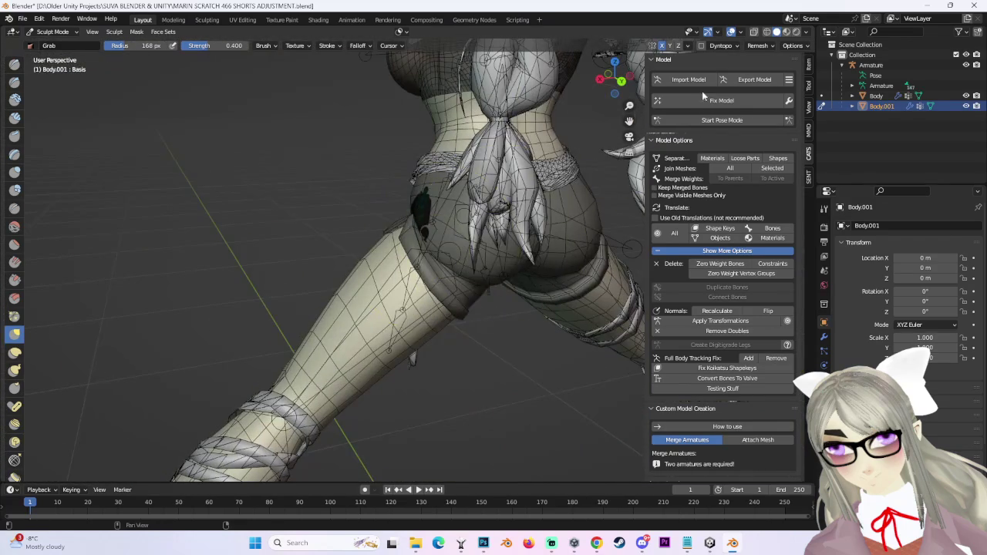
middle_click_drag(652, 144, 529, 319)
scroll(493, 308, "up", 1)
scroll(462, 278, "down", 3)
scroll(497, 254, "up", 2)
scroll(494, 246, "up", 3)
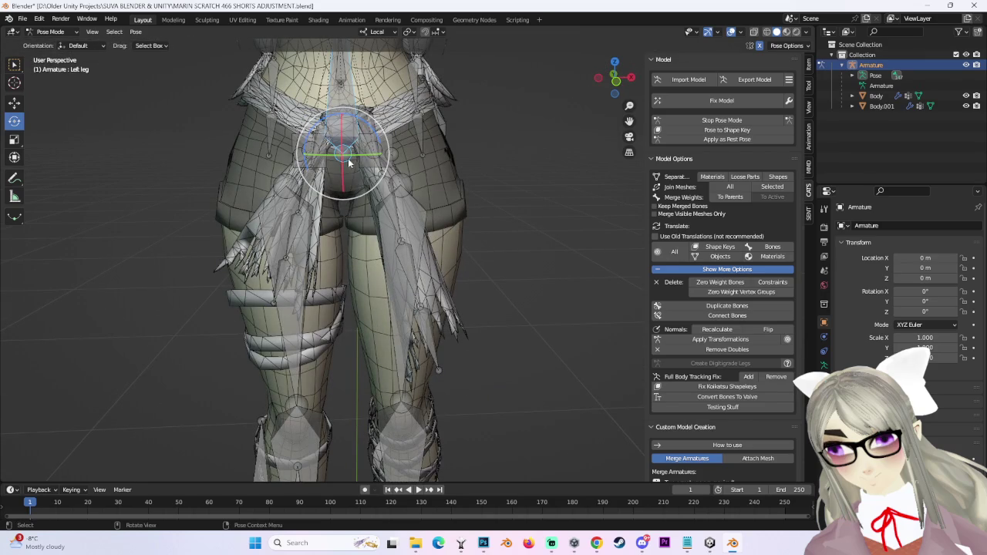
Rotate the left leg bone to retest clipping against the reshaped shorts.
left_click(405, 239)
middle_click_drag(488, 192, 431, 222, "shift")
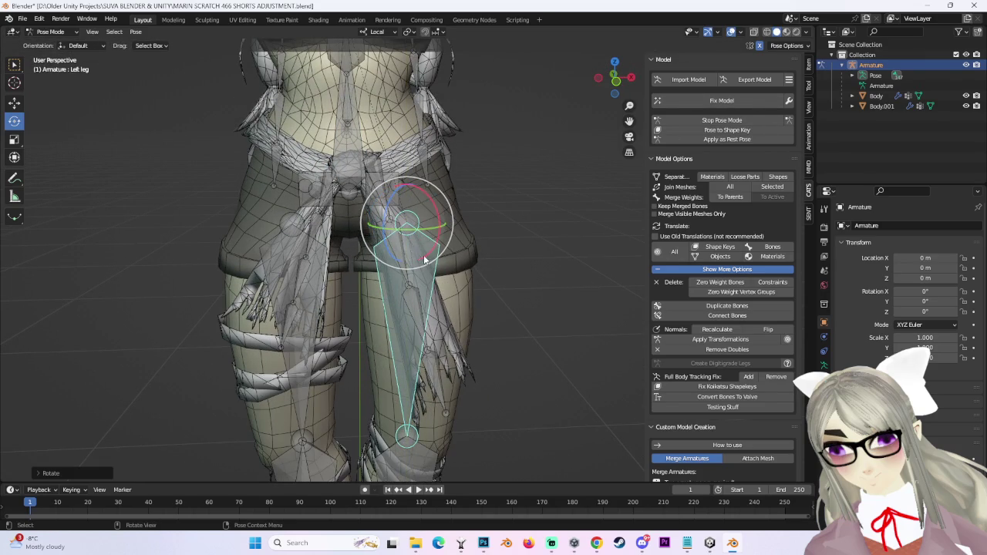
left_click_drag(415, 248, 441, 240)
left_click(496, 245)
mouse_move(496, 245)
middle_mouse_down()
mouse_move(505, 227)
mouse_move(452, 225)
mouse_move(433, 241)
middle_mouse_up()
Deselect the leg bone and return the armature from Pose Mode to Object Mode.
left_click(552, 272)
middle_click_drag(552, 272, 500, 195)
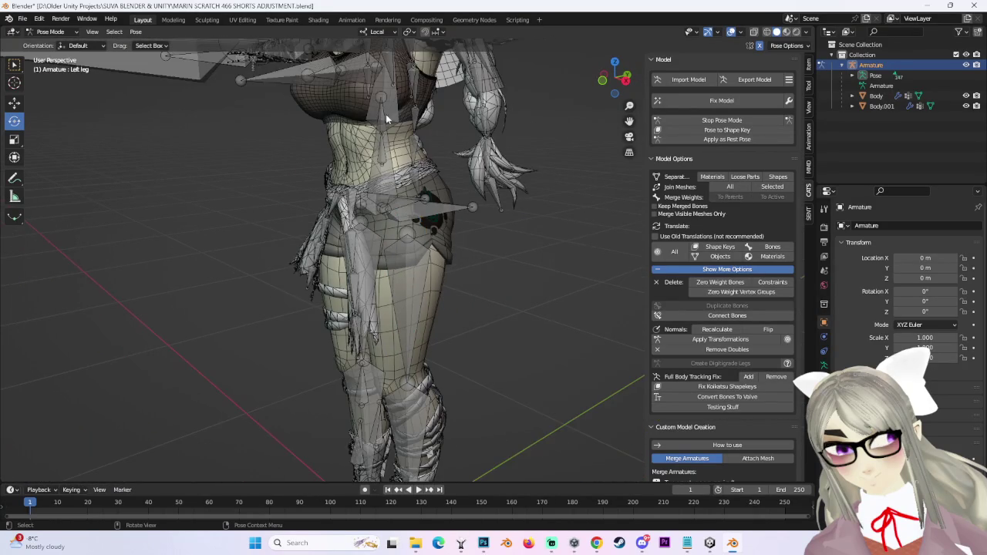
left_click(58, 35)
left_click(50, 47)
Save As with the name changed to MARIN SCRATCH 467 SHORTS TRANSFER FIX.blend.
left_click(875, 96)
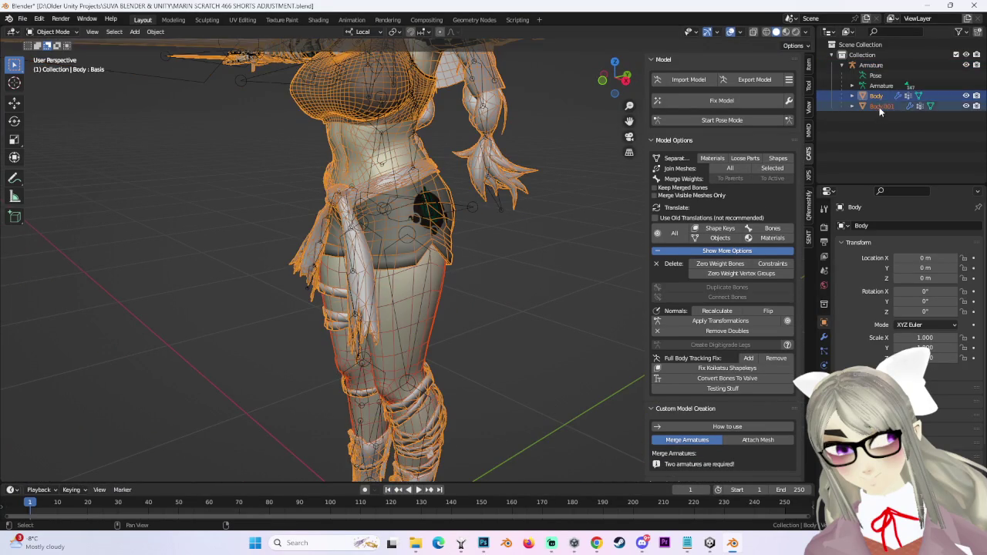
left_click(22, 19)
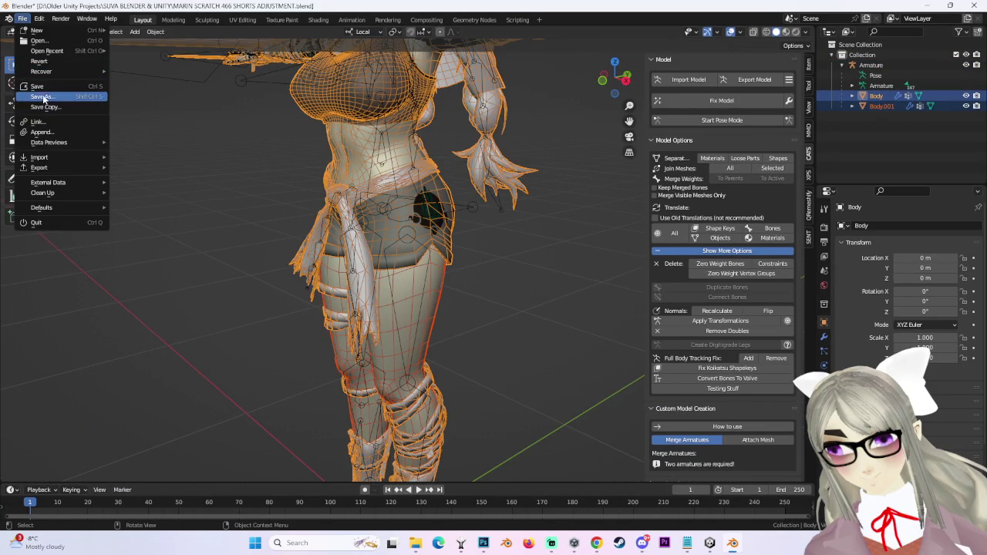
left_click(39, 95)
left_click(260, 432)
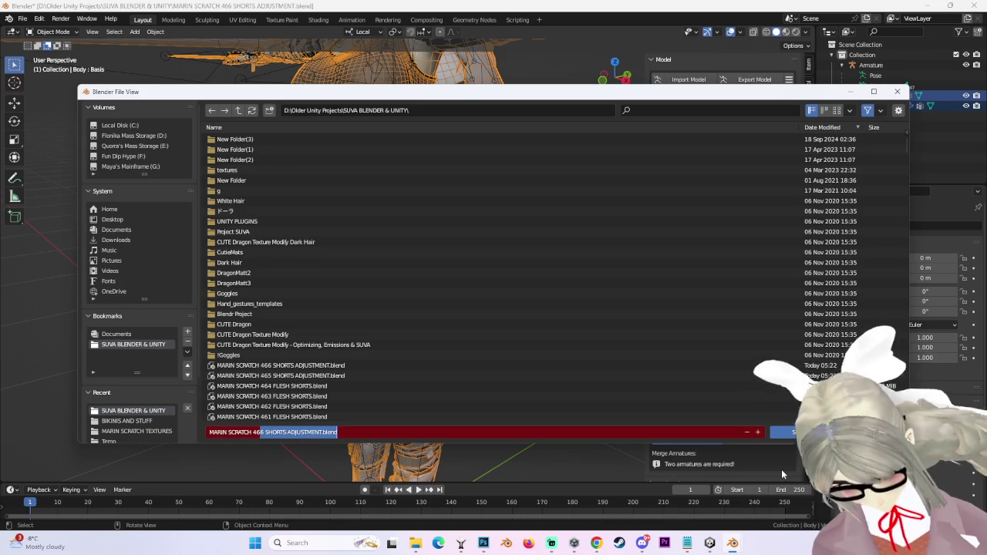
key("shift+End")
key("BackSpace")
type("7 SHORTS TRANSOFER FI")
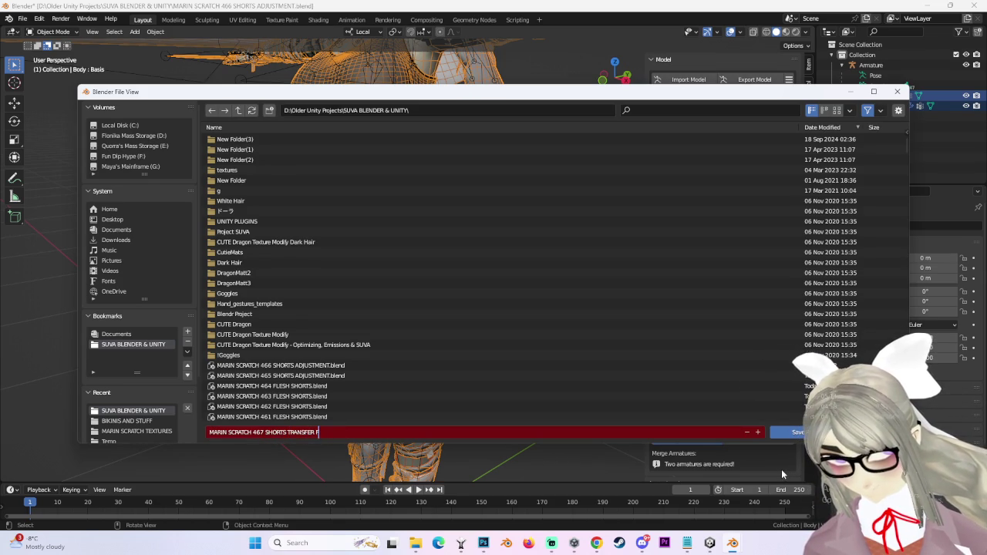
type("X")
key("Return")
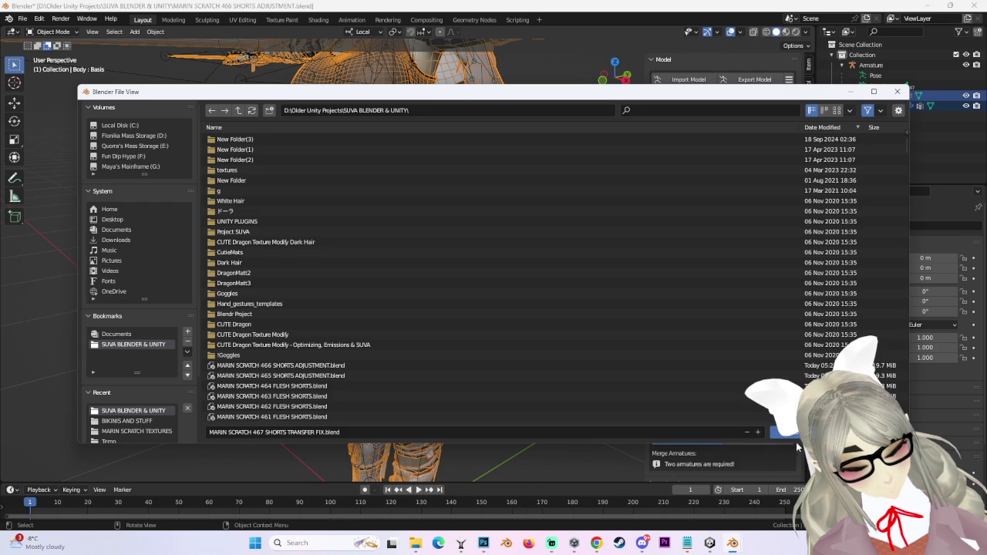
left_click(796, 432)
left_click(527, 251)
scroll(534, 262, "down", 2)
scroll(534, 262, "down", 2)
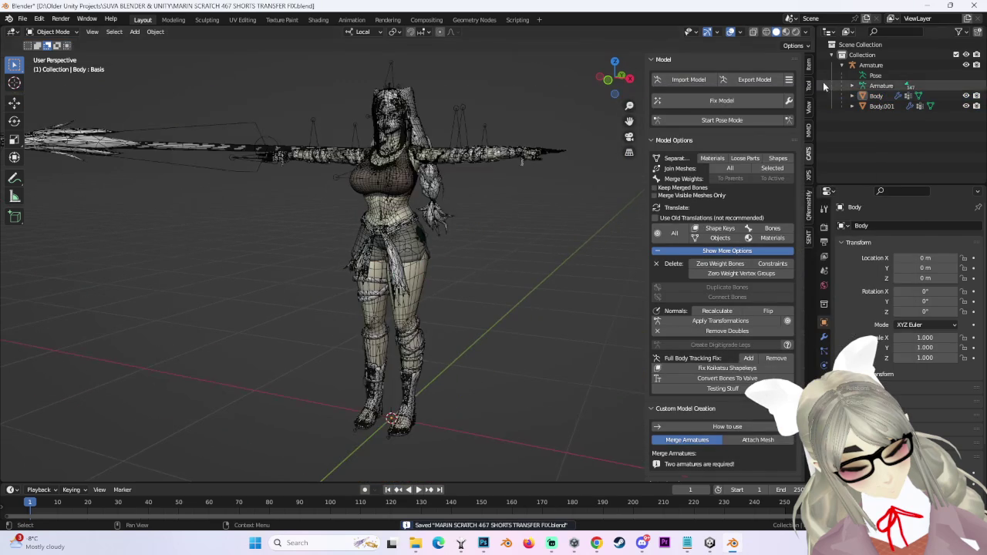
Run CATS Fix Model and make MARIN MASTER the Body mesh's active material.
left_click(787, 100)
left_click(592, 199)
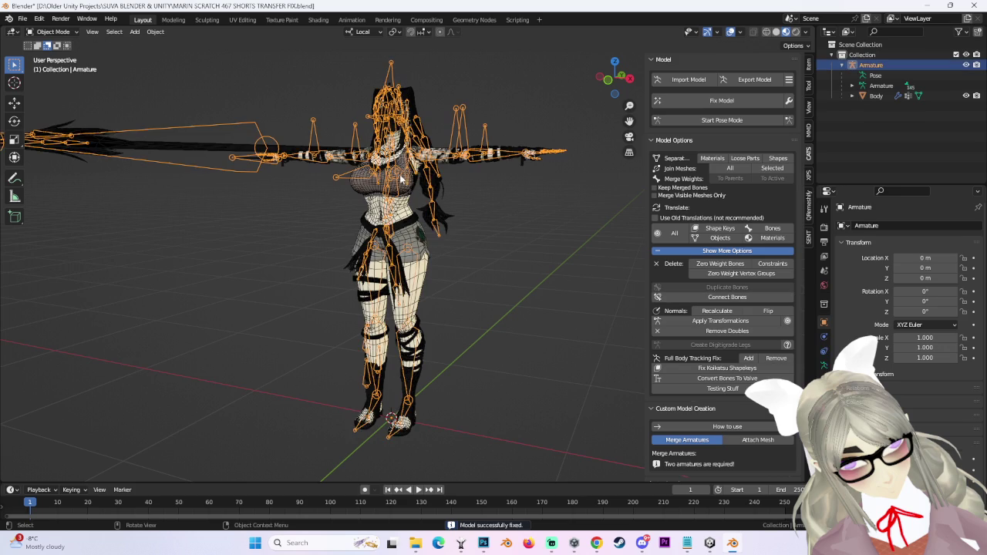
middle_click_drag(429, 185, 434, 385)
left_click(436, 340)
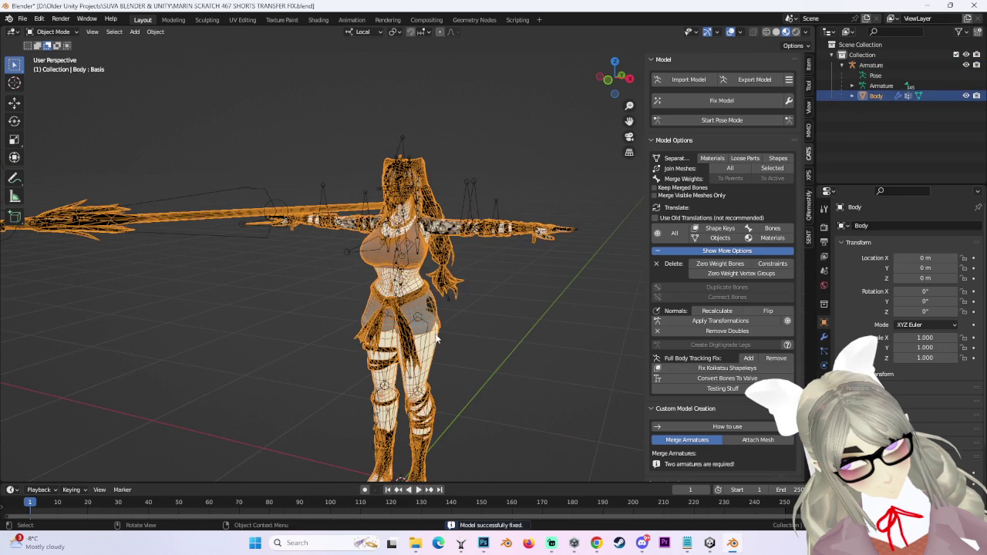
left_click(823, 407)
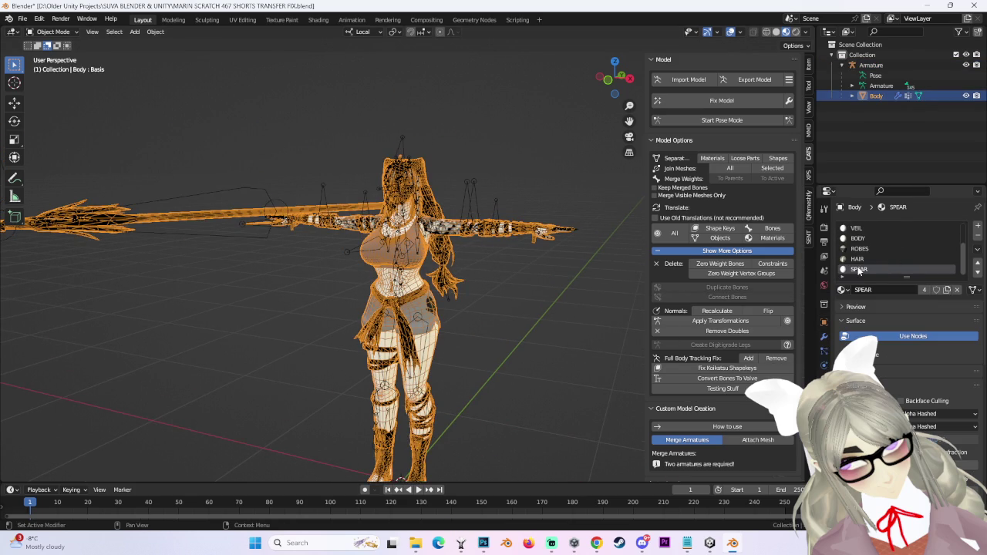
scroll(889, 254, "up", 5)
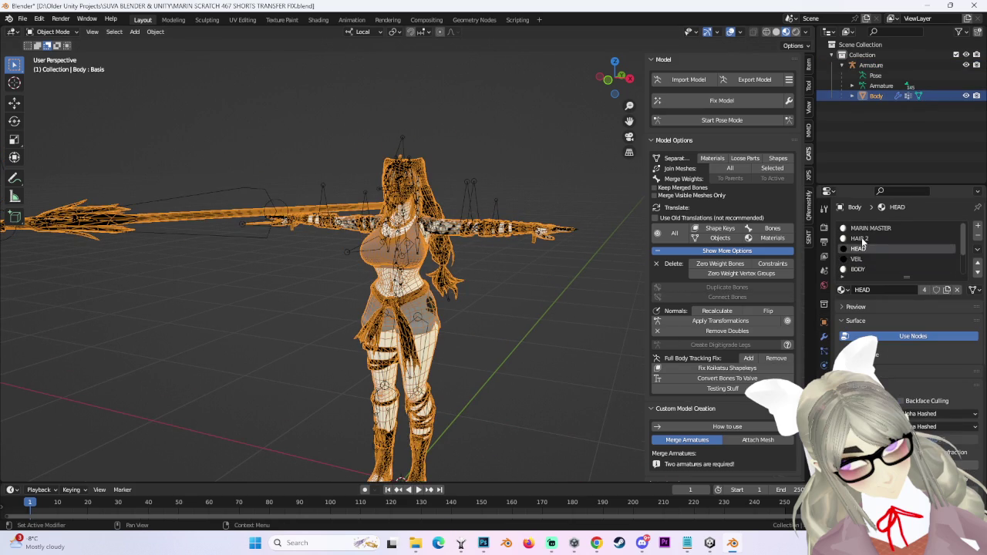
left_click(871, 228)
Export the model as MARIN SCRATCH 467 SHORTS TRANSFER FIX.fbx and bring up the Unity project.
left_click(767, 81)
left_click(771, 149)
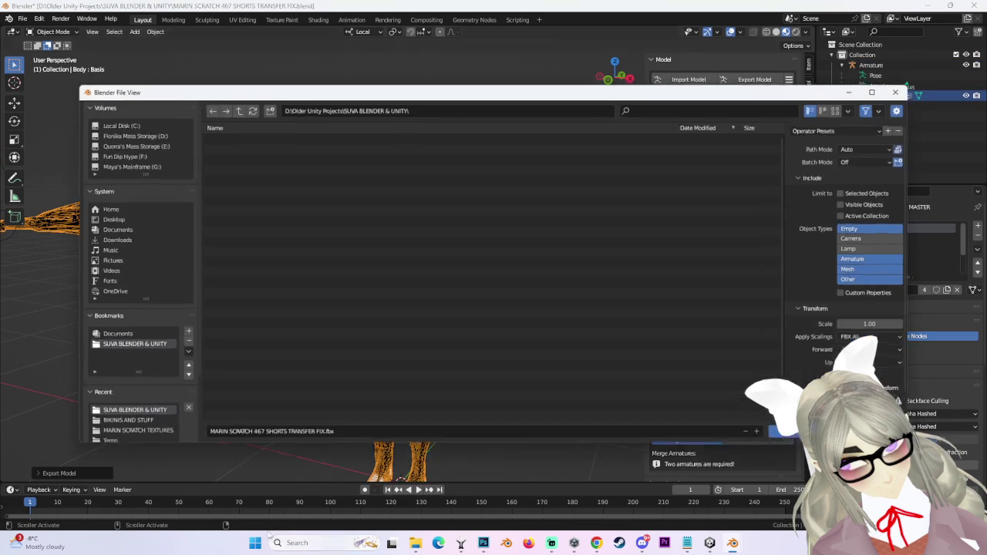
key("Return")
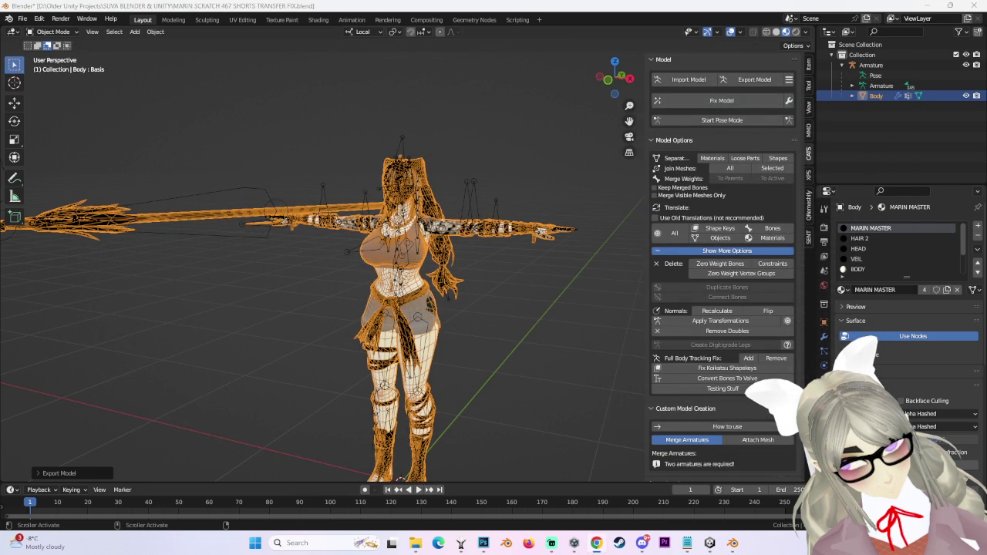
left_click(710, 543)
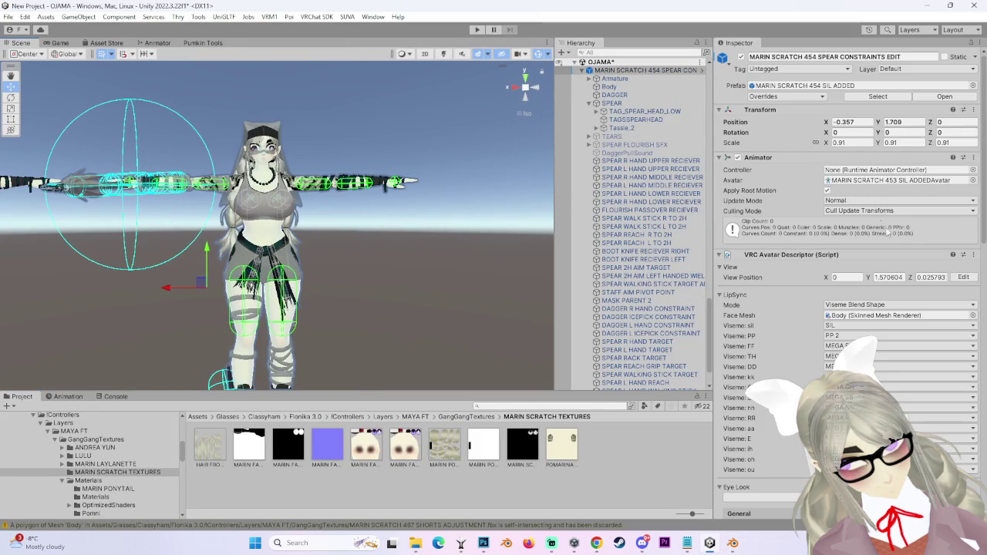
left_click(902, 180)
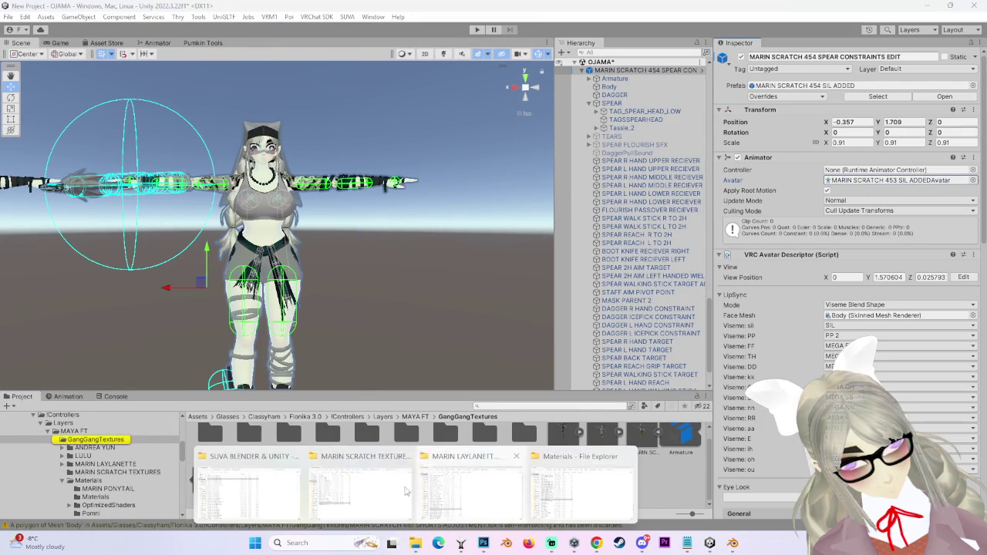